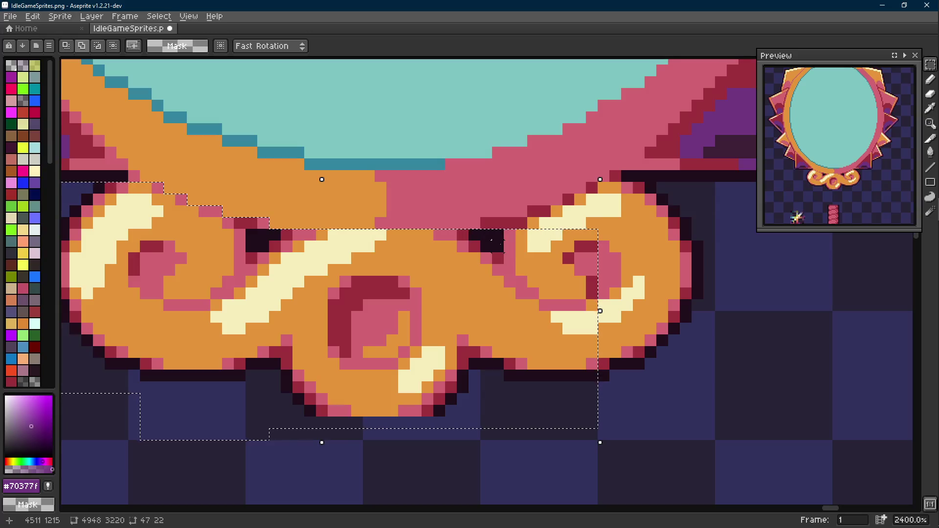
- Rectangle-select the orange scroll ornament below the mirror, including its right scroll and notch
scroll(486, 282, up, 1)
drag(576, 192, 704, 342)
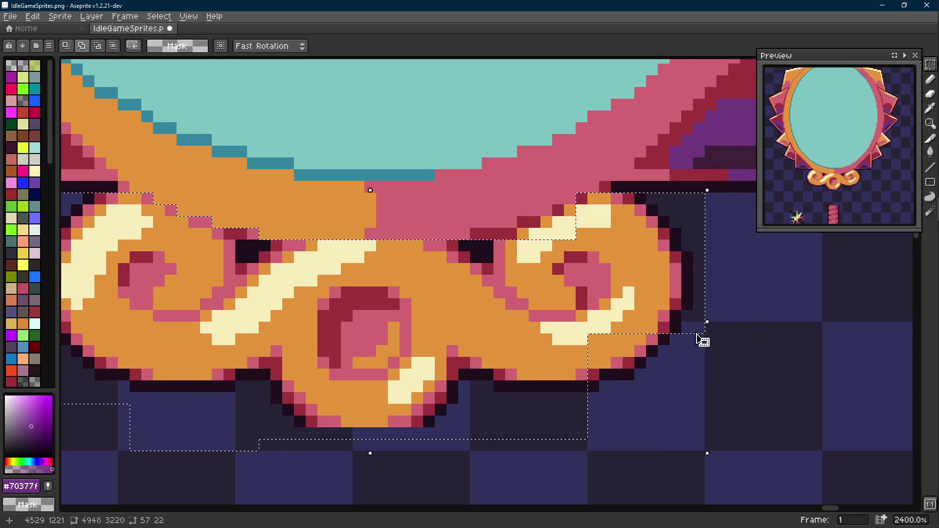
drag(729, 275, 587, 415)
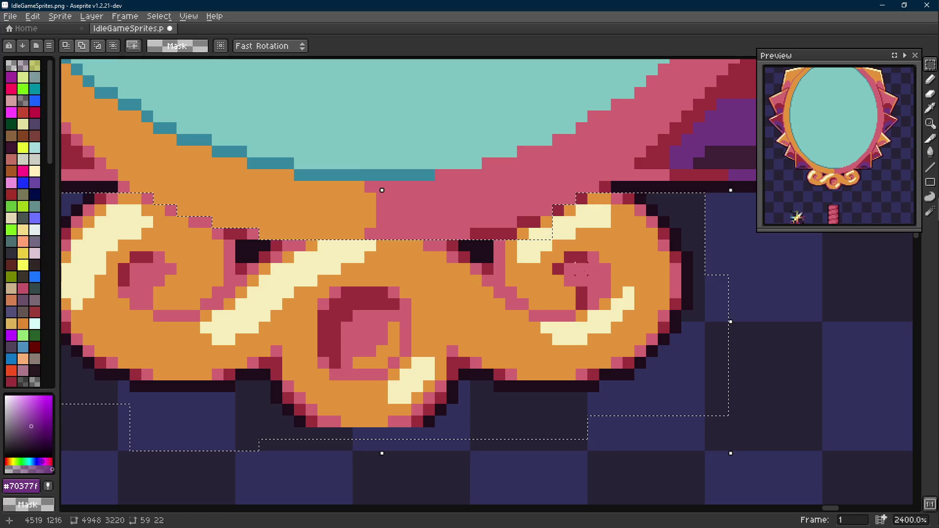
drag(557, 209, 518, 239)
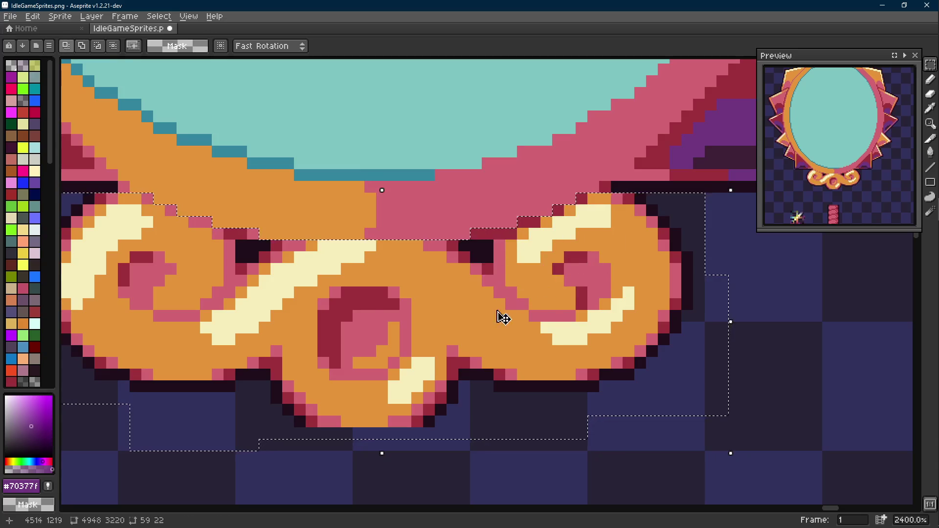
- Erase the selected ornament pixels and deselect
scroll(498, 314, down, 5)
key(g)
key(b)
key(e)
mouse_move(492, 346)
mouse_down()
mouse_move(562, 294)
mouse_move(335, 325)
mouse_up()
key(ctrl+d)
- Pick the dark #1f0e1c outline colour from the mirror rim
key(r)
key(b)
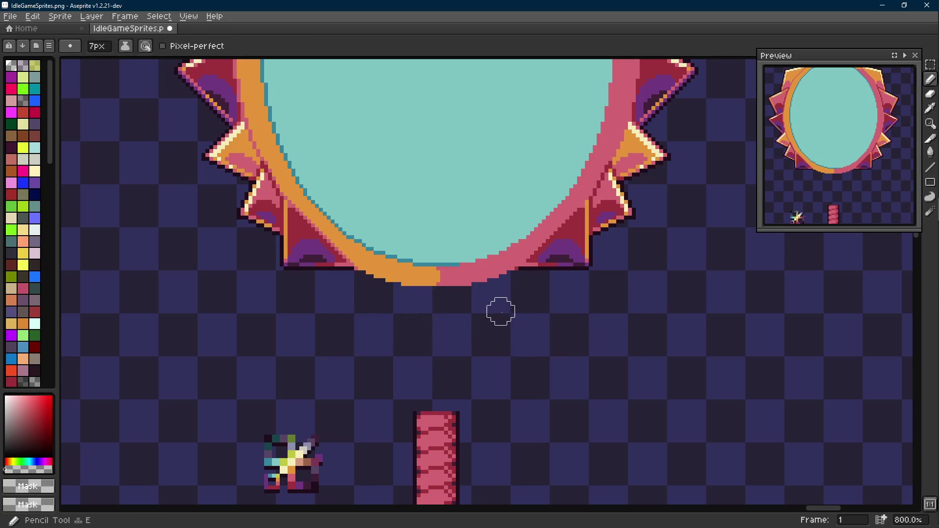
scroll(469, 280, up, 1)
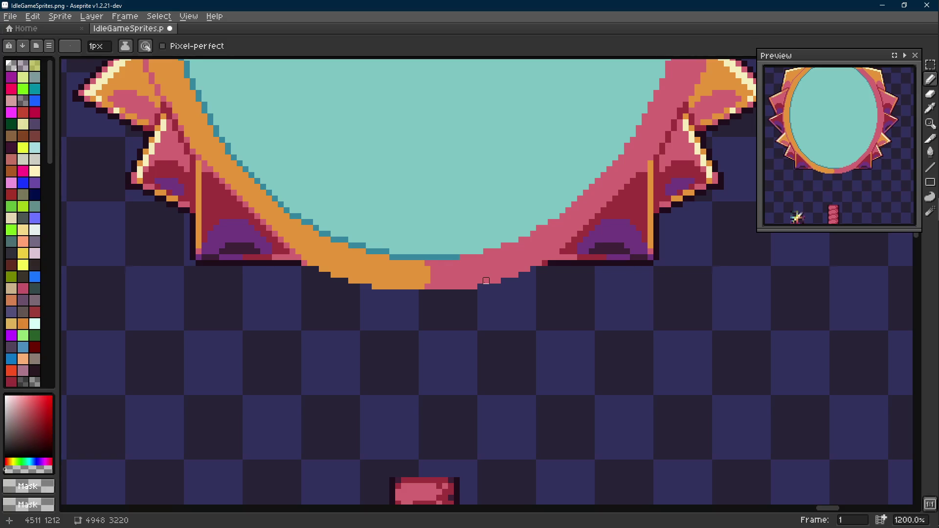
scroll(360, 256, up, 1)
scroll(273, 254, up, 1)
alt+click(272, 254)
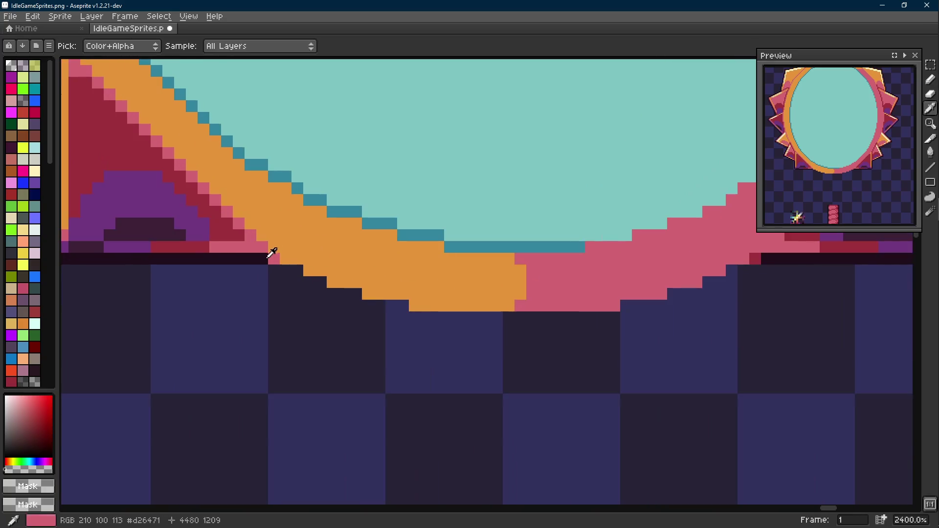
scroll(273, 253, down, 1)
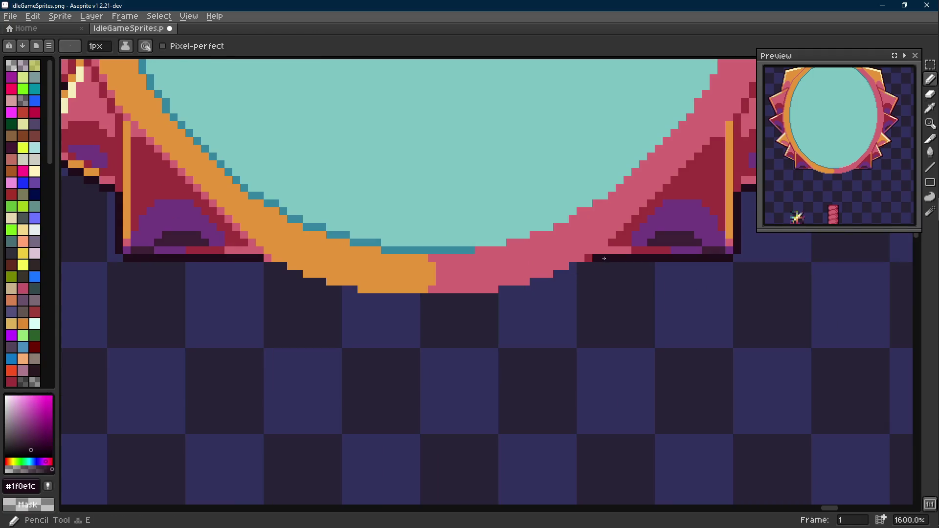
- Draw dark outline segments and pixels at the rim's lower-left and lower-right corners
key(l)
drag(268, 266, 283, 266)
click(586, 262)
drag(585, 265, 572, 265)
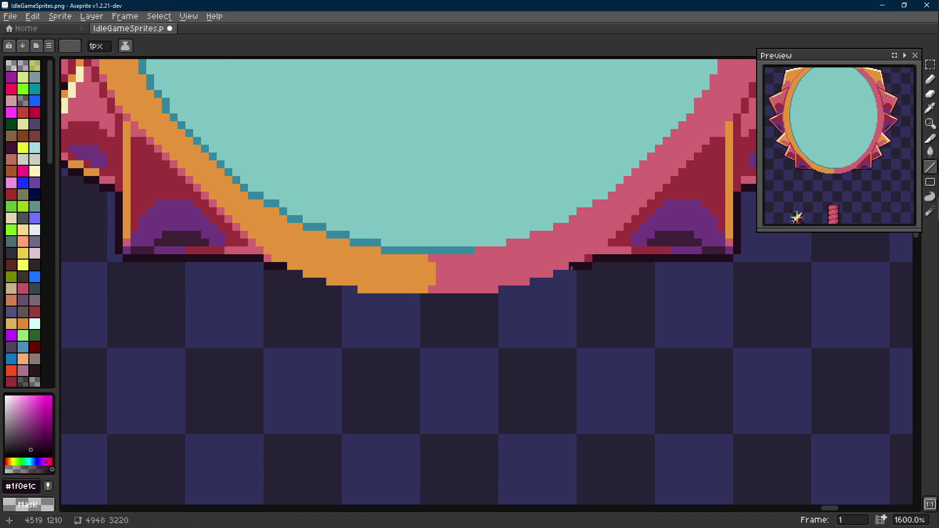
key(b)
click(561, 273)
click(294, 274)
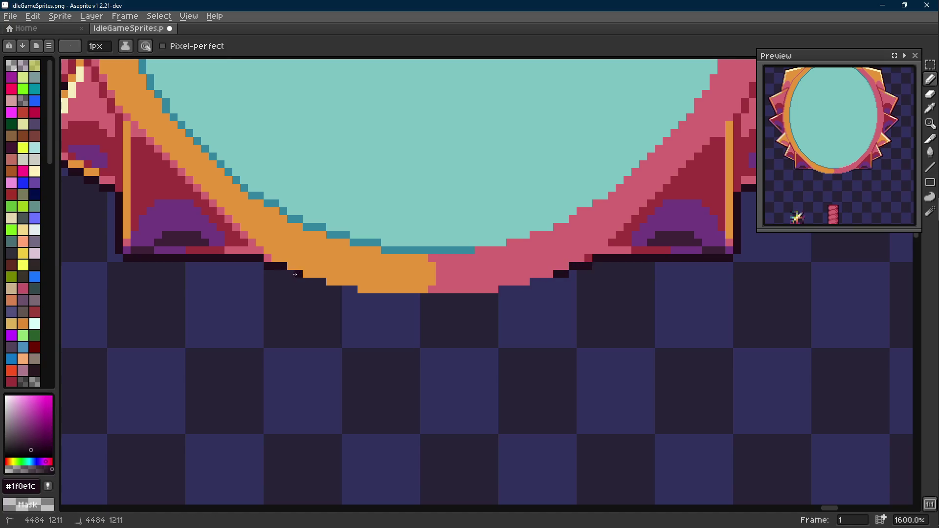
- Trace dark lines along the rim's stepped lower-left and lower-right edges
scroll(308, 281, up, 1)
key(shift+e)
mouse_move(307, 284)
mouse_down()
mouse_move(335, 284)
mouse_move(354, 300)
mouse_up()
scroll(335, 284, down, 1)
click(645, 285)
mouse_move(645, 285)
mouse_down()
mouse_move(608, 300)
mouse_move(358, 320)
mouse_up()
- Clear the selection and fill the dark outline row beneath the rim's centre
key(m)
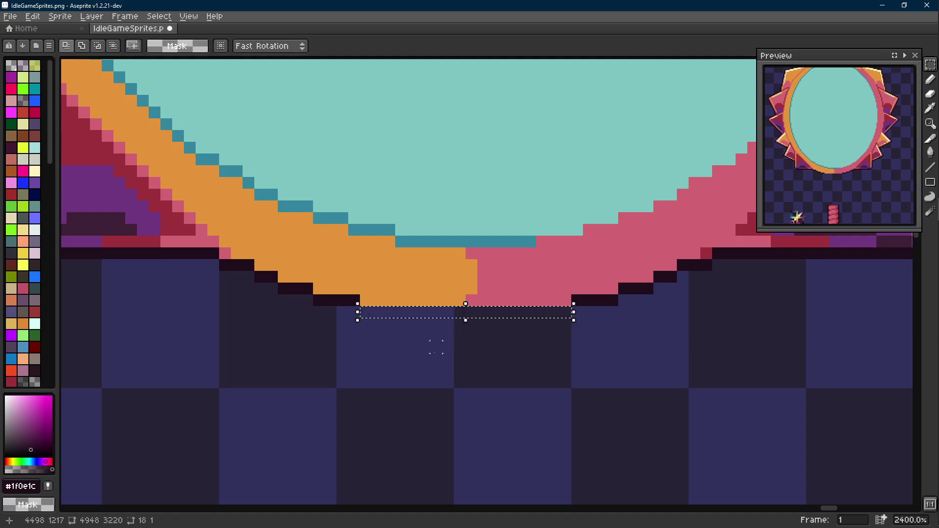
key(ctrl+d)
scroll(432, 352, down, 1)
scroll(432, 352, up, 1)
key(b)
click(348, 274)
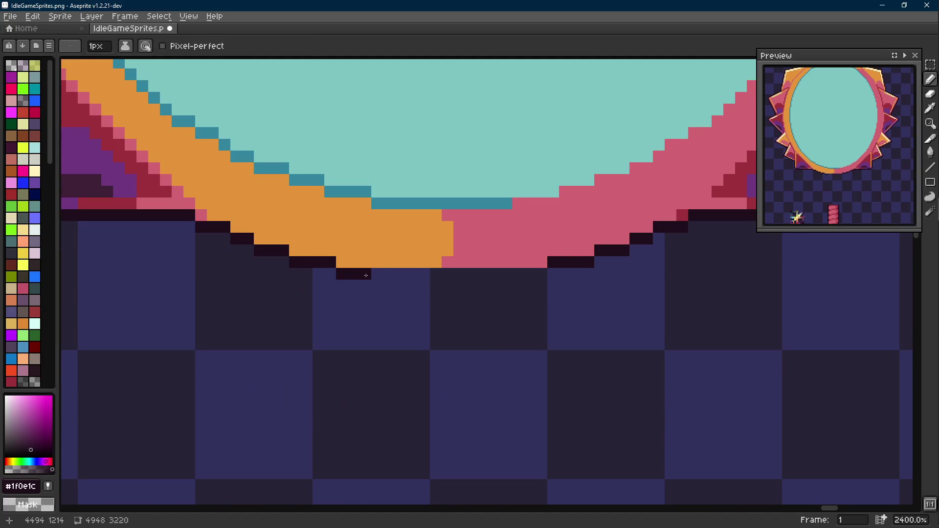
drag(438, 273, 545, 274)
scroll(548, 273, down, 5)
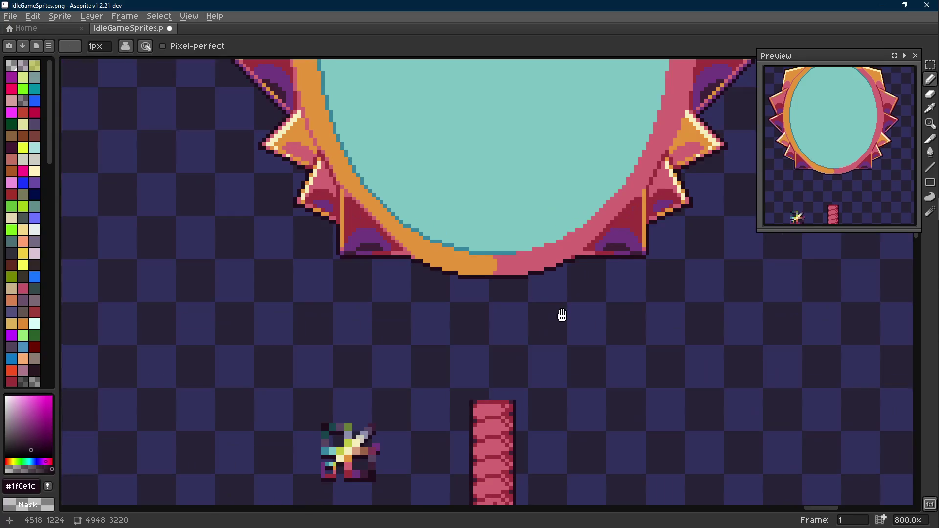
- Undo the dark outline strokes drawn under the rim
scroll(562, 315, down, 4)
scroll(521, 291, up, 2)
key(ctrl+z)
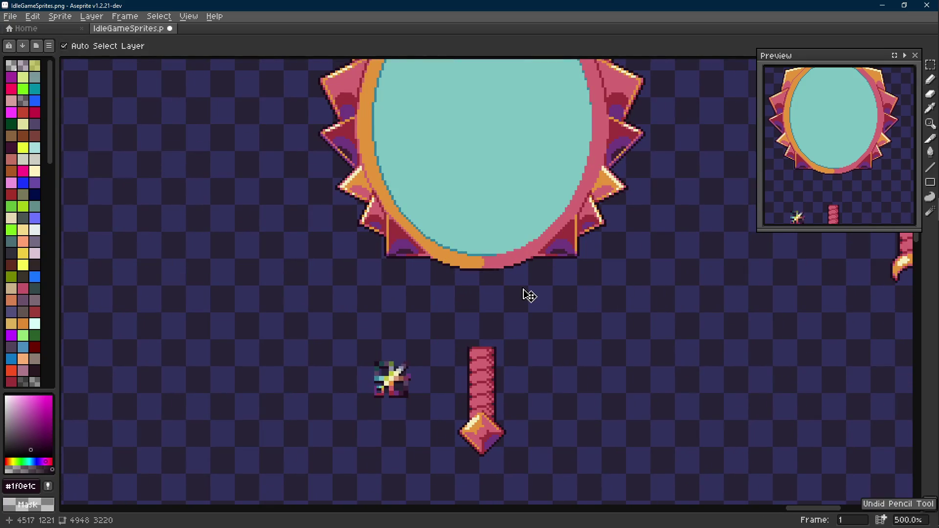
scroll(516, 266, up, 5)
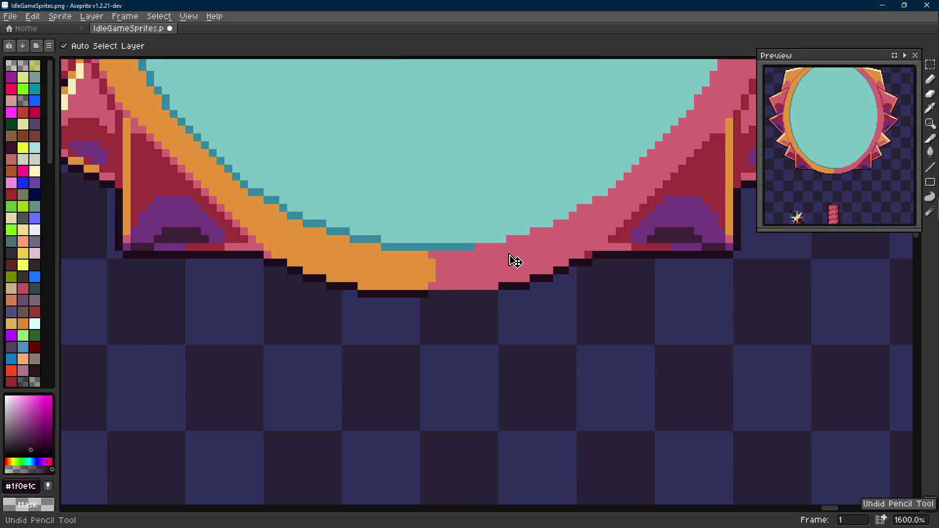
key(ctrl+z)
key(ctrl+z)
key(ctrl+z)
key(ctrl+z)
key(ctrl+z)
key(ctrl+z)
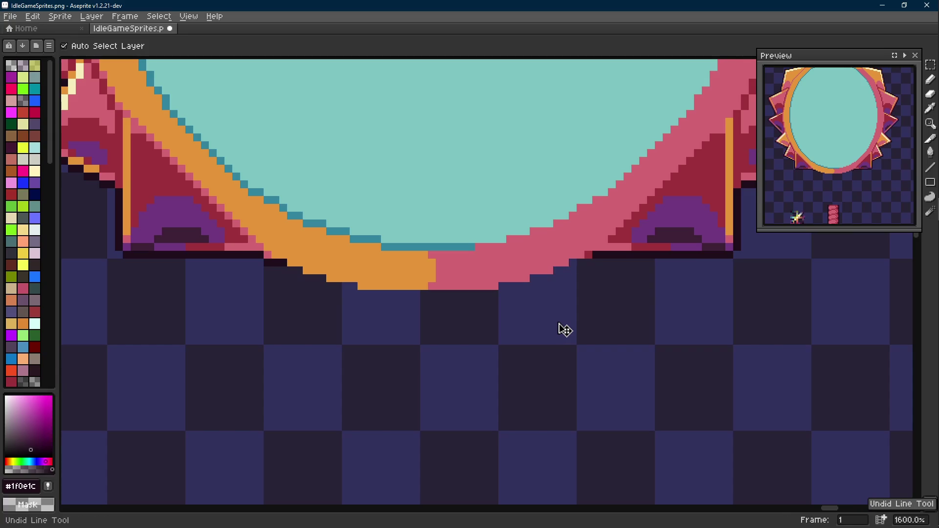
- Zoom out and pan to review the sprite beside its neighbouring sprites
key(b)
scroll(562, 323, down, 4)
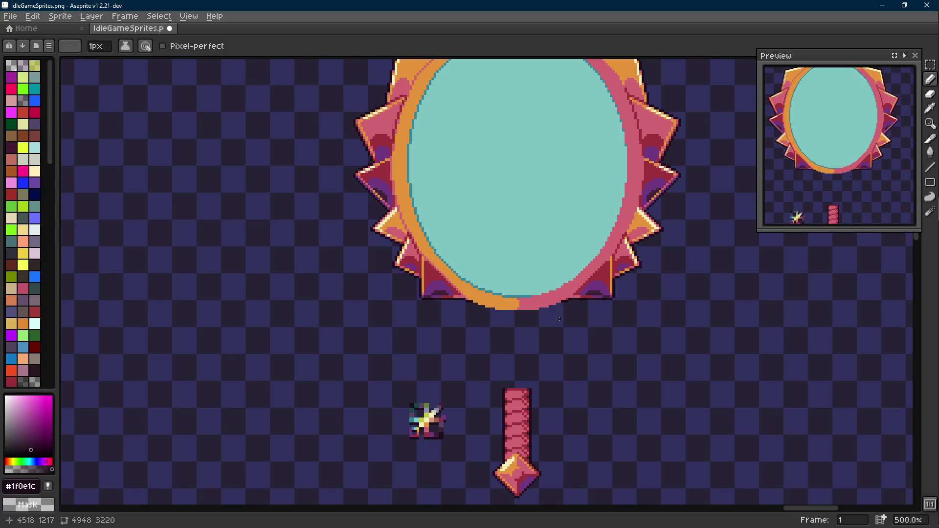
scroll(547, 279, down, 1)
drag(547, 279, 483, 276)
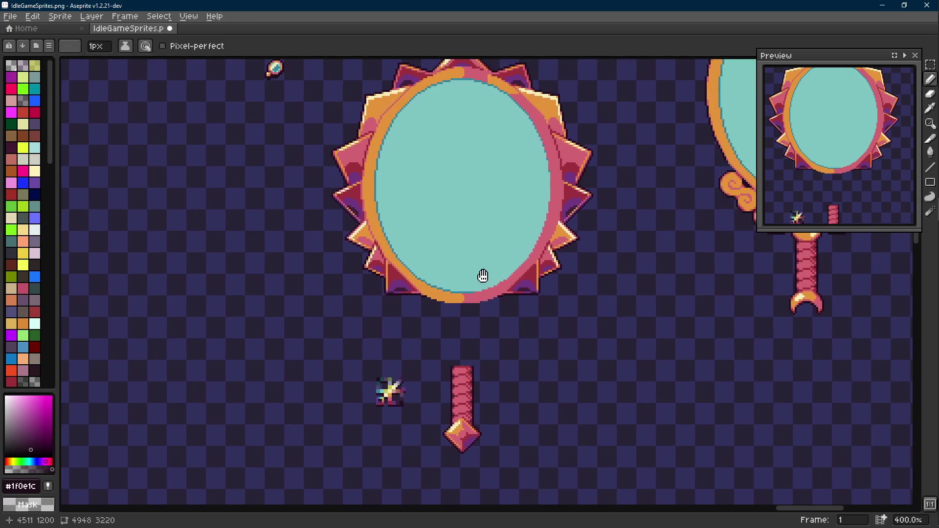
scroll(478, 279, down, 1)
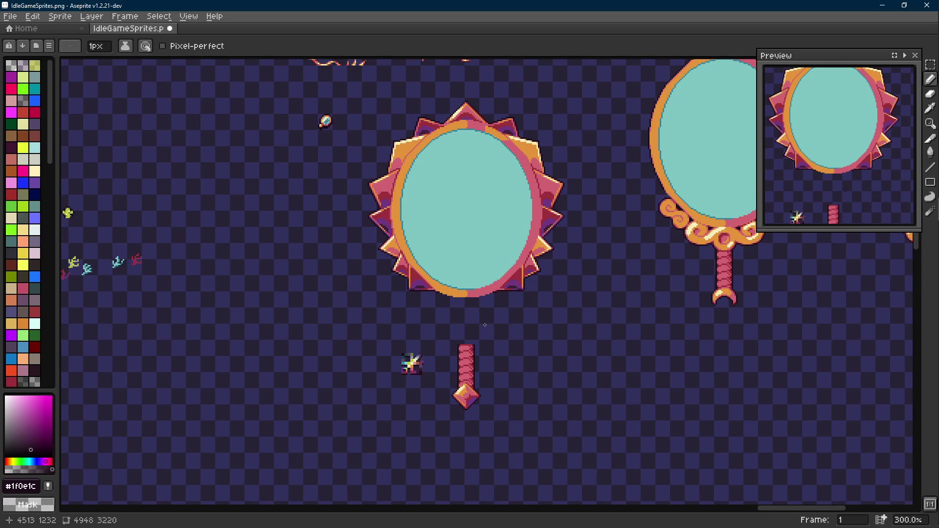
scroll(430, 293, up, 7)
- Pick pink #d26471 from the rim and draw a slanted line down from it
key(i)
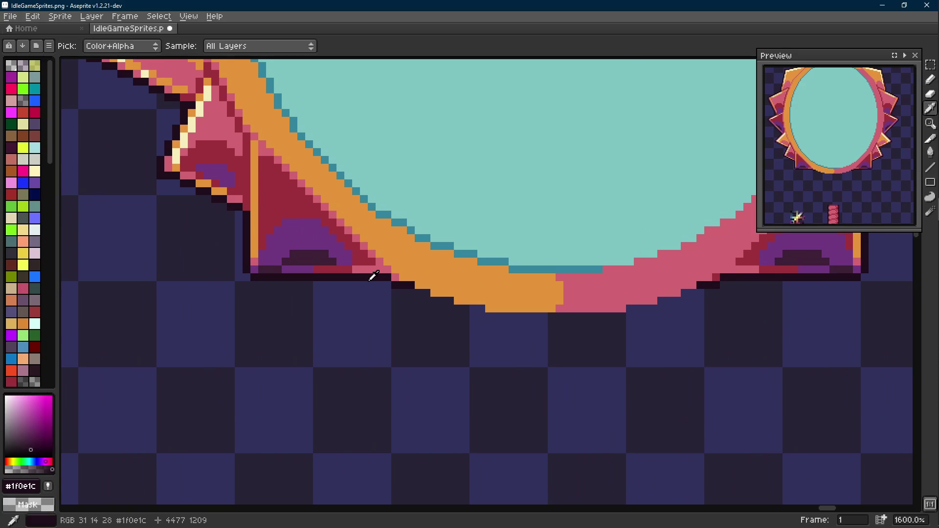
click(380, 269)
key(l)
mouse_move(384, 277)
mouse_down()
mouse_move(366, 239)
mouse_move(365, 284)
mouse_up()
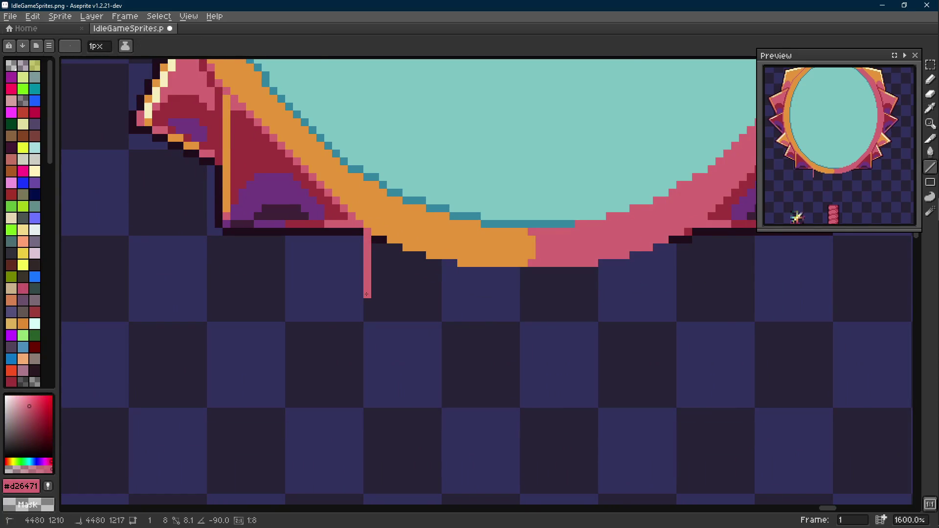
drag(367, 295, 390, 314)
key(shift)
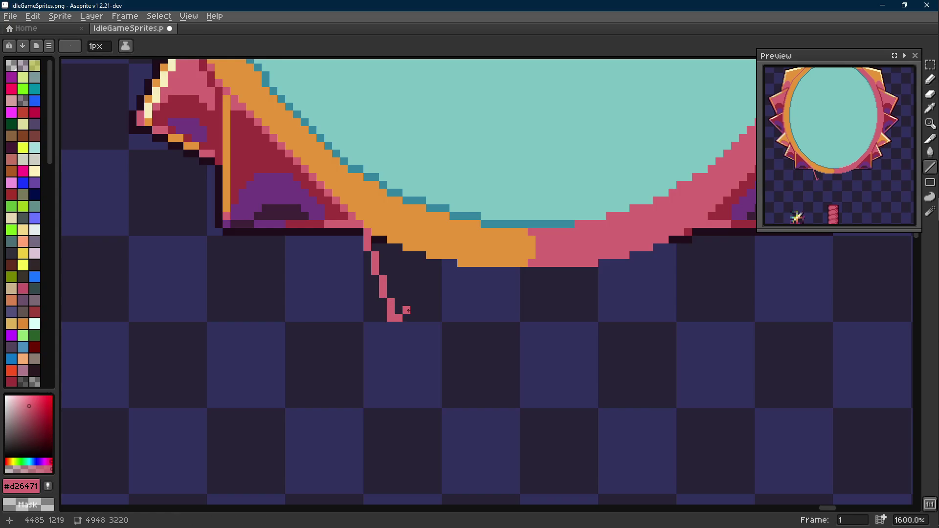
- Add the up-right line from the tip and the left side to close the triangular loop
drag(417, 309, 521, 275)
key(e)
scroll(521, 280, down, 3)
scroll(554, 279, down, 4)
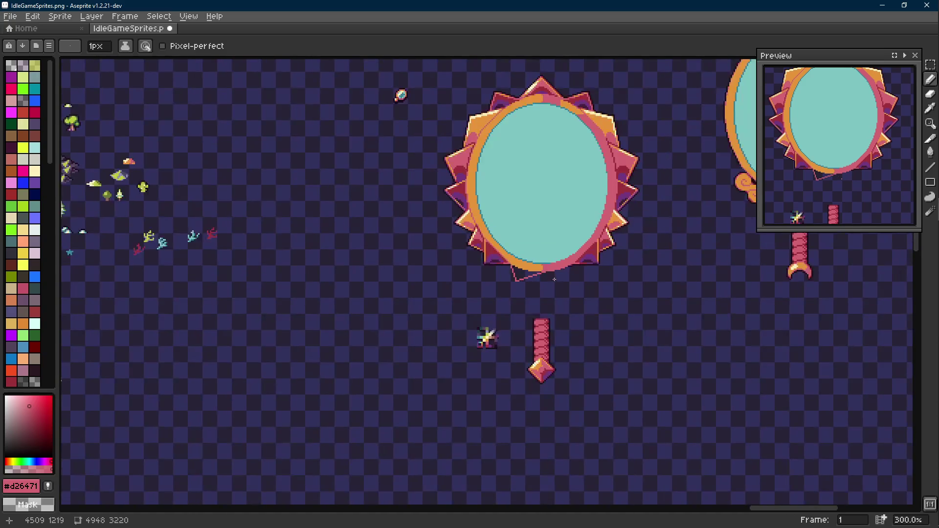
scroll(554, 279, up, 7)
key(l)
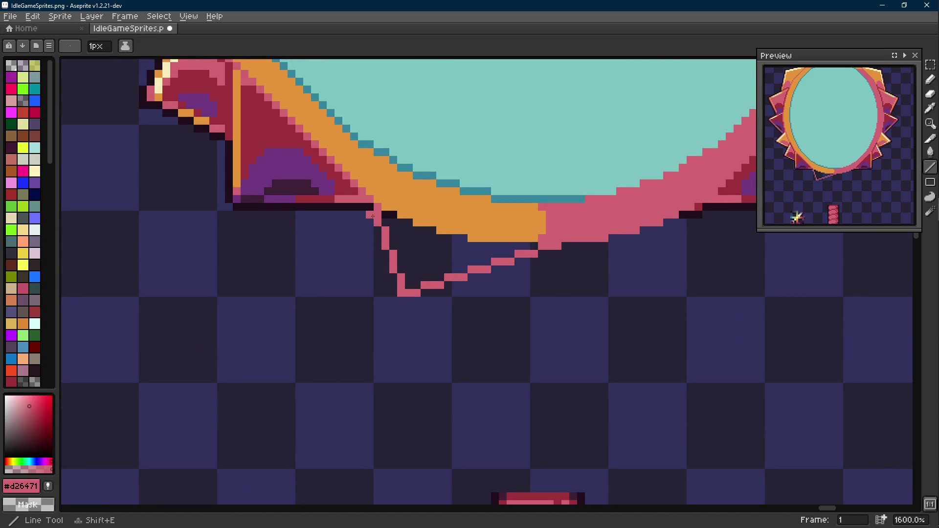
mouse_move(369, 219)
mouse_down()
mouse_move(395, 293)
mouse_move(413, 298)
mouse_move(554, 253)
mouse_move(327, 335)
mouse_up()
key(e)
- Select the pink loop, place a copy to its right and commit the paste
key(m)
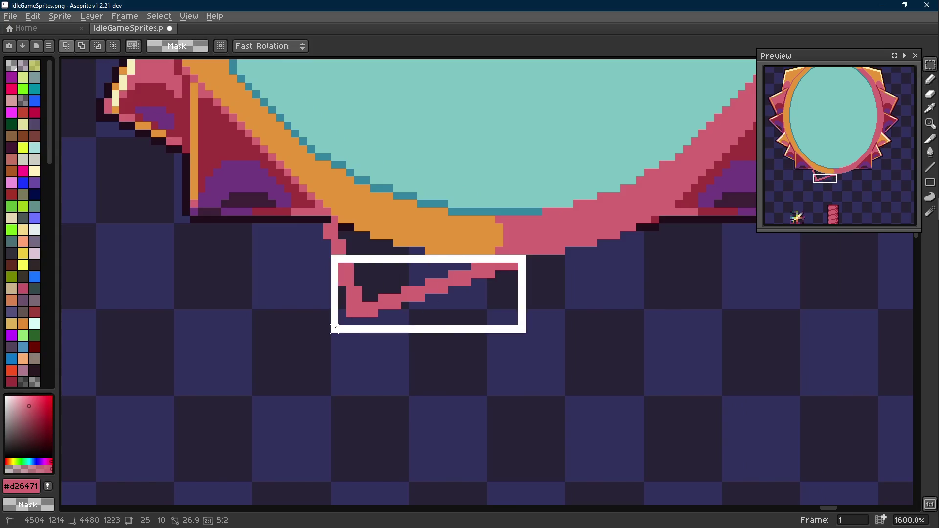
drag(347, 228, 317, 283)
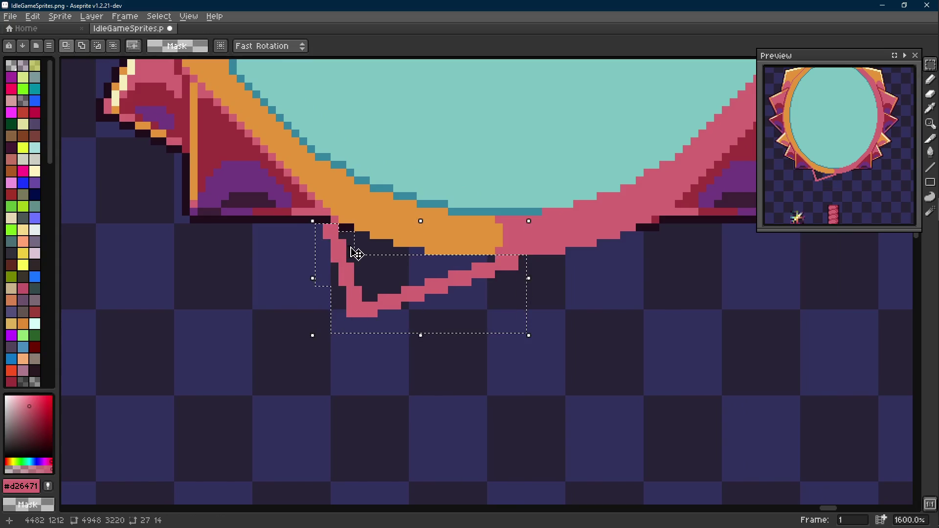
mouse_move(367, 299)
mouse_down()
mouse_move(602, 313)
mouse_move(506, 320)
mouse_move(464, 308)
mouse_up()
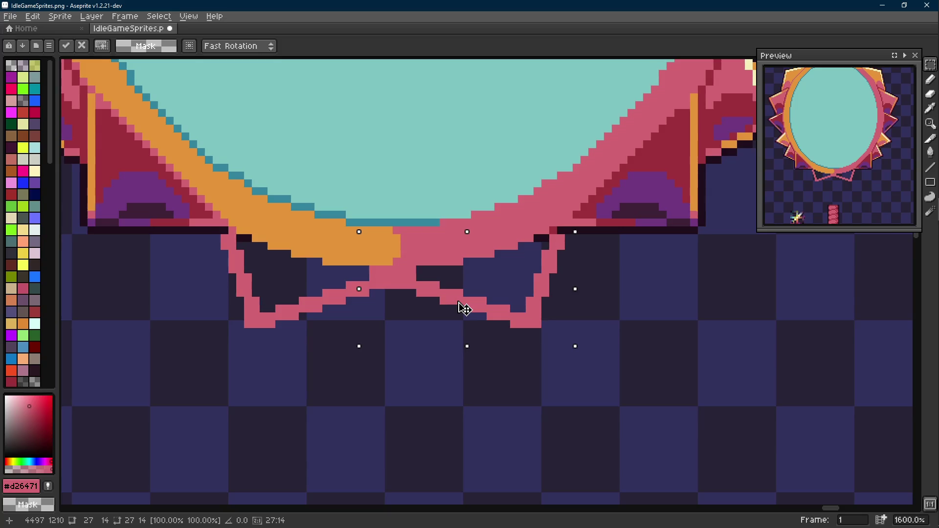
drag(465, 309, 465, 308)
scroll(465, 308, down, 6)
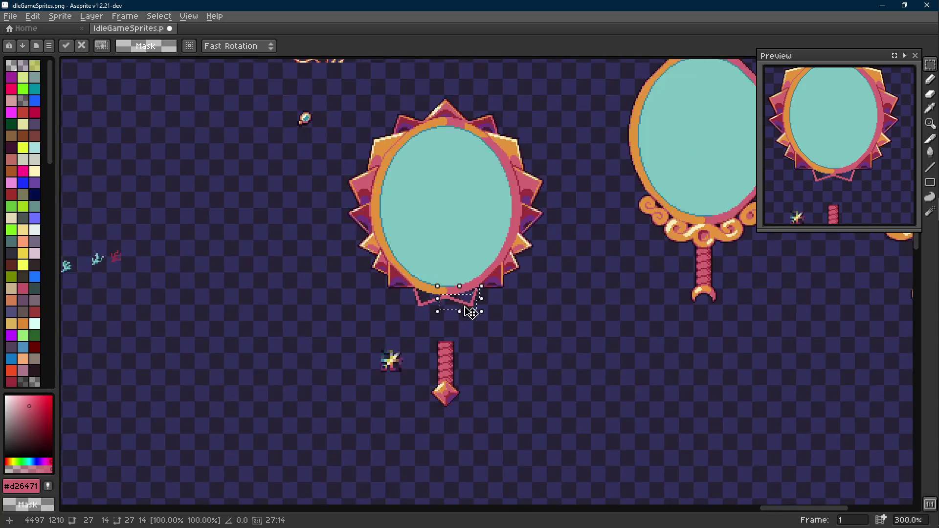
key(Return)
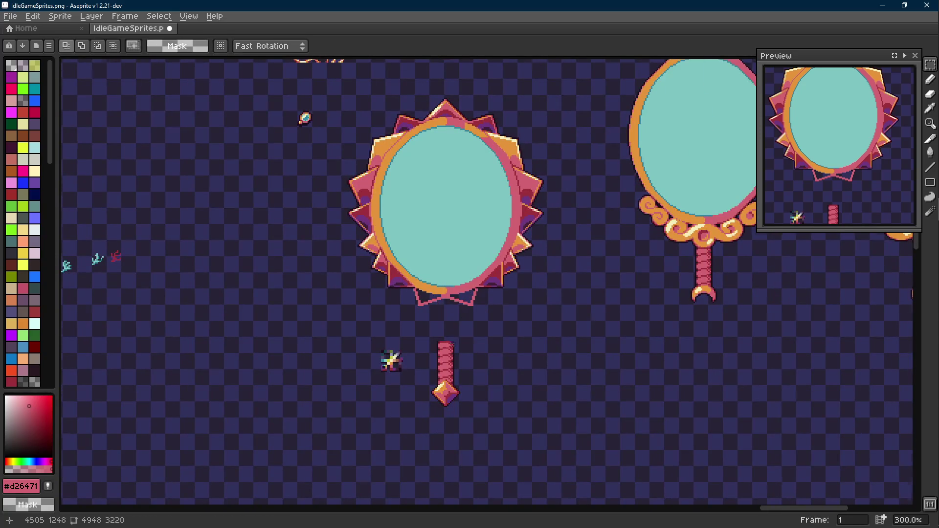
scroll(460, 325, up, 2)
key(Scroll_Lock)
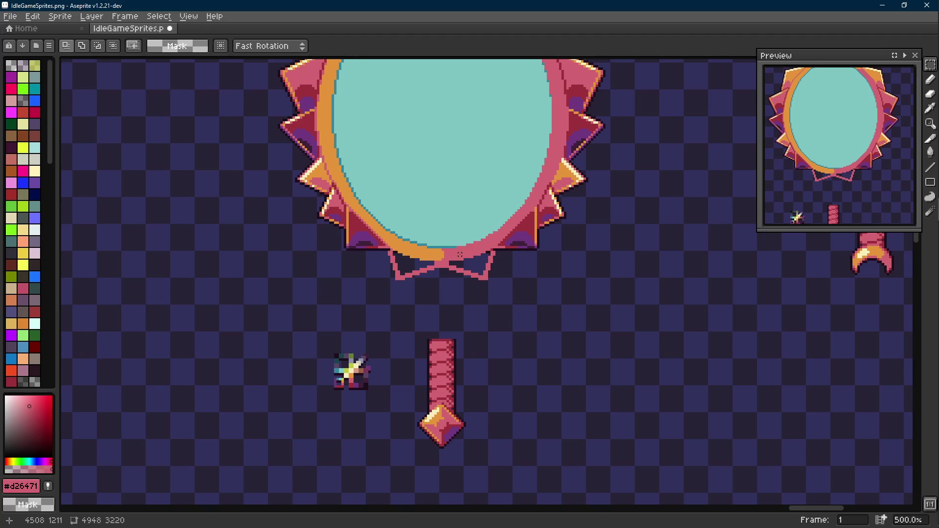
scroll(457, 260, up, 5)
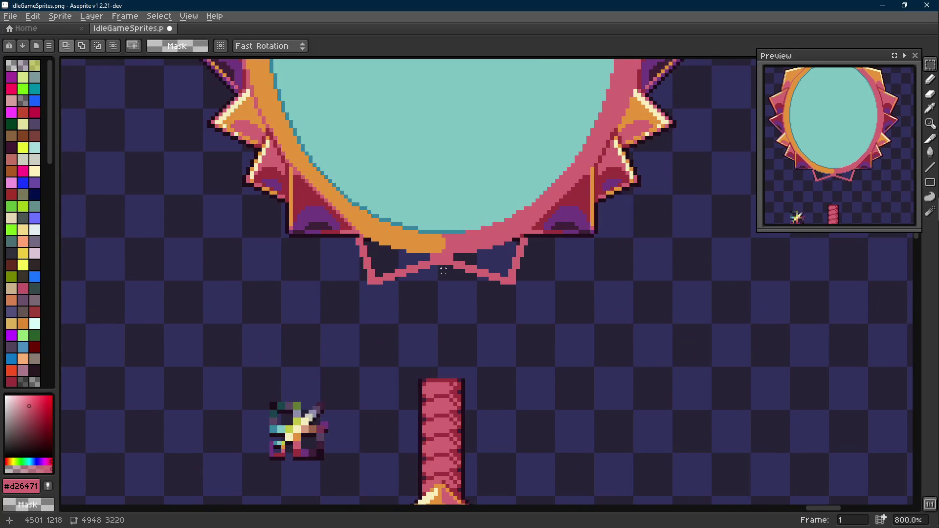
key(b)
key(alt)
key(alt)
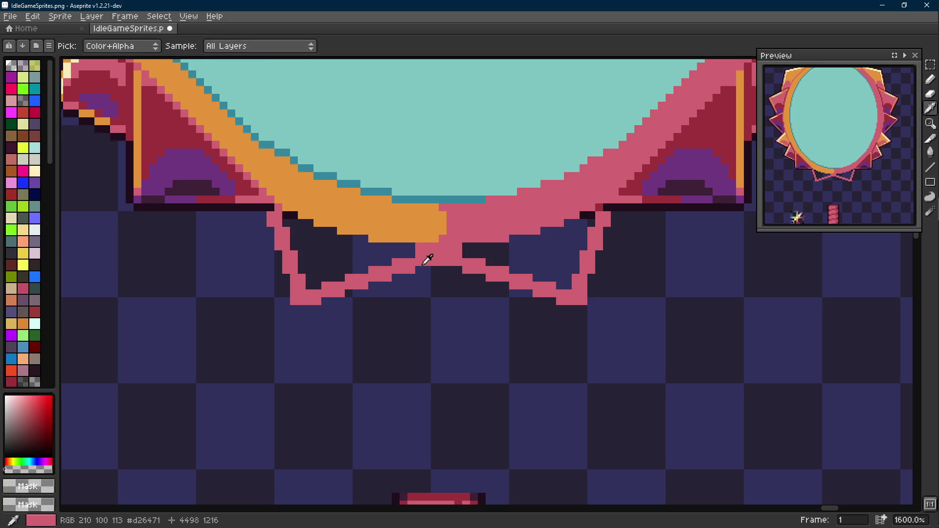
- Erase the pink zigzag and stray pixels between the bow's two loops
key(e)
click(372, 278)
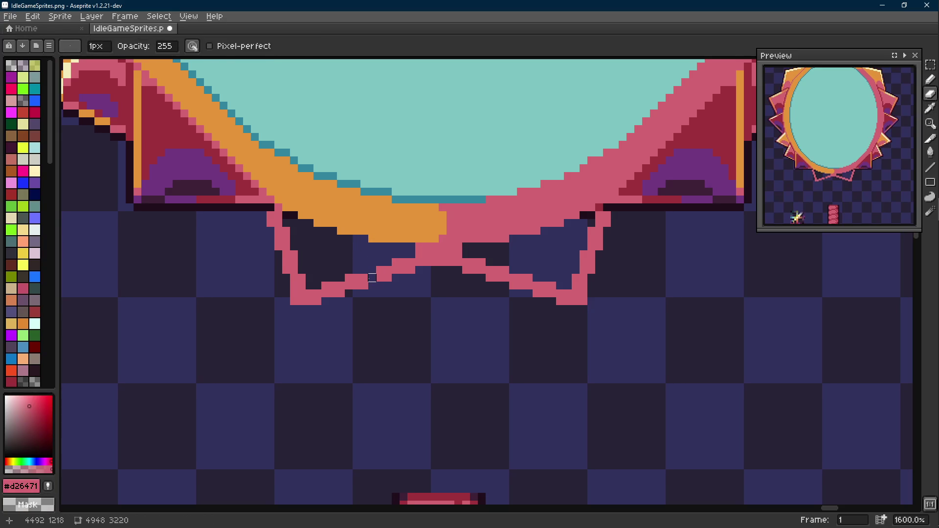
drag(505, 262, 505, 287)
mouse_move(457, 254)
mouse_down()
mouse_move(426, 249)
mouse_move(391, 267)
mouse_move(482, 270)
mouse_move(381, 268)
mouse_move(474, 262)
mouse_move(493, 274)
mouse_up()
- Draw a test pink drip line below the bow and touch up its pixels
key(b)
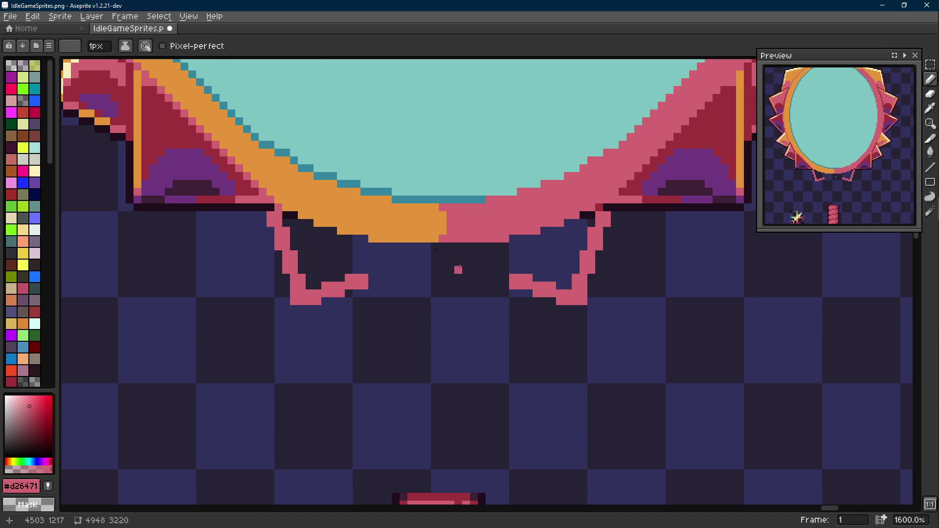
key(l)
drag(379, 246, 405, 332)
key(e)
click(388, 263)
click(395, 317)
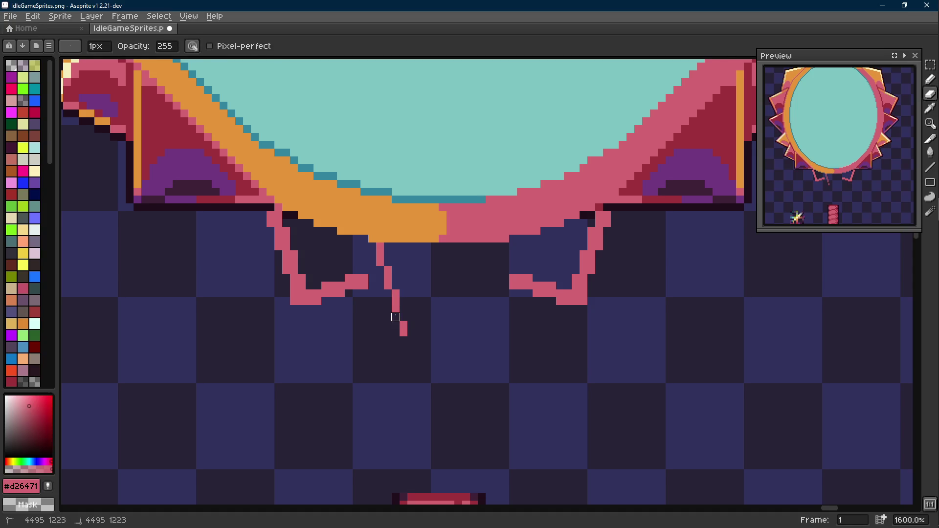
key(b)
click(403, 317)
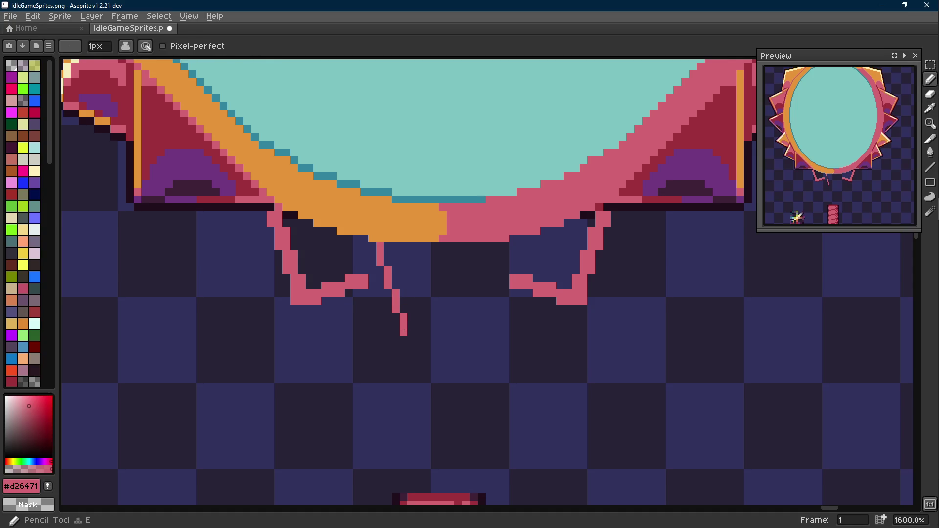
- Erase most of the drip line and place two pink pixels under the orange band
key(e)
mouse_move(380, 254)
mouse_down()
mouse_move(395, 316)
mouse_move(388, 285)
mouse_up()
key(b)
click(395, 246)
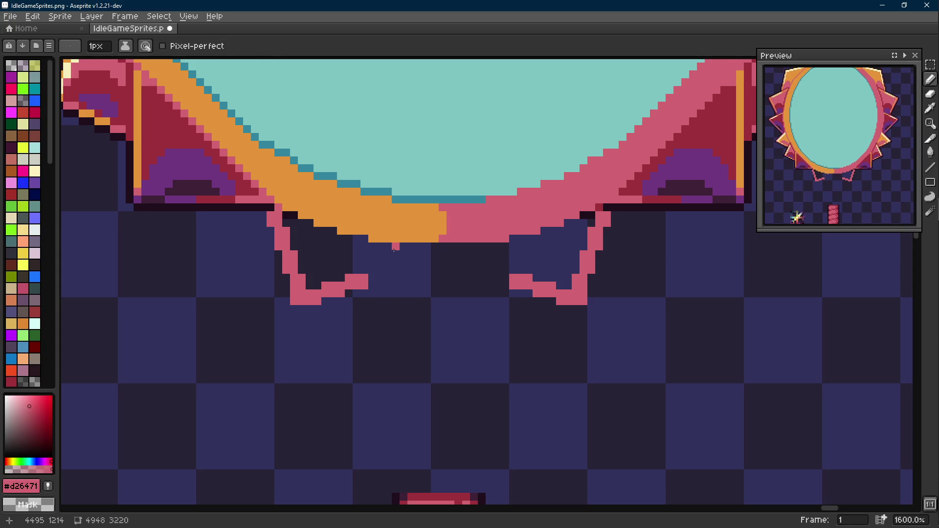
mouse_move(427, 247)
mouse_down()
mouse_move(450, 248)
mouse_move(395, 261)
mouse_up()
- Erase the stray pink diagonal below the orange band and restart the edge
key(e)
key(b)
click(381, 269)
key(e)
mouse_move(377, 276)
mouse_down()
mouse_move(419, 250)
mouse_move(385, 284)
mouse_move(385, 306)
mouse_up()
key(b)
click(419, 249)
key(ctrl+z)
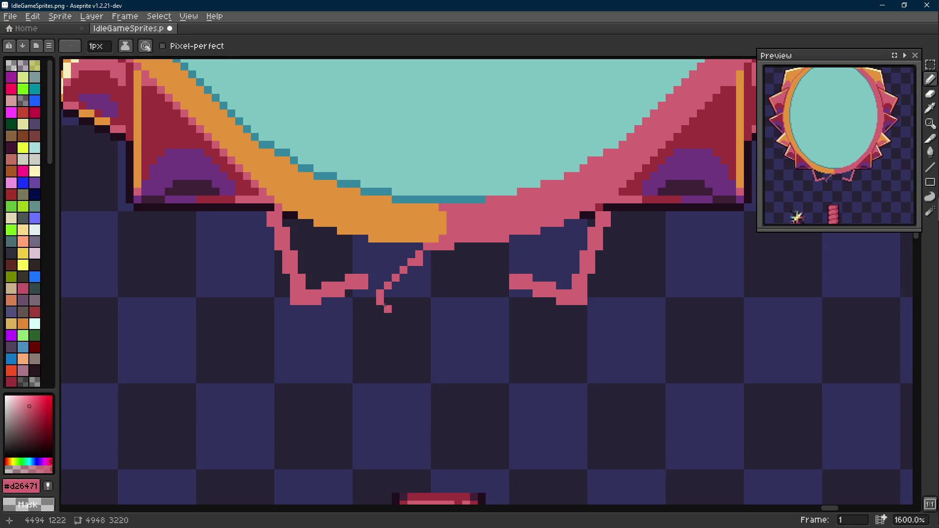
- Draw the diamond's lower point as a straight pink line and trim its upper-right end
key(shift)
drag(433, 357, 468, 339)
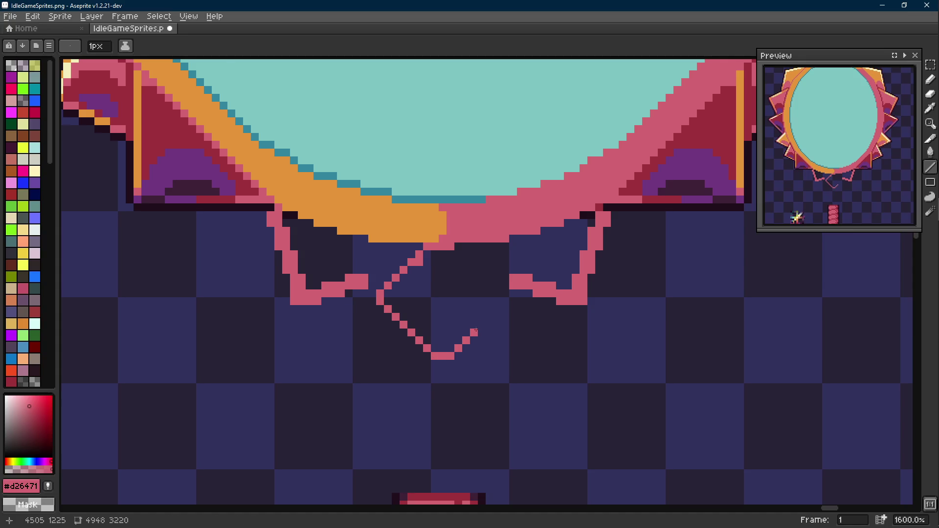
key(e)
drag(493, 315, 459, 341)
key(b)
key(l)
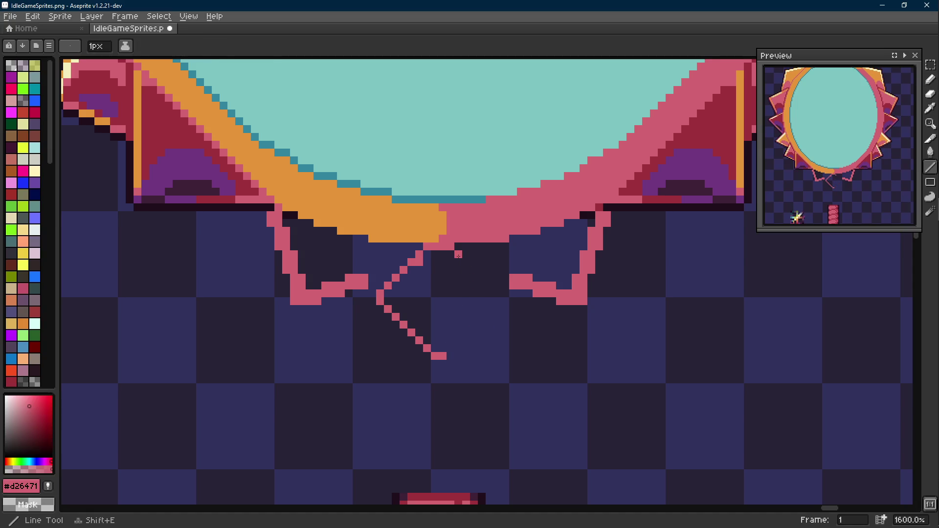
- Clean stray bottom pixels, add a flat pink base, and straighten the upper-right edge
key(e)
click(434, 356)
click(443, 356)
key(b)
key(l)
mouse_move(427, 348)
mouse_down()
mouse_move(448, 345)
mouse_move(497, 298)
mouse_move(462, 255)
mouse_move(489, 301)
mouse_move(451, 340)
mouse_move(425, 338)
mouse_move(391, 299)
mouse_move(430, 256)
mouse_up()
key(b)
key(l)
key(ctrl+z)
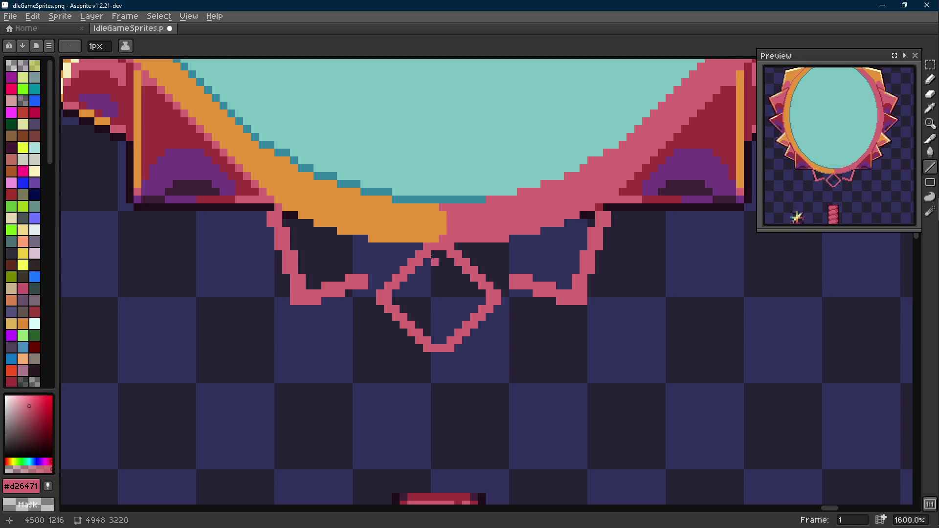
- Select the diamond outline with the Rectangular Marquee and move it into place
scroll(432, 306, down, 6)
scroll(439, 316, up, 8)
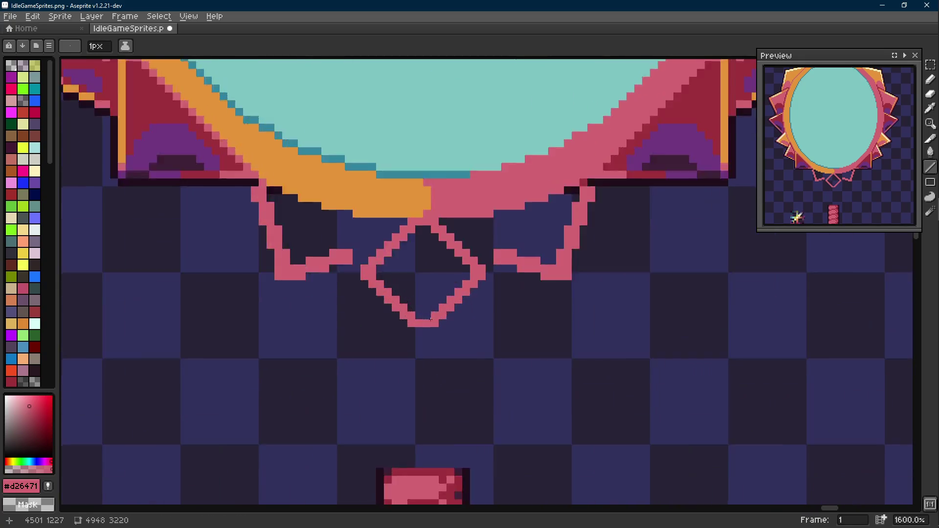
key(b)
key(r)
drag(507, 173, 323, 357)
click(360, 339)
key(i)
- Thicken the diamond's upper-left and upper-right edges and fill small gaps beside its top
key(l)
drag(390, 173, 331, 232)
mouse_move(448, 172)
mouse_down()
mouse_move(507, 232)
mouse_move(506, 265)
mouse_move(435, 337)
mouse_move(401, 338)
mouse_move(331, 260)
mouse_up()
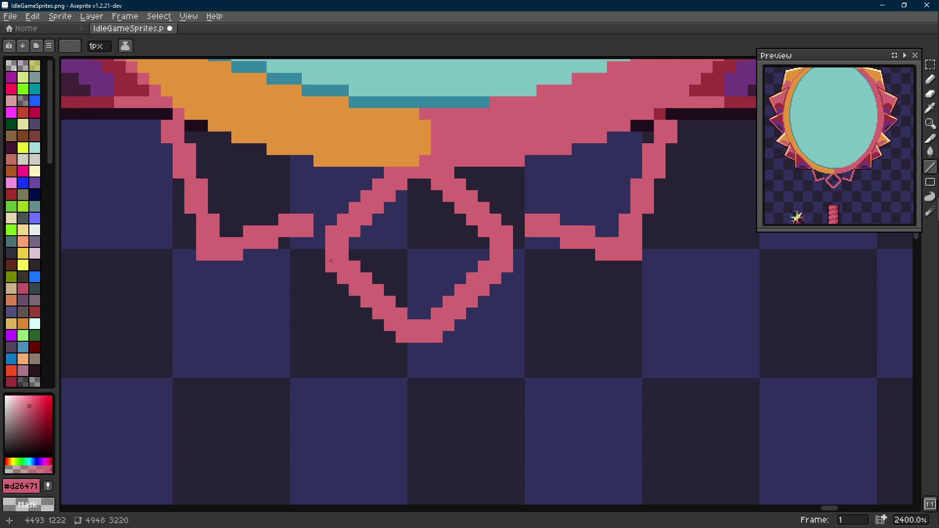
key(i)
key(b)
drag(319, 219, 330, 204)
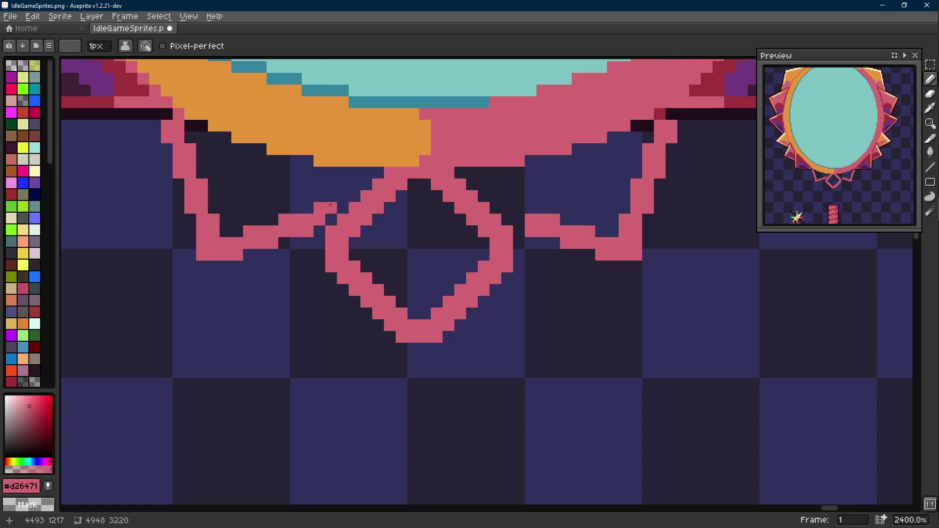
scroll(330, 204, down, 6)
scroll(416, 227, up, 5)
- Try a line from the left bow loop, undo it, and recentre the view on the diamond
scroll(416, 226, down, 5)
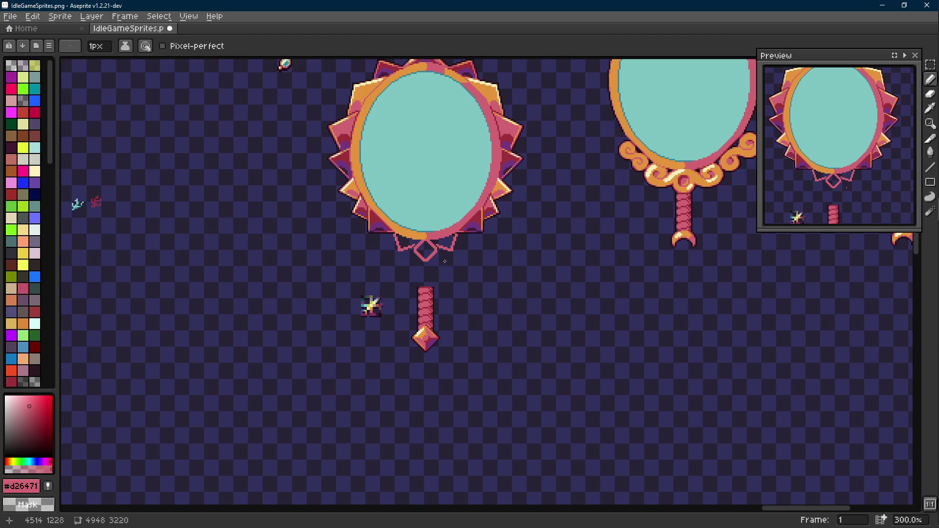
scroll(435, 252, up, 2)
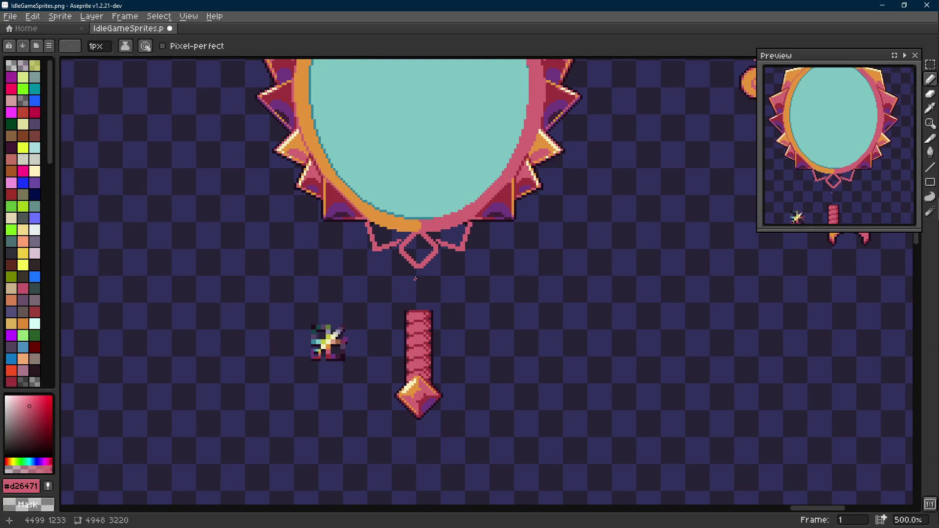
scroll(415, 277, down, 2)
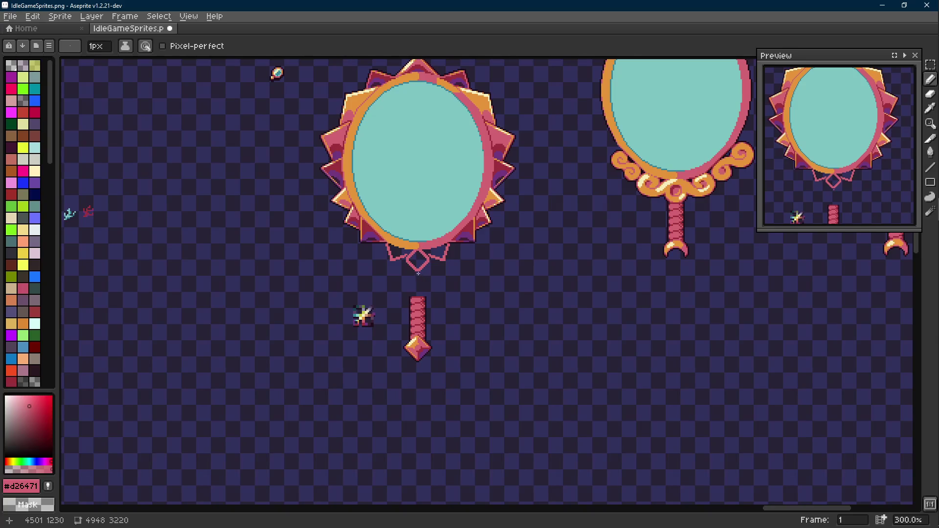
scroll(416, 271, up, 3)
scroll(386, 257, up, 3)
key(l)
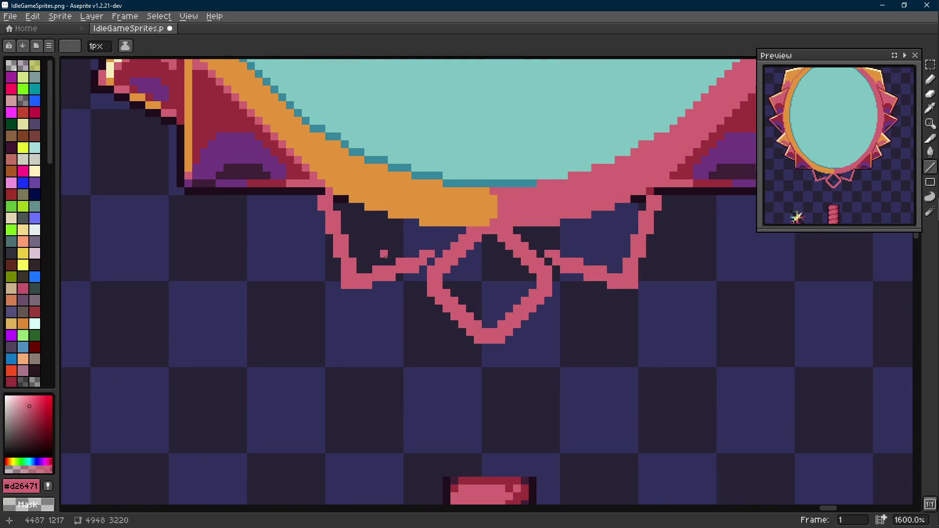
mouse_move(386, 257)
mouse_down()
mouse_move(371, 217)
mouse_move(355, 247)
mouse_up()
key(ctrl+z)
scroll(433, 250, down, 4)
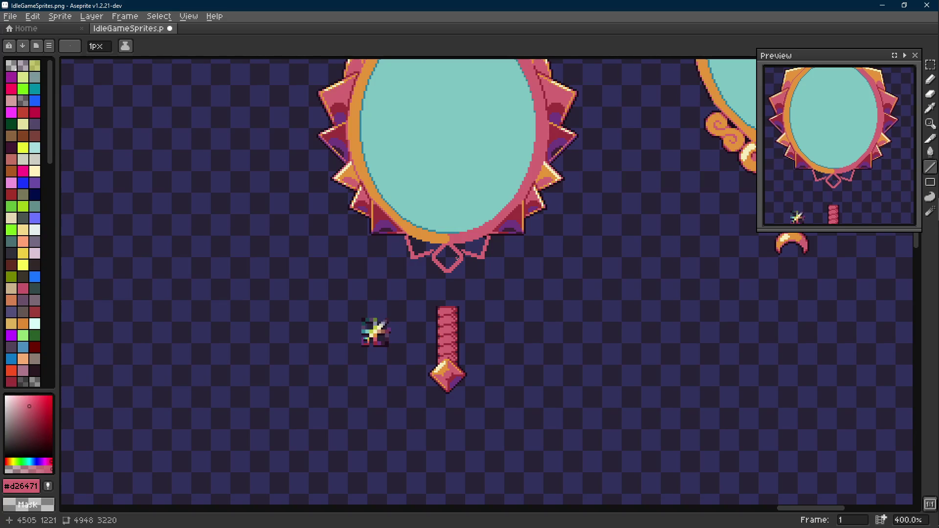
scroll(443, 303, up, 2)
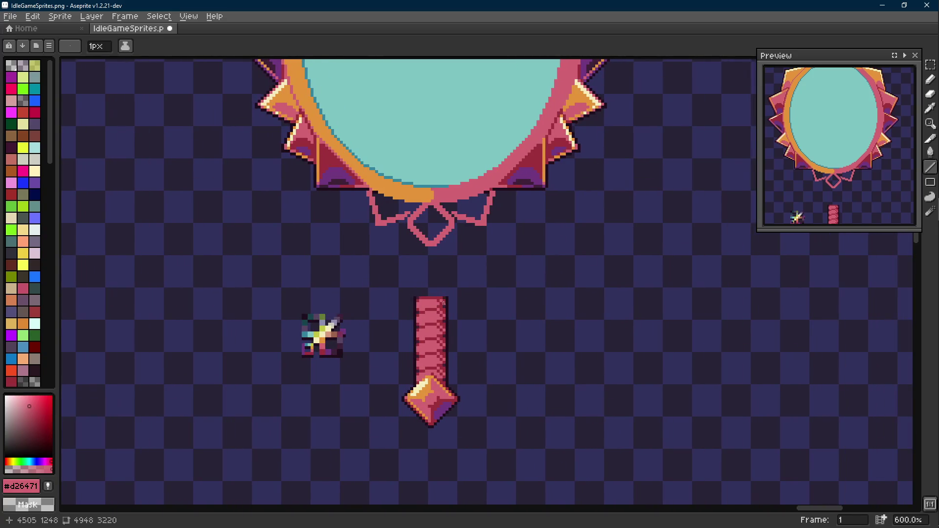
scroll(418, 244, up, 3)
drag(419, 255, 392, 264)
scroll(417, 257, down, 3)
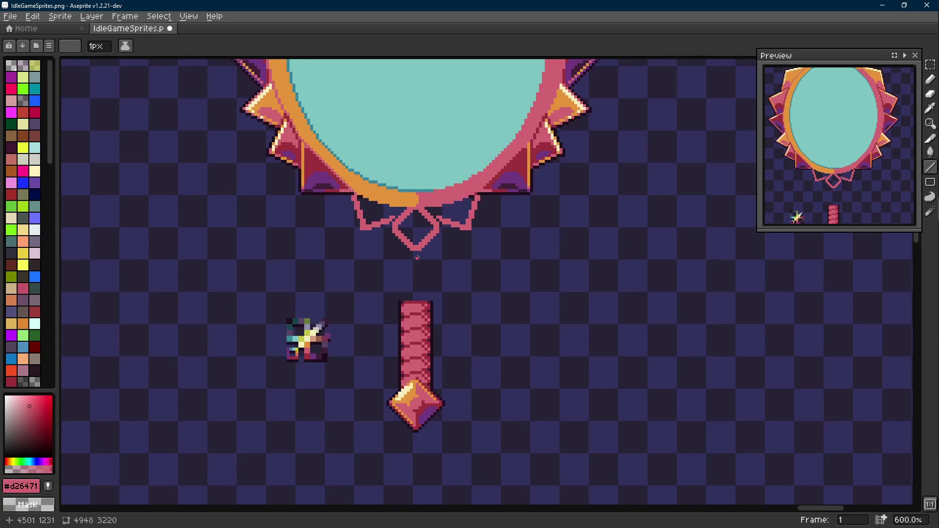
scroll(417, 258, up, 1)
scroll(402, 226, up, 3)
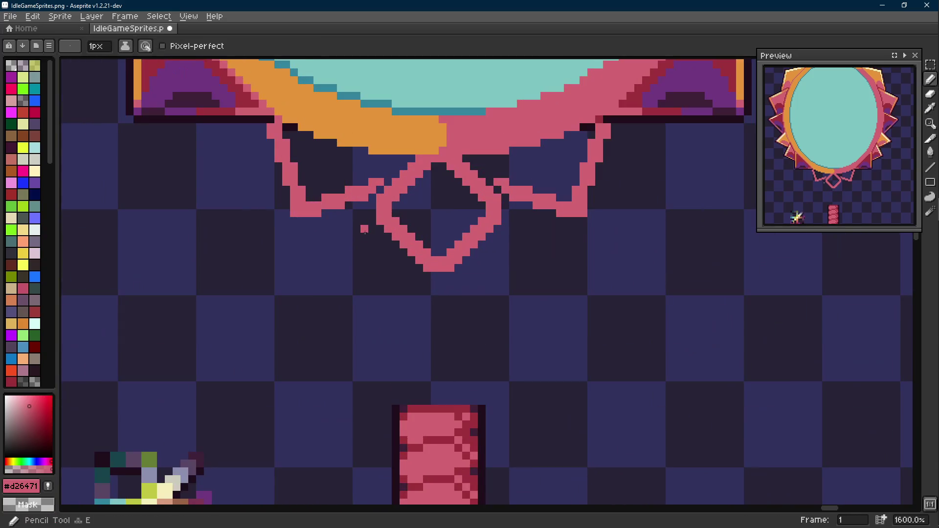
scroll(364, 221, down, 7)
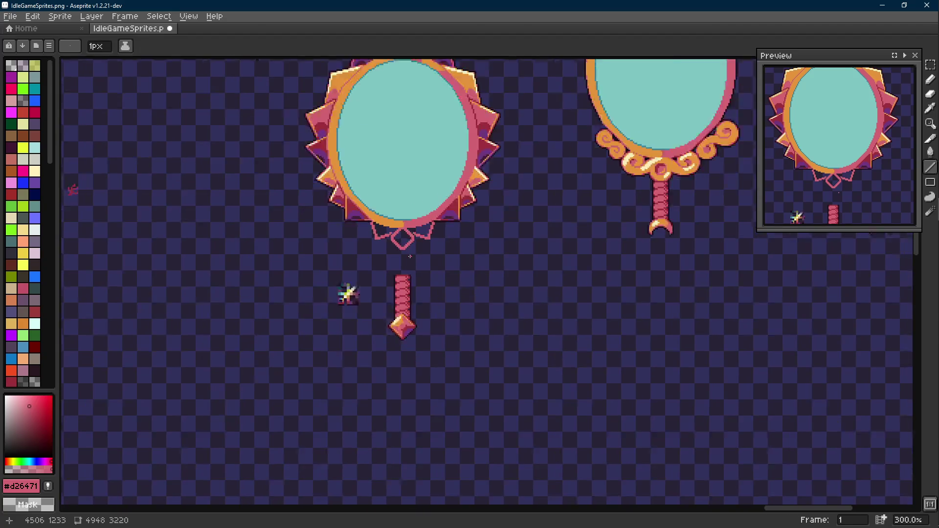
scroll(414, 265, up, 4)
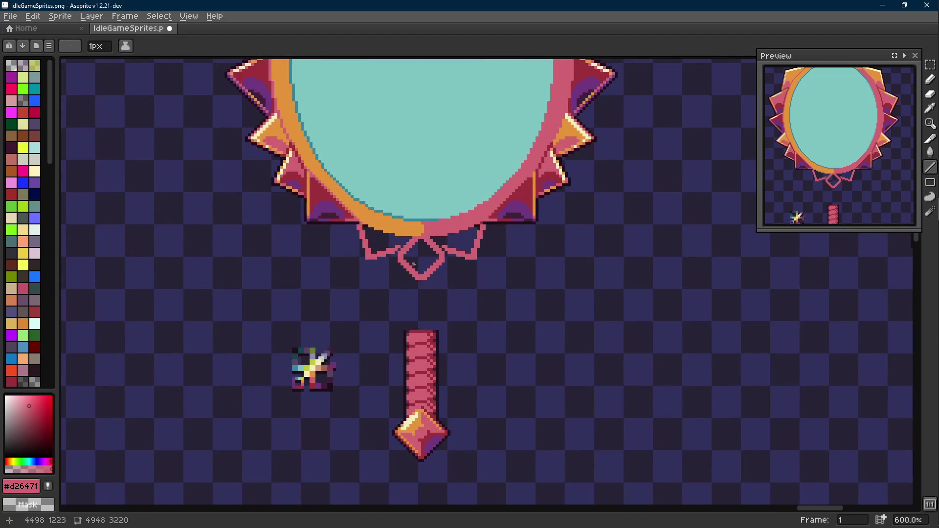
scroll(396, 251, up, 1)
- Bucket-fill the area left of the diamond pink, undoing the right-side fill
key(g)
click(384, 254)
scroll(383, 255, up, 1)
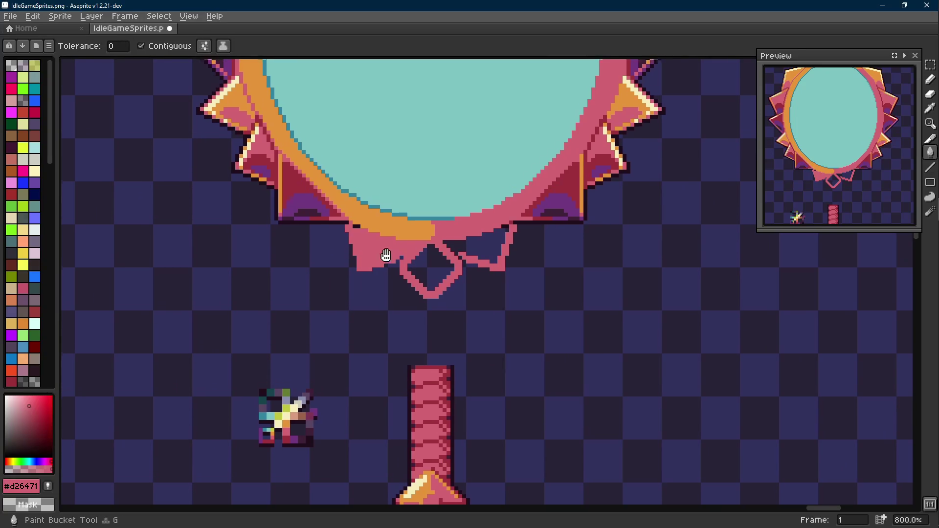
click(481, 262)
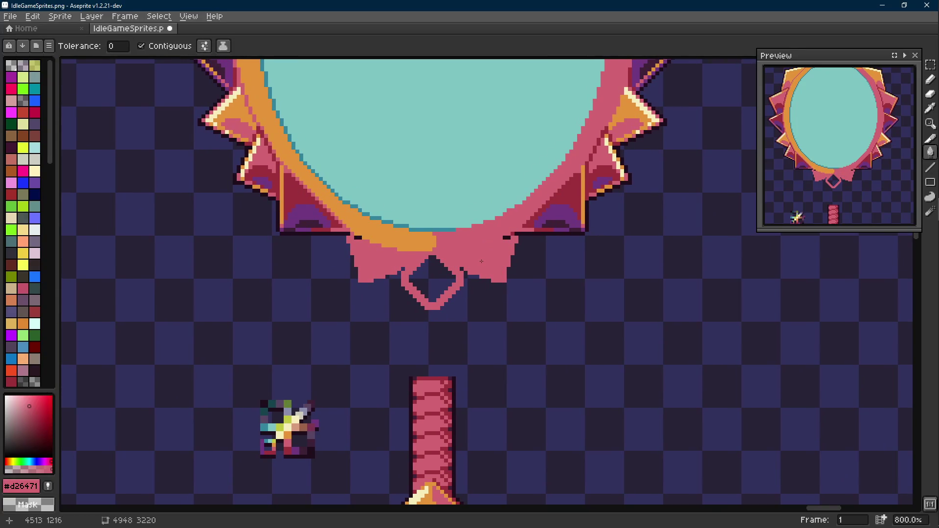
key(ctrl+z)
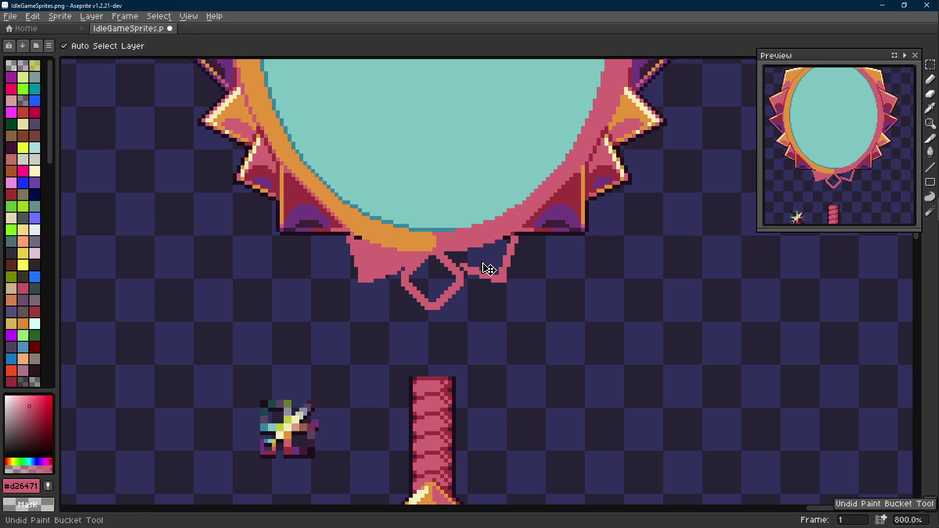
scroll(487, 269, up, 3)
- Outline the diamond's upper edges in the dark colour and fill the right bow pink
alt+click(593, 205)
key(l)
drag(440, 244, 480, 285)
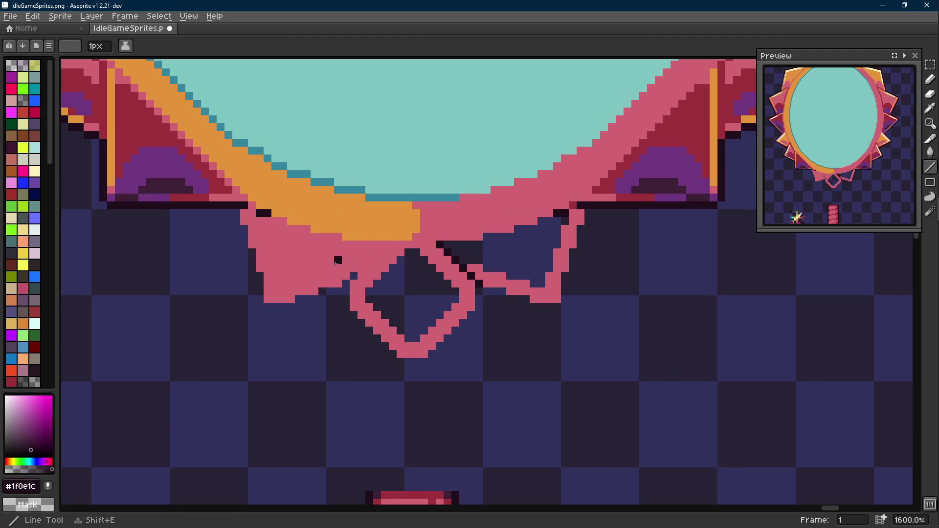
drag(346, 282, 383, 246)
alt+click(492, 268)
- Sample pink #d26471 and repaint the leftover dark pixels on both sides pink
key(g)
click(509, 255)
key(i)
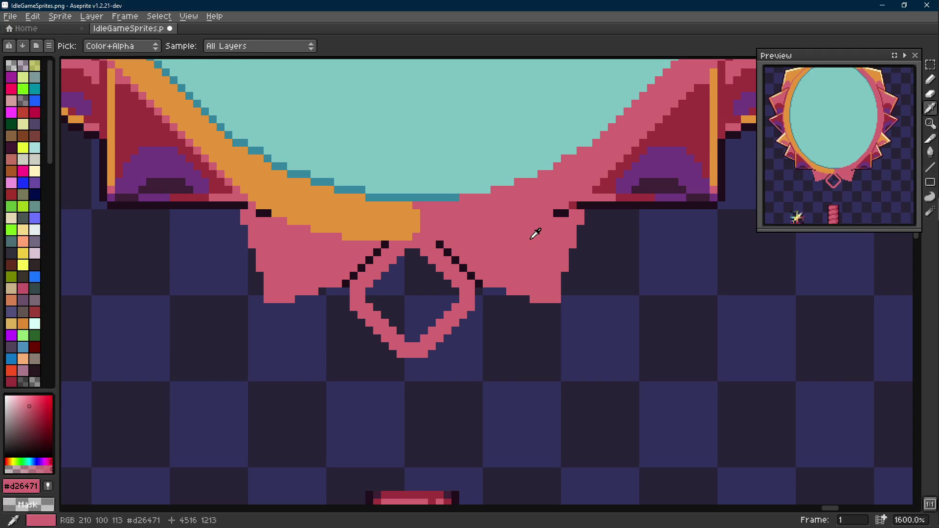
key(b)
click(263, 215)
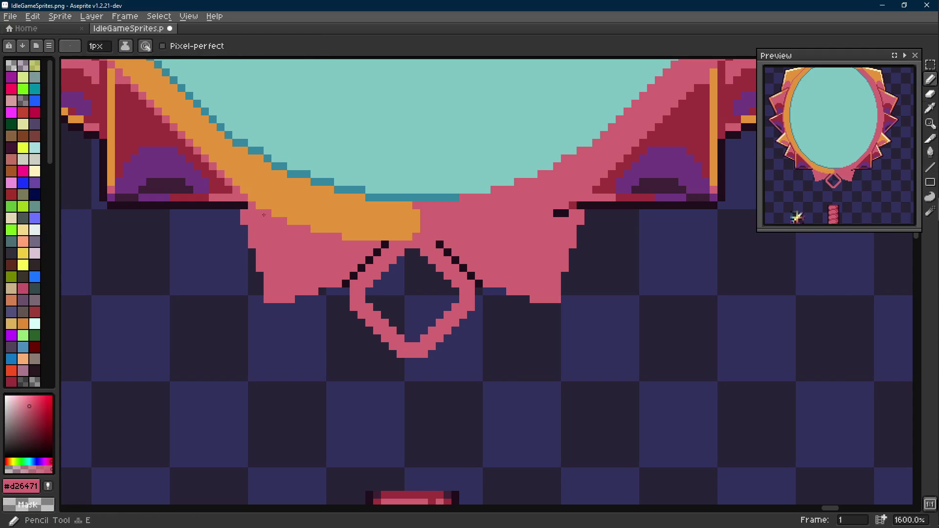
drag(557, 214, 566, 213)
key(i)
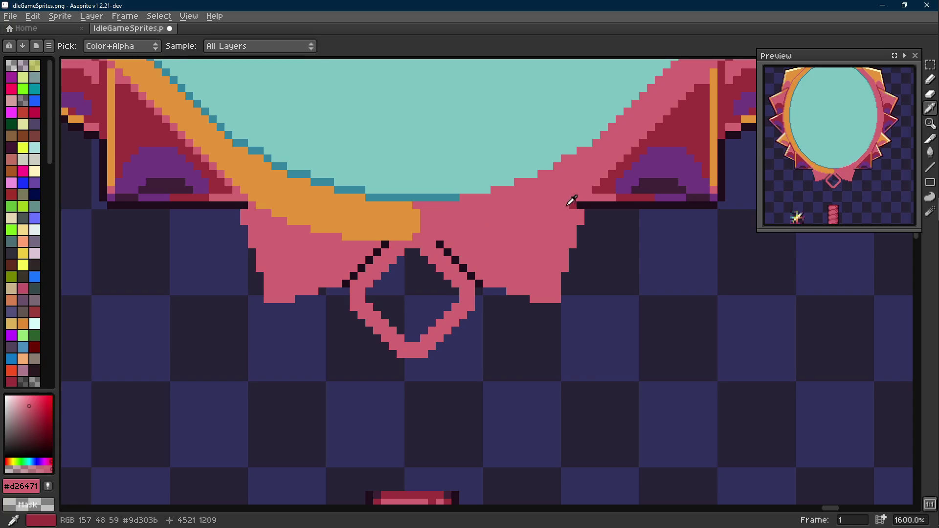
key(b)
- Recentre the view on the mirror and sample the orange frame colour
scroll(524, 216, down, 3)
scroll(524, 216, down, 3)
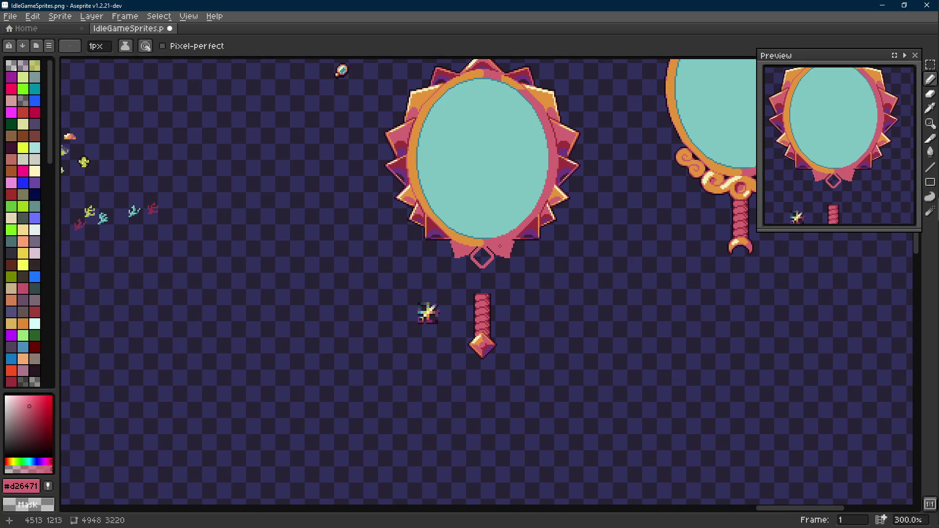
scroll(500, 246, up, 2)
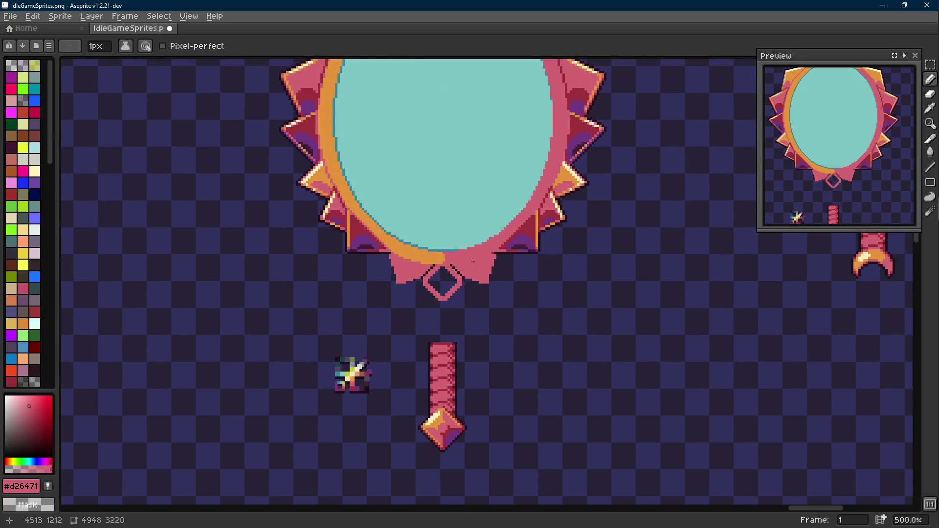
drag(470, 252, 436, 324)
scroll(433, 359, down, 1)
scroll(371, 298, up, 1)
key(i)
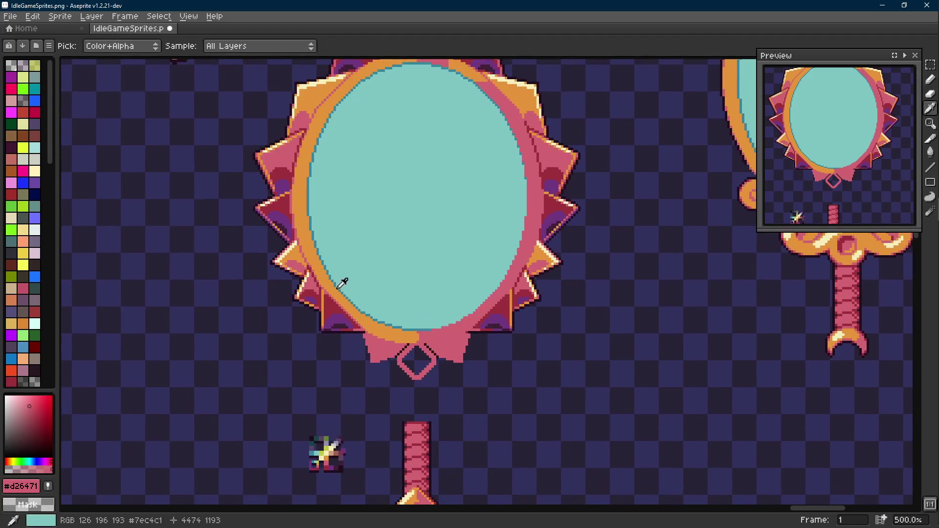
click(299, 248)
key(b)
mouse_move(299, 248)
mouse_down()
mouse_move(293, 321)
mouse_move(305, 197)
mouse_up()
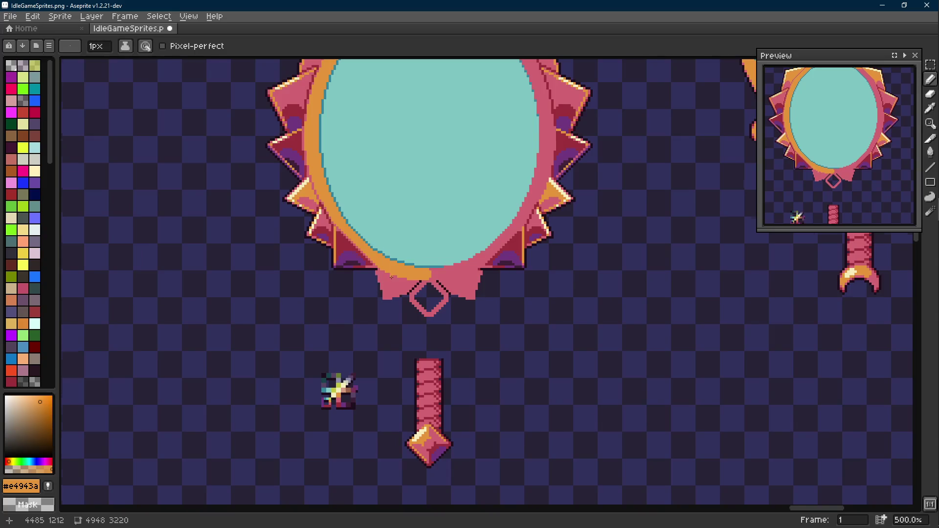
scroll(391, 277, up, 2)
scroll(395, 284, up, 2)
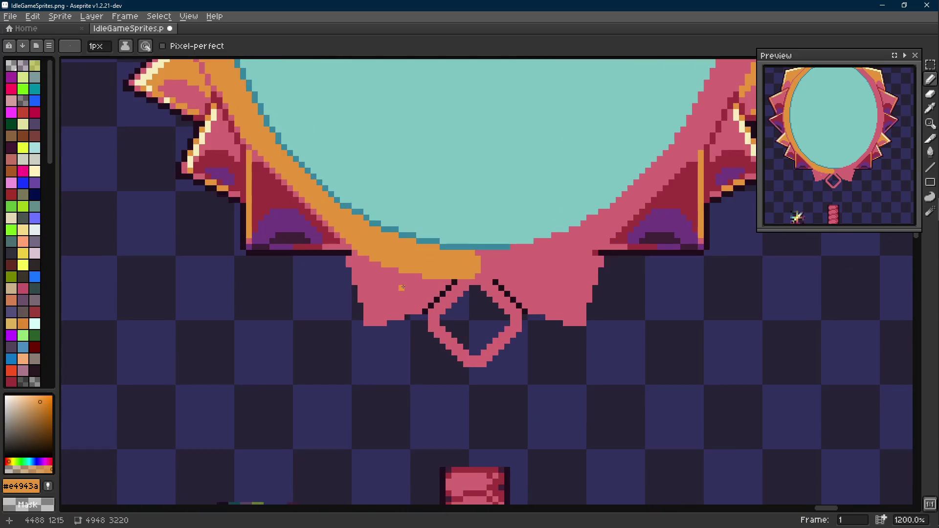
- Draw a stepped orange edge over the pink bow instead of bucket-filling it
key(g)
click(404, 287)
key(ctrl+z)
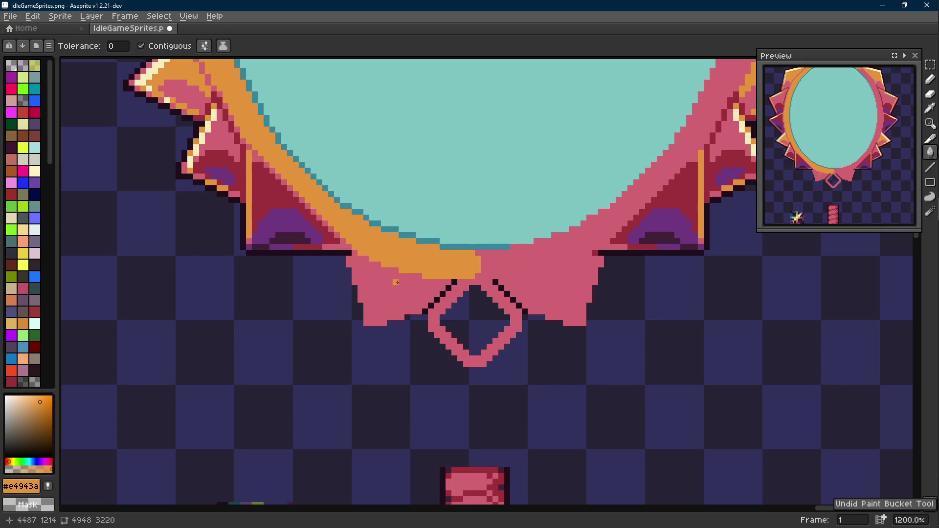
scroll(342, 257, up, 4)
key(e)
mouse_move(336, 243)
mouse_down()
mouse_move(462, 304)
mouse_move(562, 324)
mouse_up()
- Fill the left bow wing with orange
key(g)
click(562, 324)
scroll(537, 323, down, 5)
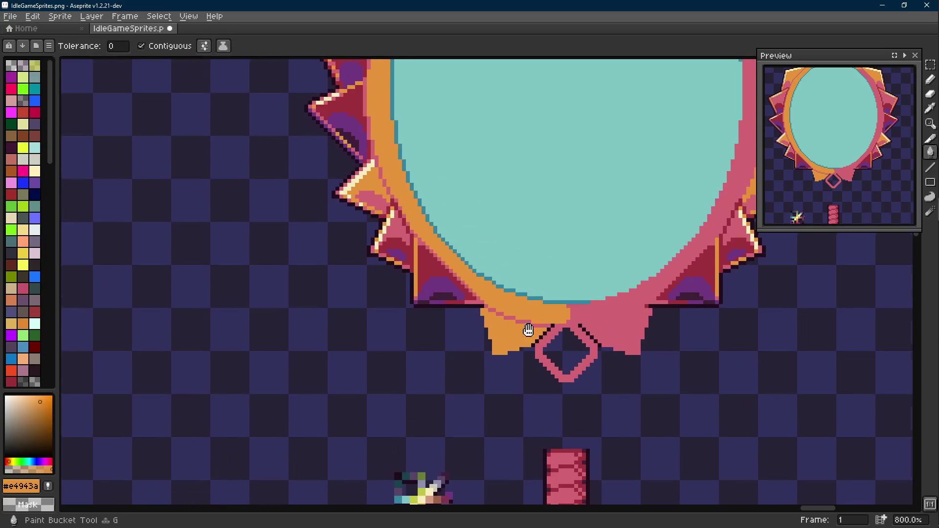
scroll(415, 295, up, 3)
- Select the orange left wing with the Magic Wand at tolerance 0
key(w)
click(566, 296)
key(ctrl+d)
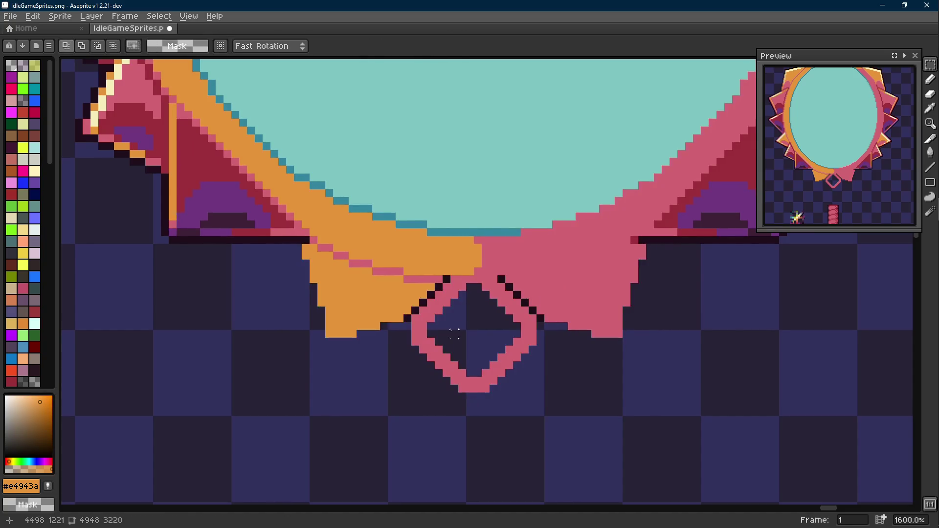
click(368, 45)
text(0)
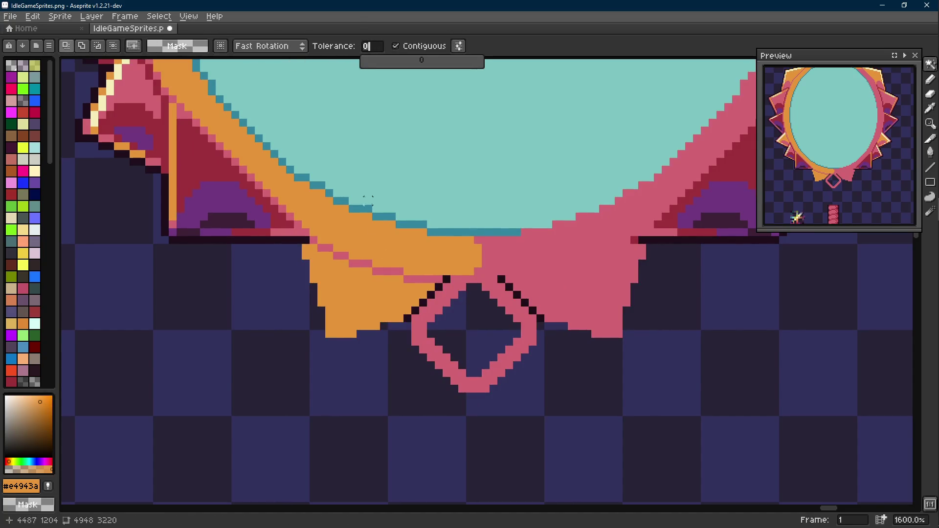
click(396, 228)
- Copy and paste the wing, flip it horizontally, and place it on the right side
key(ctrl+c)
key(ctrl+v)
key(shift+h)
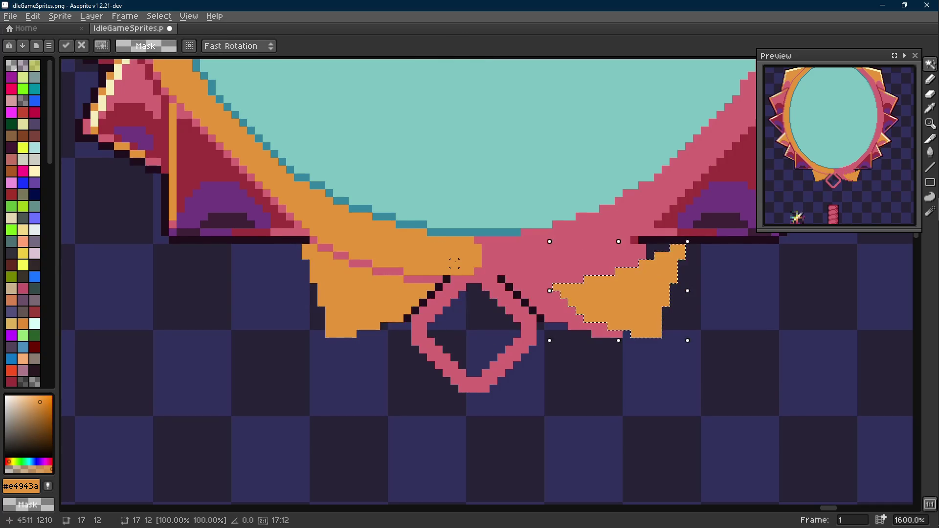
key(Left)
key(Left)
key(Left)
key(Left)
key(Left)
key(Left)
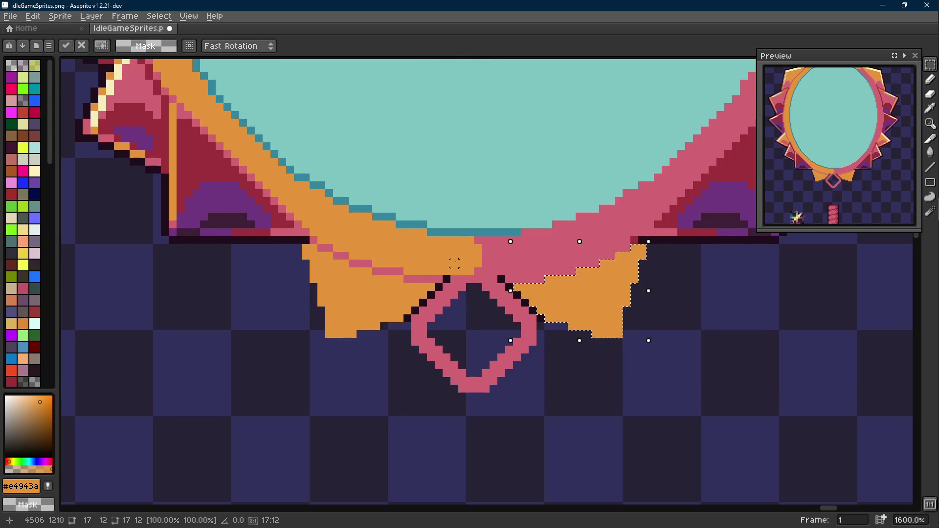
key(Return)
scroll(412, 291, down, 5)
scroll(433, 296, down, 1)
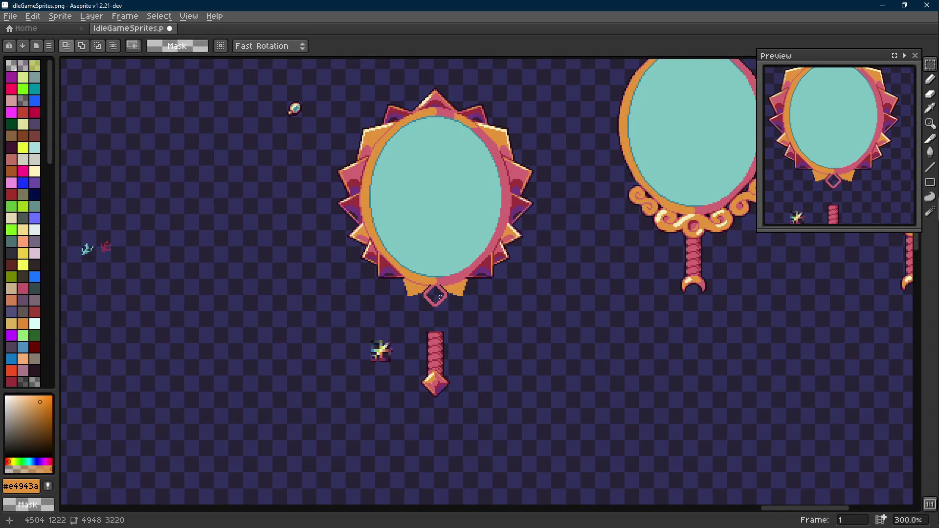
scroll(425, 296, up, 3)
scroll(403, 283, up, 3)
key(i)
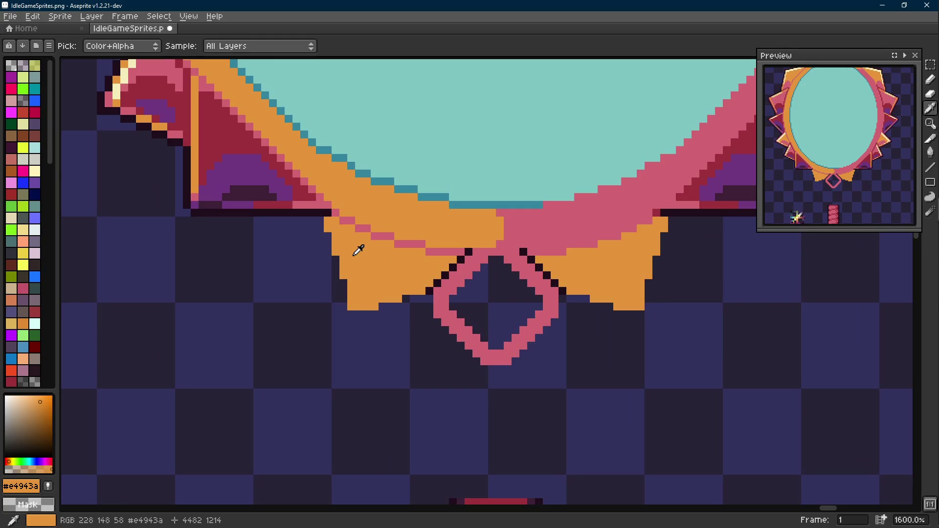
- Add an orange pixel at the right bow wing's edge, correcting its placement by one pixel
key(b)
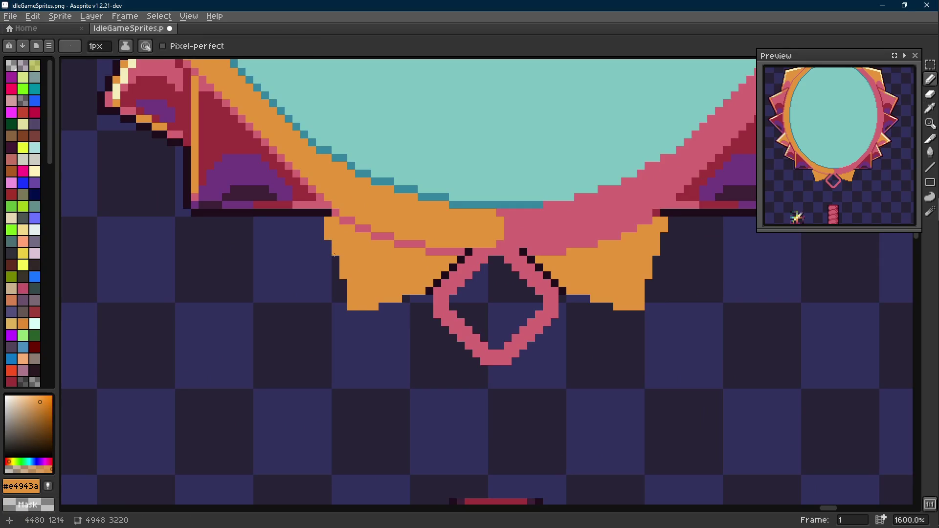
scroll(373, 304, right, 2)
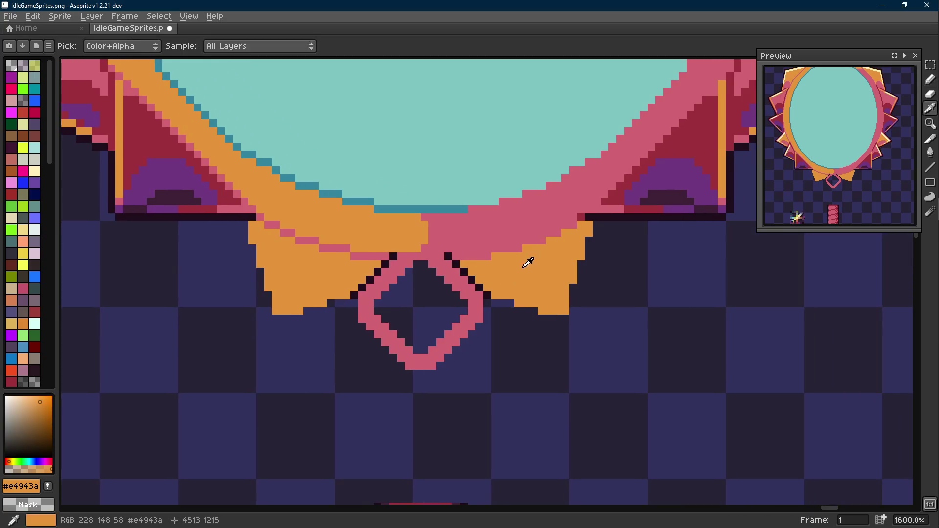
click(576, 285)
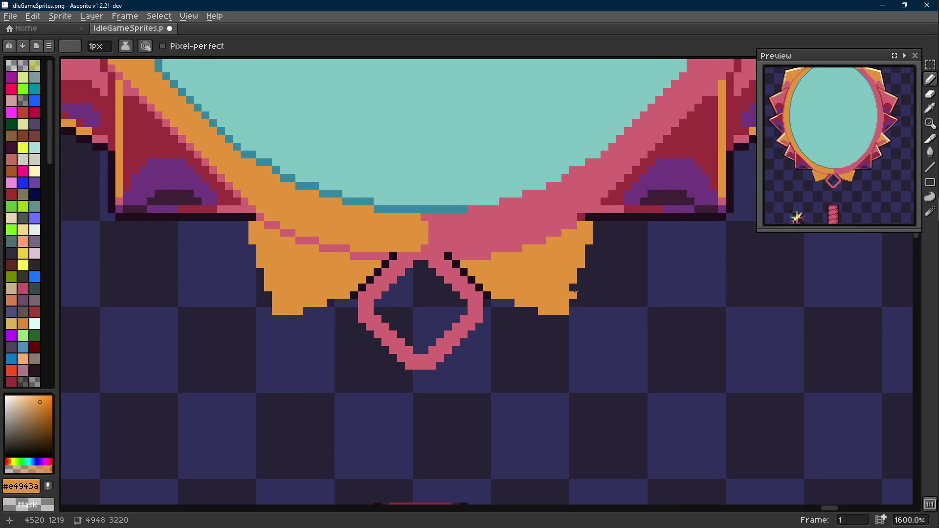
key(ctrl+z)
click(581, 287)
scroll(361, 332, down, 5)
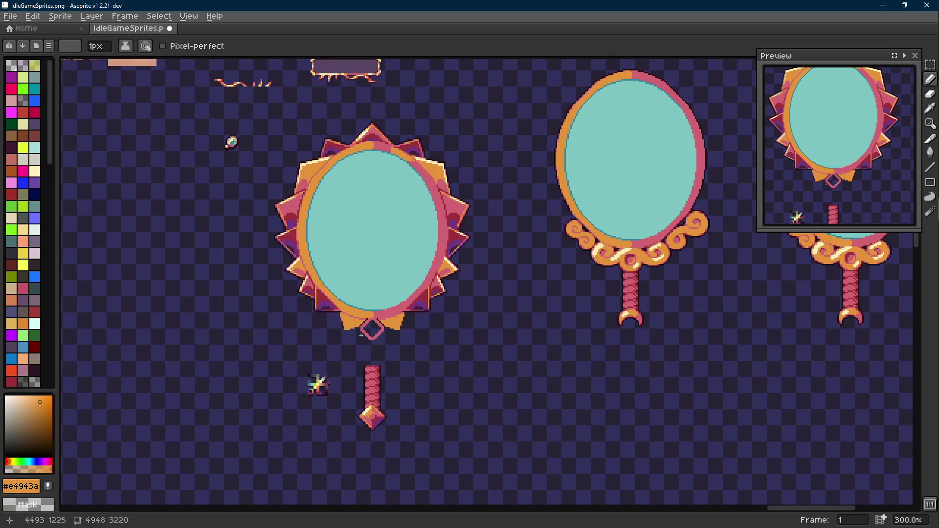
scroll(361, 335, up, 7)
- Draw a cream highlight line down the left bow wing's outer edge
key(i)
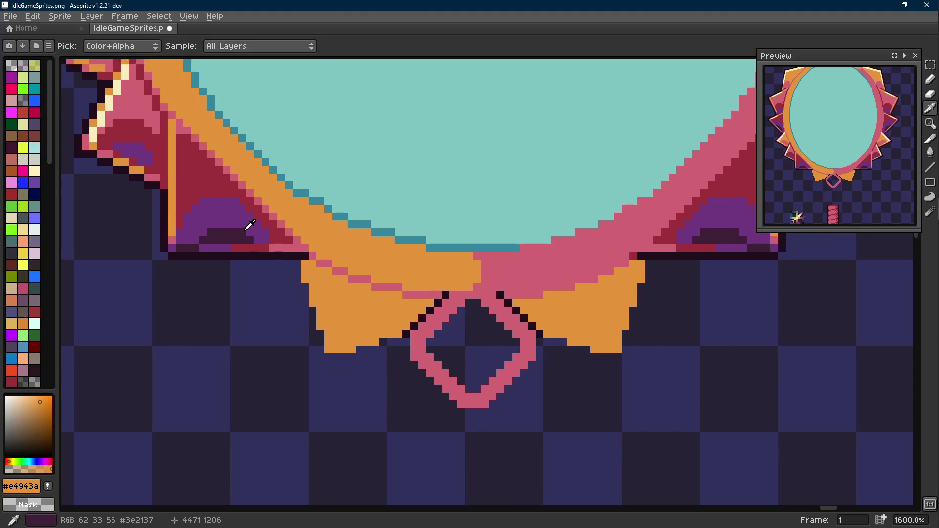
drag(310, 268, 432, 393)
alt+click(174, 122)
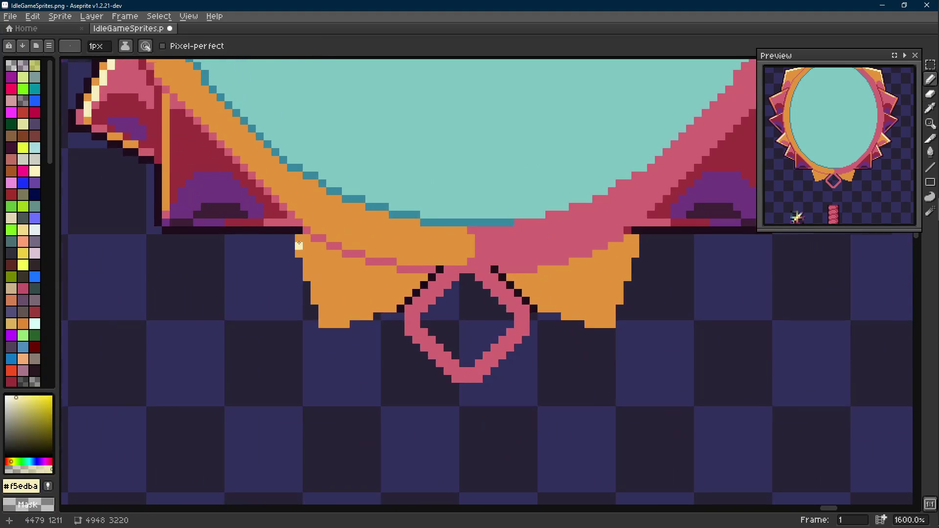
scroll(300, 246, up, 2)
key(l)
mouse_move(310, 235)
mouse_down()
mouse_move(310, 283)
mouse_move(323, 311)
mouse_move(334, 289)
mouse_move(336, 353)
mouse_up()
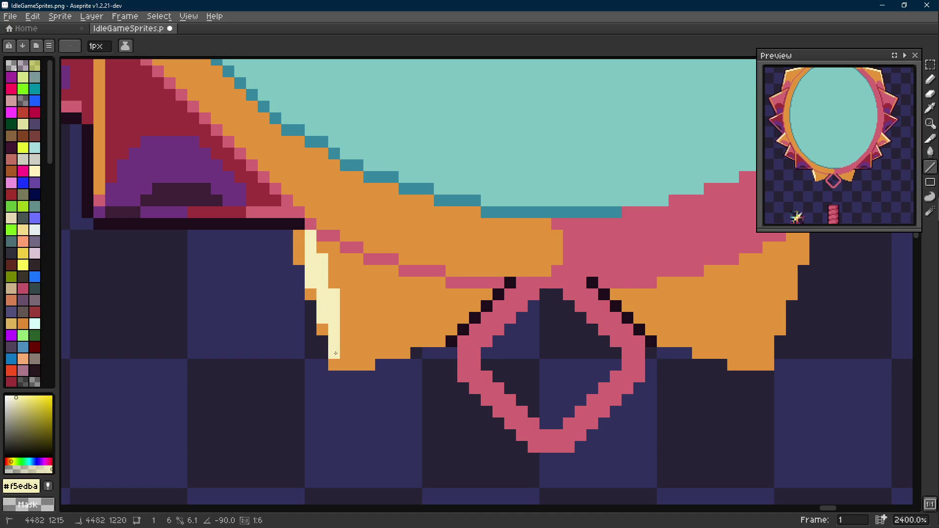
scroll(336, 353, down, 2)
- Paint pink #d26471 pixels beside the cream highlight and a short pink line along the wing bottom
key(i)
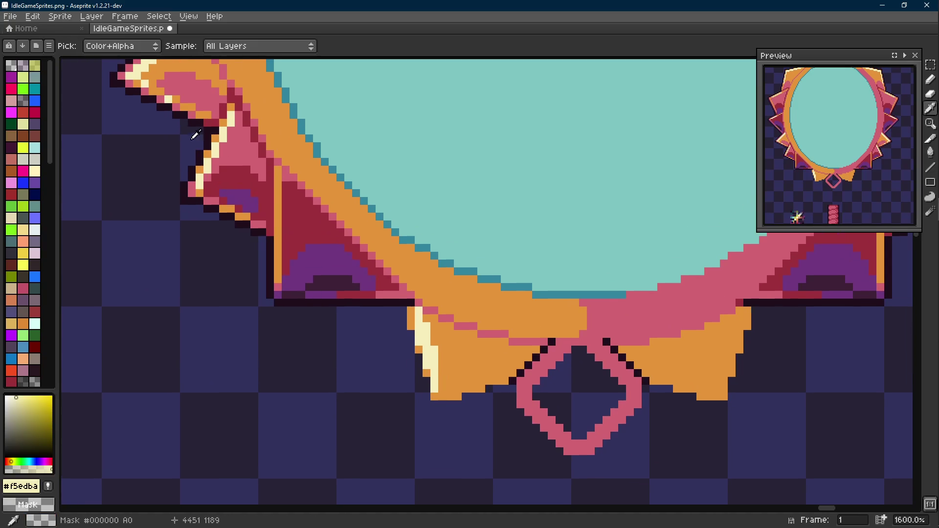
click(195, 112)
key(b)
scroll(334, 240, up, 2)
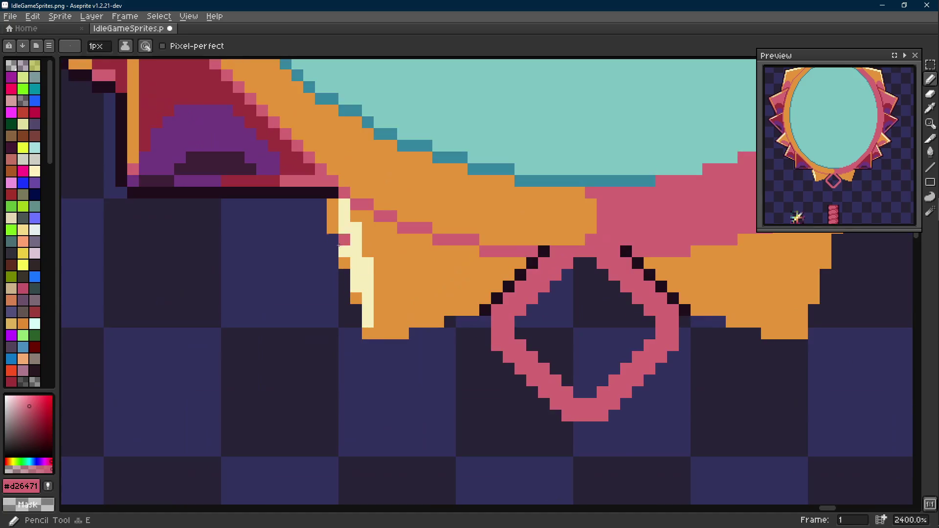
click(345, 274)
drag(345, 298, 356, 310)
key(l)
mouse_move(368, 345)
mouse_down()
mouse_move(473, 316)
mouse_move(547, 247)
mouse_up()
- Recolour the bow's left and right outline staircases in dark red #9d303b
scroll(446, 278, down, 1)
alt+click(358, 212)
key(e)
scroll(469, 323, up, 1)
click(469, 323)
key(shift+e)
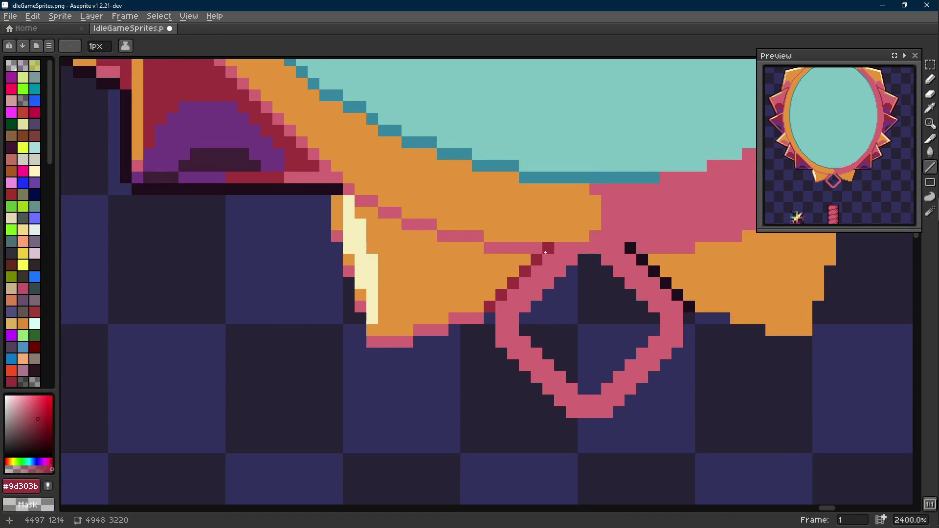
scroll(645, 260, right, 3)
click(459, 232)
mouse_move(444, 219)
mouse_down()
mouse_move(502, 278)
mouse_move(622, 315)
mouse_up()
- Extend the cream highlight along the left wing's lower-left edge
alt+click(284, 288)
key(b)
scroll(622, 316, down, 1)
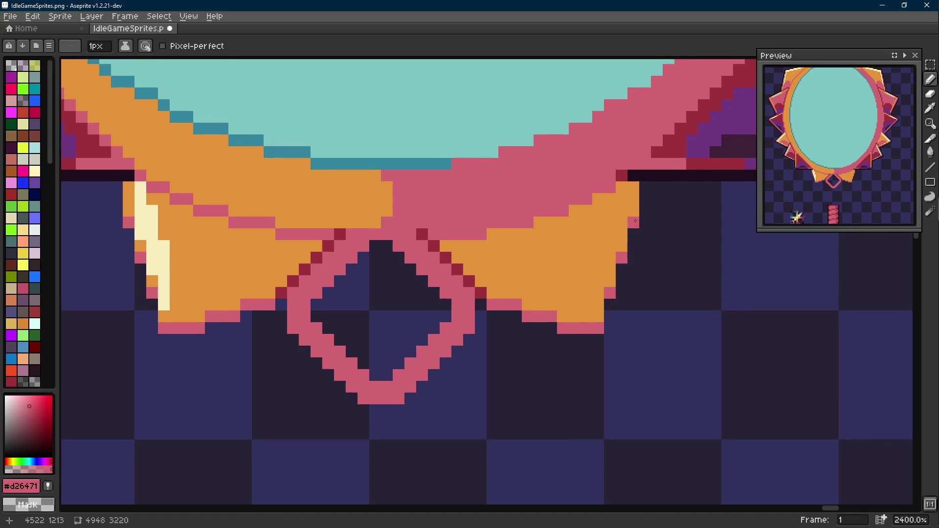
scroll(473, 263, down, 2)
scroll(473, 263, down, 6)
scroll(448, 273, up, 7)
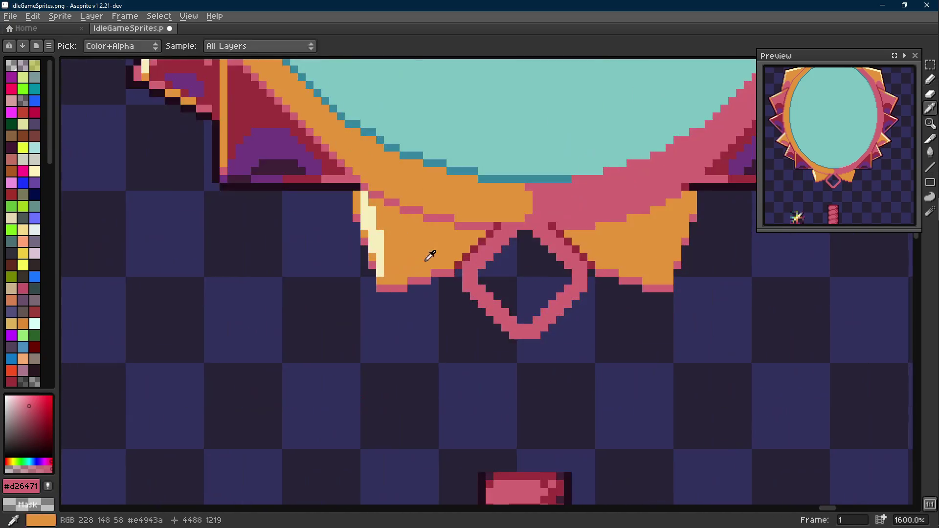
alt+click(430, 255)
alt+click(384, 254)
mouse_move(384, 270)
mouse_down()
mouse_move(383, 280)
mouse_move(397, 280)
mouse_move(440, 264)
mouse_up()
- Paint stray and excess cream pixels along the wing edge back to orange #e4943a
key(l)
scroll(441, 264, down, 5)
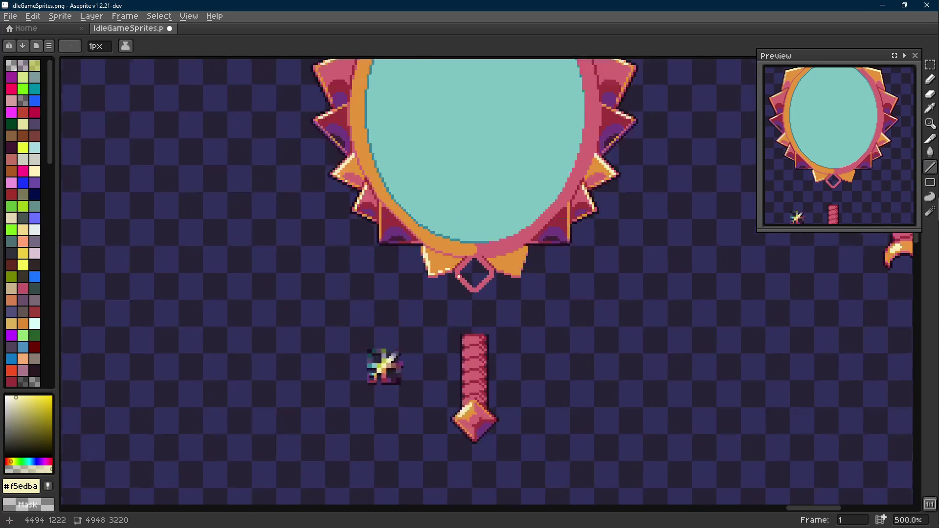
scroll(394, 278, up, 5)
key(b)
alt+click(393, 278)
scroll(394, 278, down, 6)
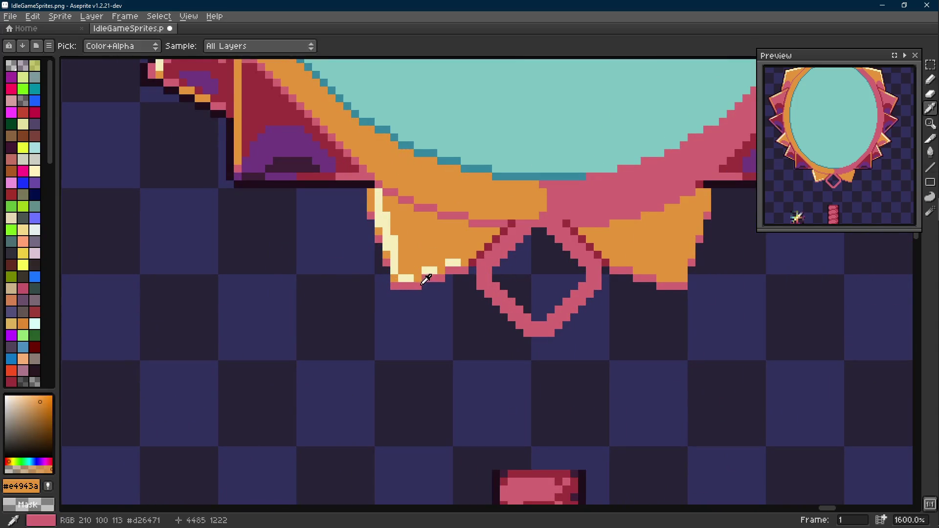
scroll(438, 296, up, 8)
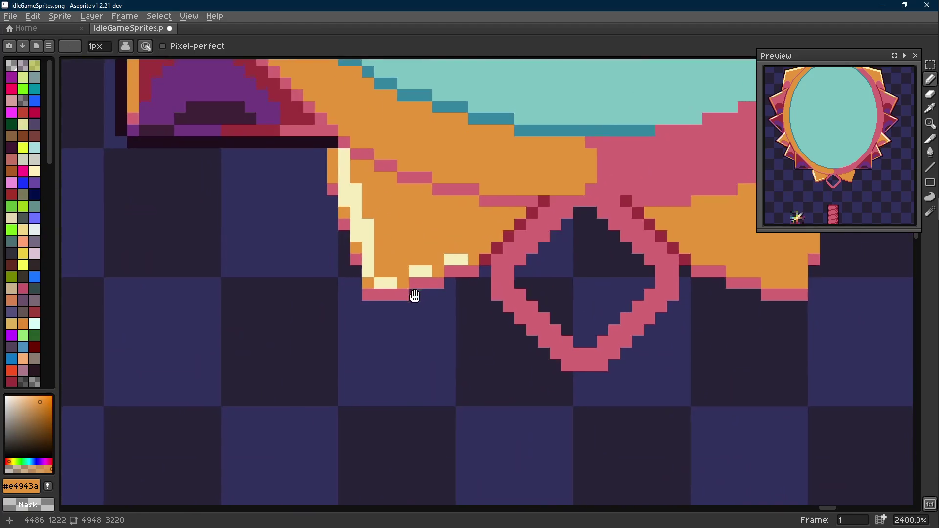
click(371, 225)
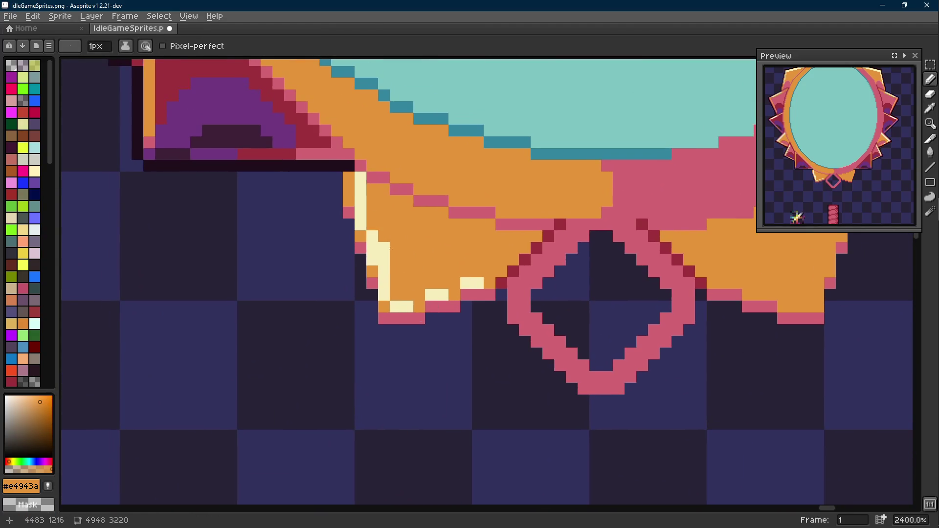
drag(384, 259, 387, 244)
- Add cream highlight pixels at the left wing's upper edge
key(alt)
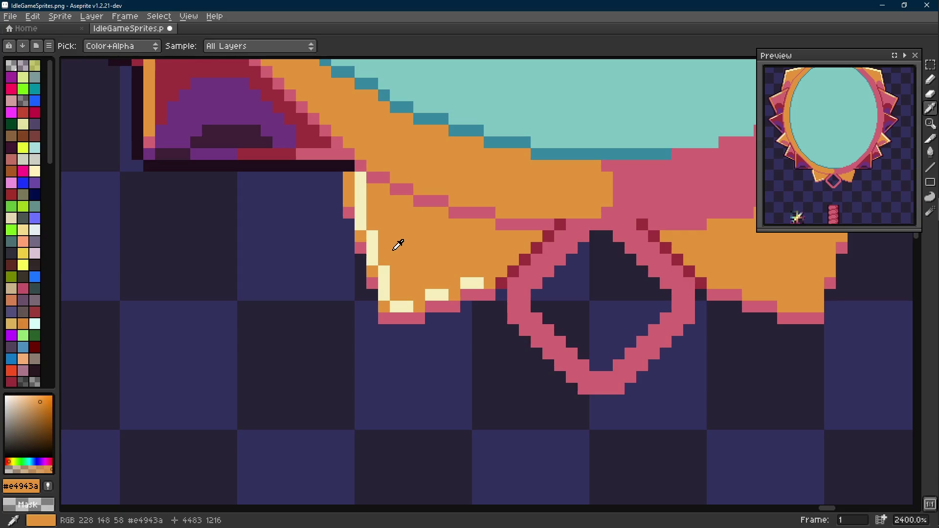
key(m)
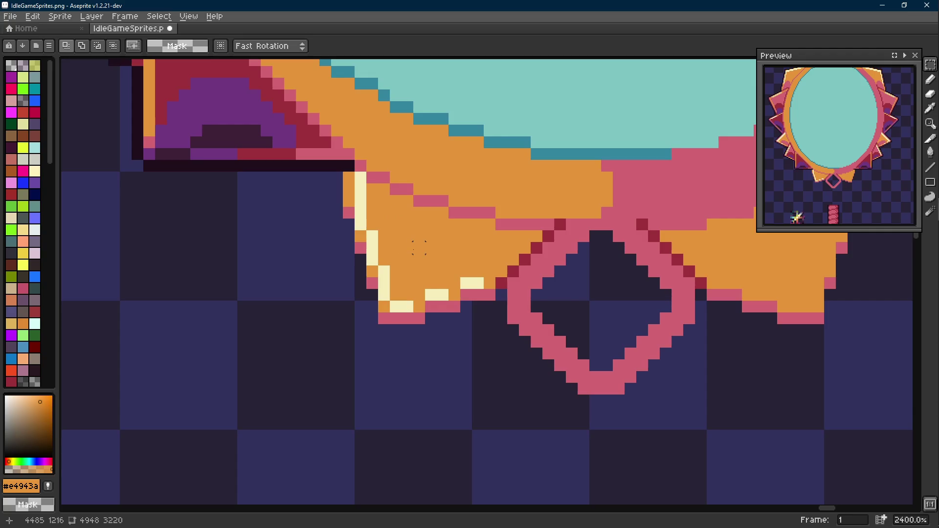
drag(419, 247, 432, 275)
key(b)
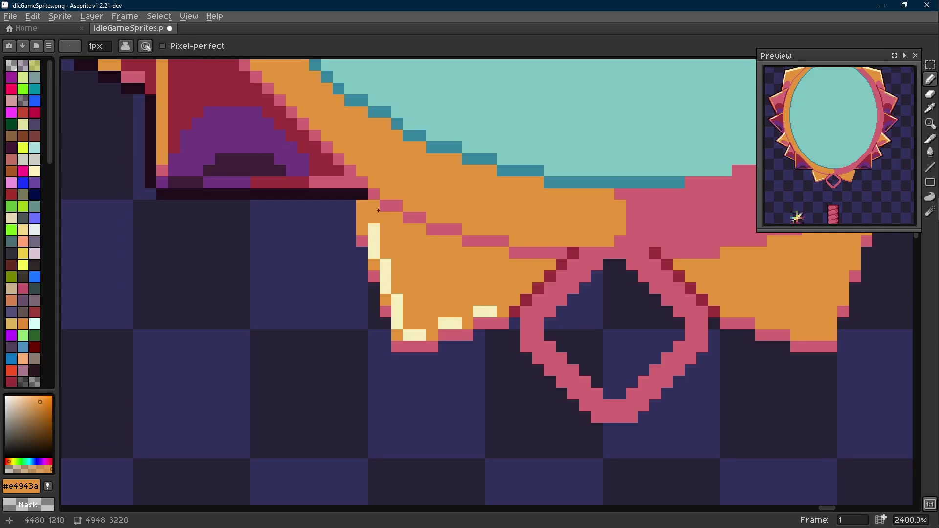
alt+click(376, 226)
drag(361, 206, 371, 216)
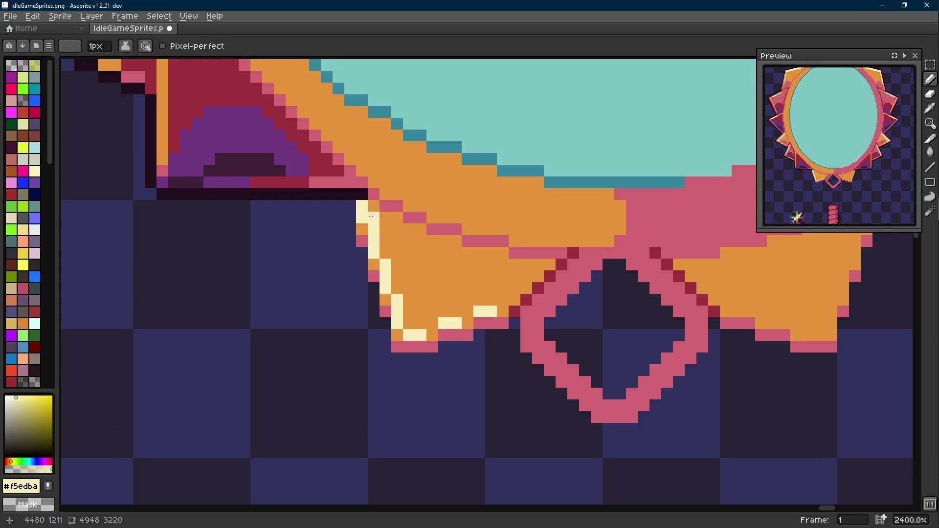
- Draw a dark outline line along the bow's lower-left edge
scroll(370, 216, down, 9)
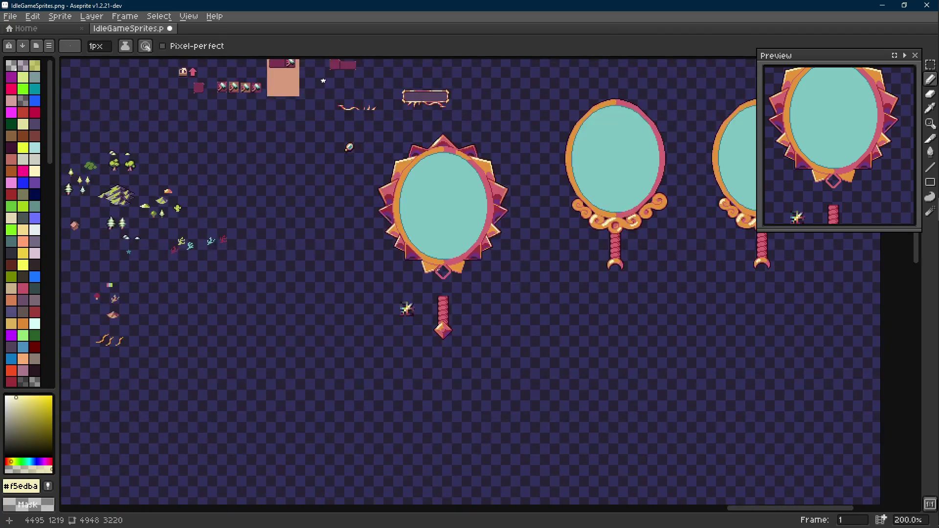
scroll(438, 270, up, 9)
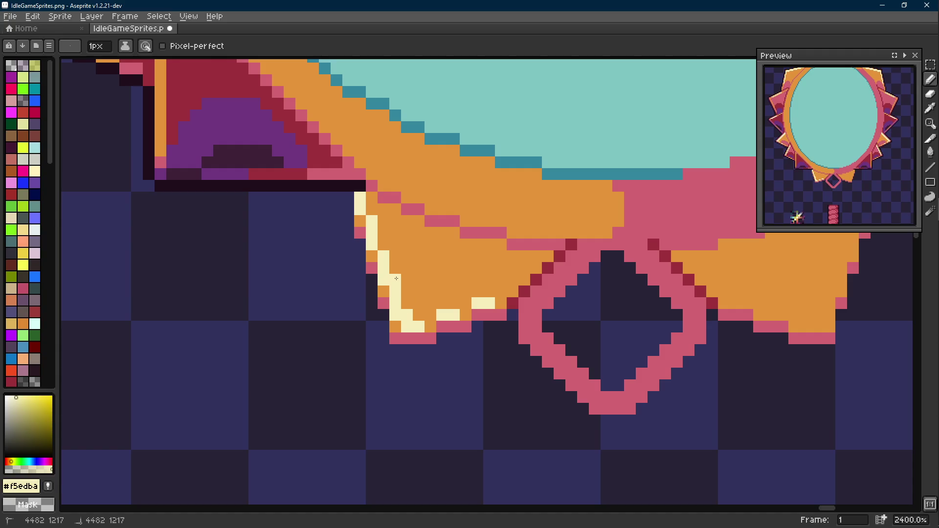
scroll(397, 278, down, 9)
scroll(439, 279, up, 1)
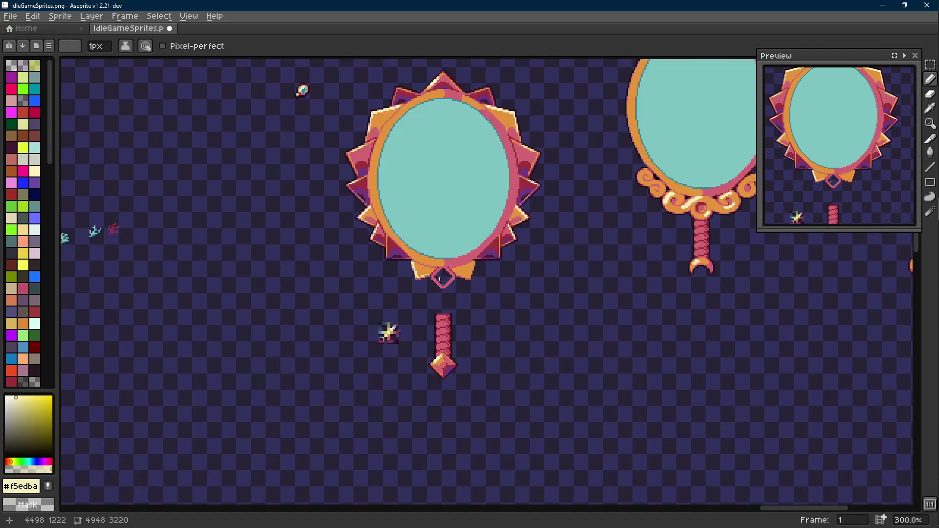
scroll(421, 271, up, 7)
alt+click(355, 216)
key(shift+e)
drag(355, 217, 380, 308)
- Add dark outline pixels and lines down the left wing's side and along its underside
key(e)
key(shift+e)
click(371, 285)
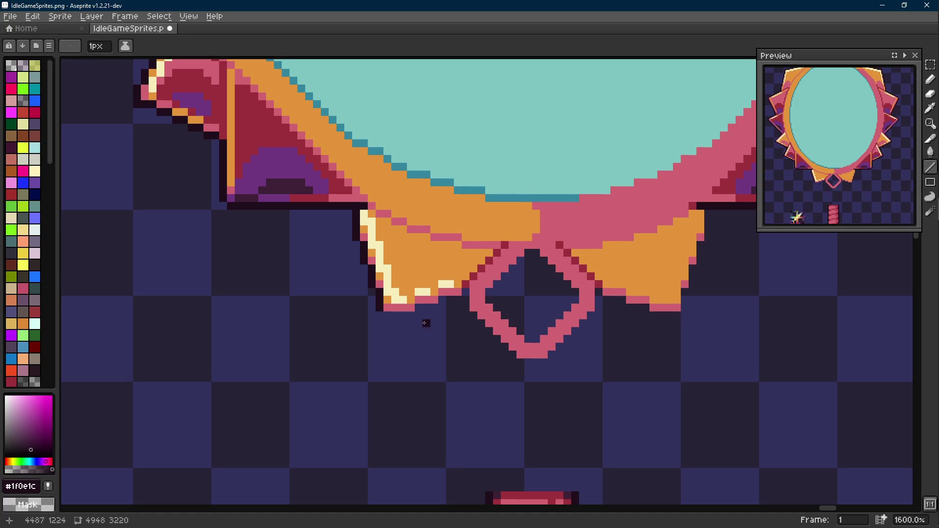
click(403, 277)
drag(403, 277, 397, 293)
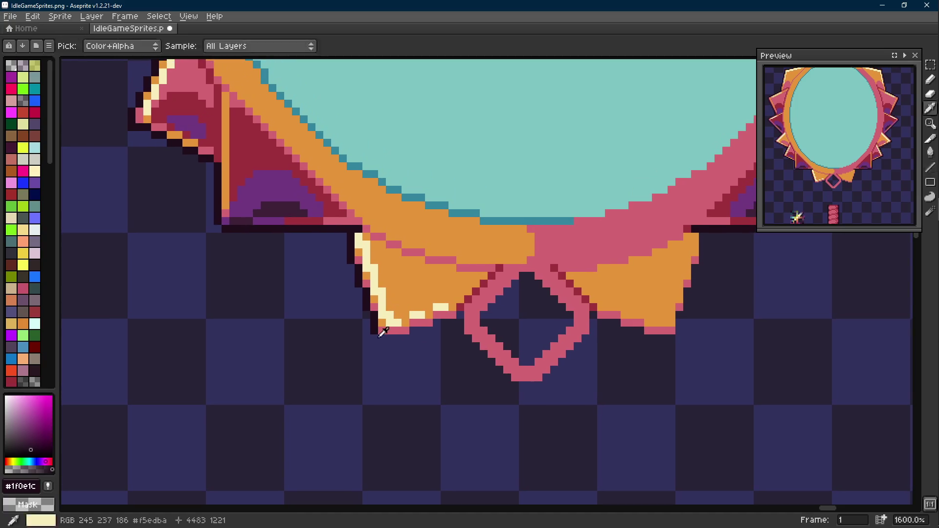
drag(375, 339, 461, 320)
scroll(437, 330, up, 2)
click(436, 319)
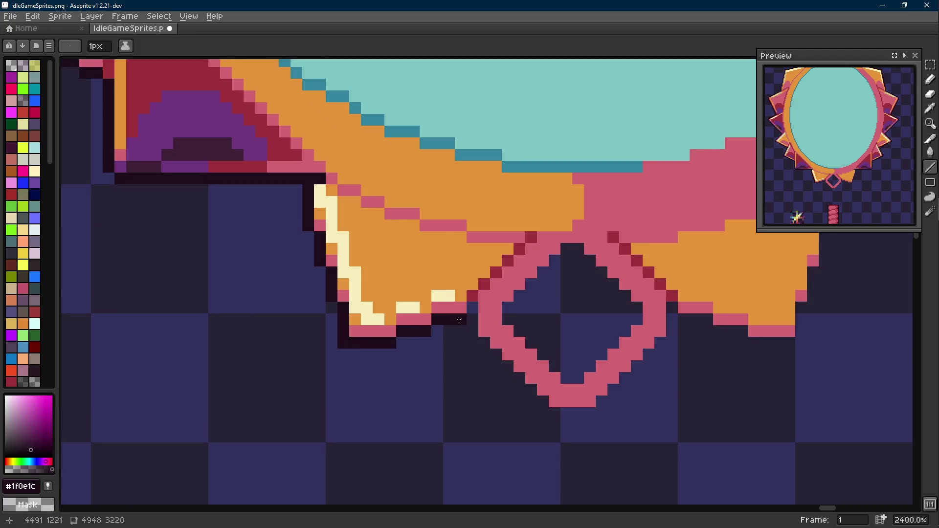
key(b)
scroll(479, 330, down, 8)
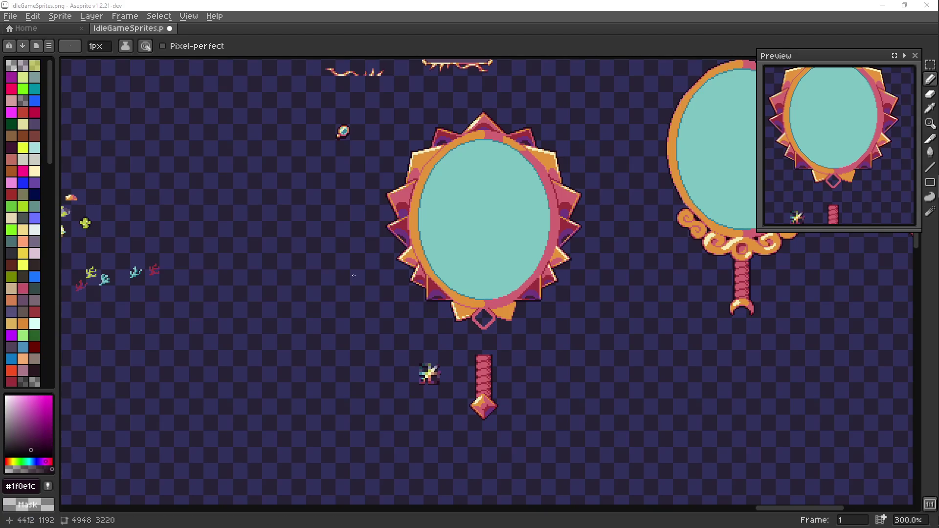
- Write 'BRB!' across the mirror glass in dark strokes
drag(477, 264, 467, 268)
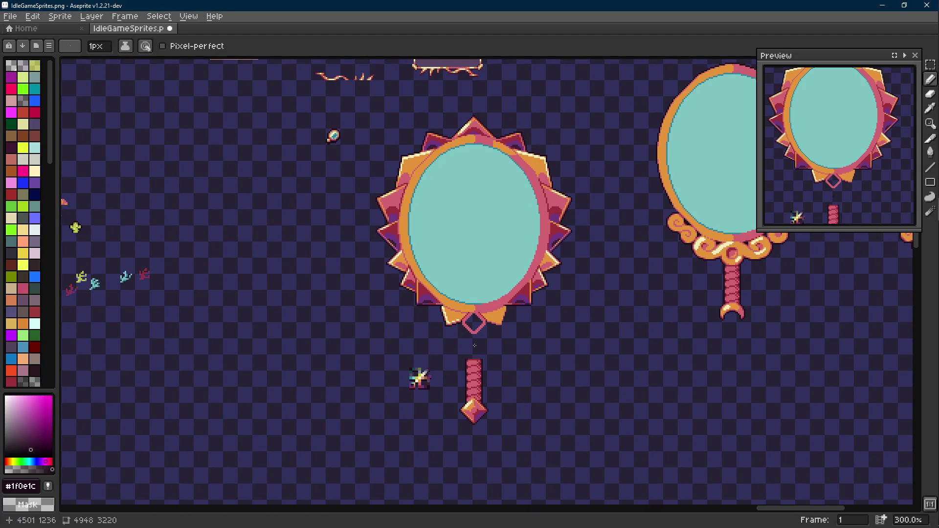
scroll(450, 374, up, 3)
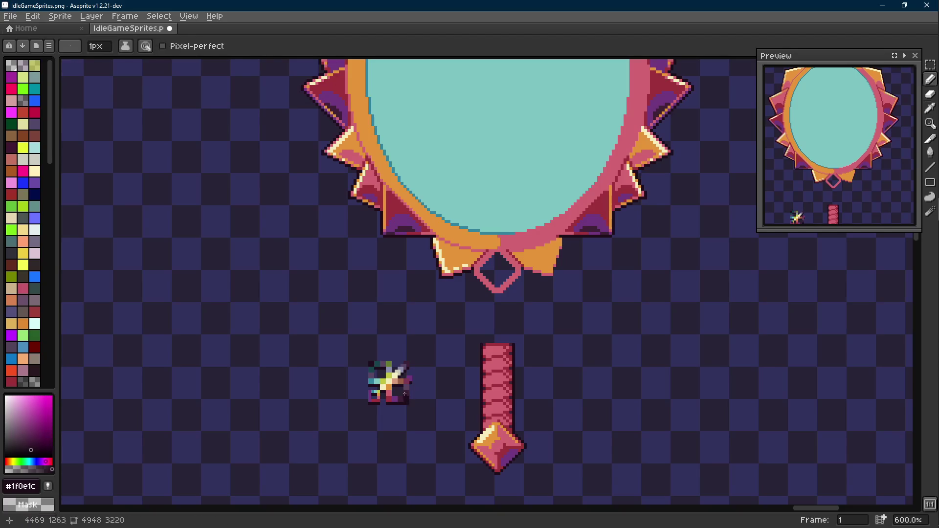
scroll(406, 342, down, 1)
ctrl+scroll(390, 254, up, 2)
mouse_move(362, 242)
mouse_down()
mouse_move(370, 294)
mouse_move(387, 252)
mouse_move(370, 291)
mouse_up()
mouse_move(410, 233)
mouse_down()
mouse_move(417, 283)
mouse_move(417, 269)
mouse_move(454, 281)
mouse_up()
drag(461, 230, 473, 274)
mouse_move(459, 226)
mouse_down()
mouse_move(478, 230)
mouse_move(473, 274)
mouse_up()
drag(505, 227, 509, 252)
click(514, 273)
- Draw a '=:)' face below the BRB! lettering
drag(424, 327, 387, 327)
drag(404, 354, 431, 352)
click(441, 322)
click(450, 345)
drag(457, 306, 467, 363)
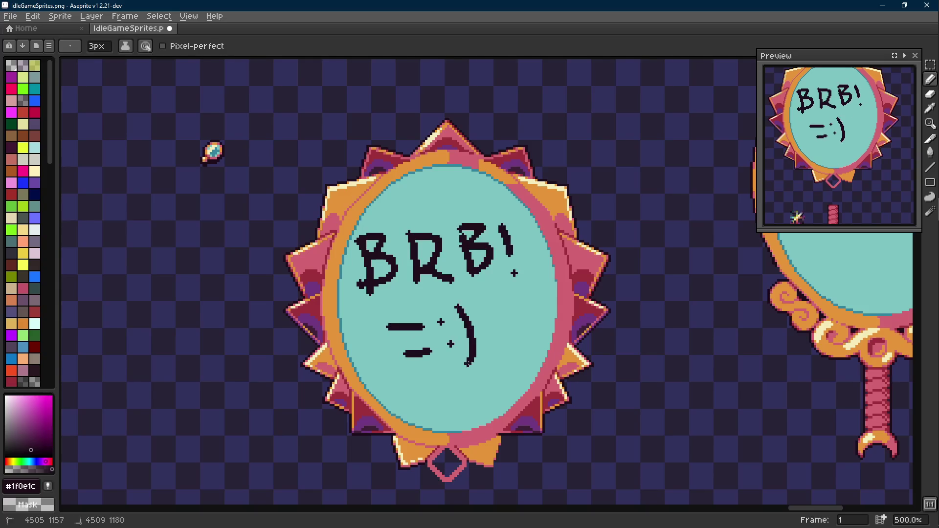
scroll(467, 363, down, 3)
scroll(502, 270, up, 1)
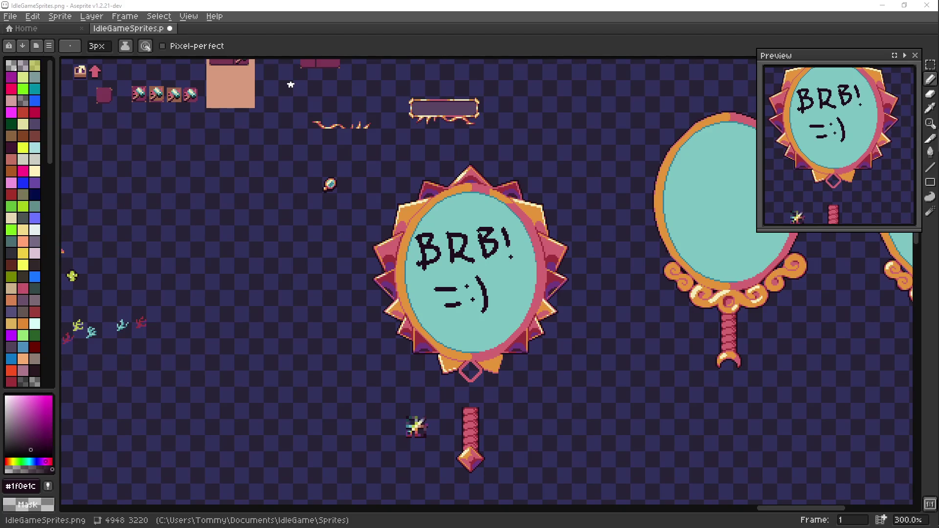
- Undo the 'BRB! =:)' strokes, redo one pencil stroke, and return to the Pencil
drag(521, 355, 506, 346)
key(ctrl+z)
key(ctrl+z)
key(ctrl+z)
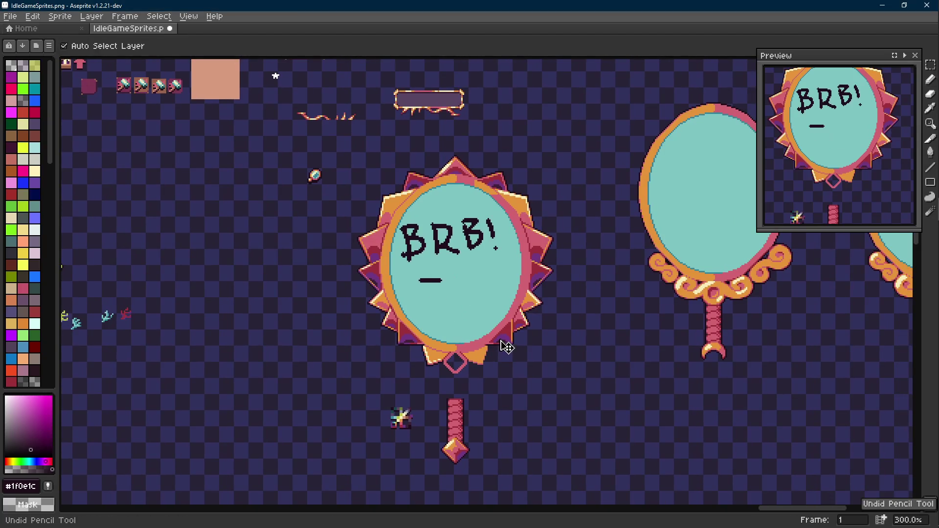
key(ctrl+z)
key(ctrl+z)
key(ctrl+z)
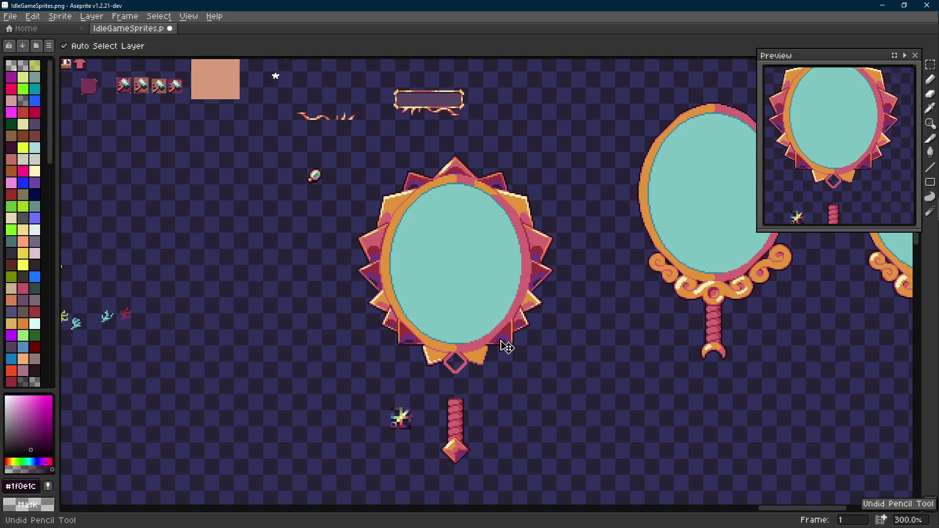
drag(507, 347, 511, 297)
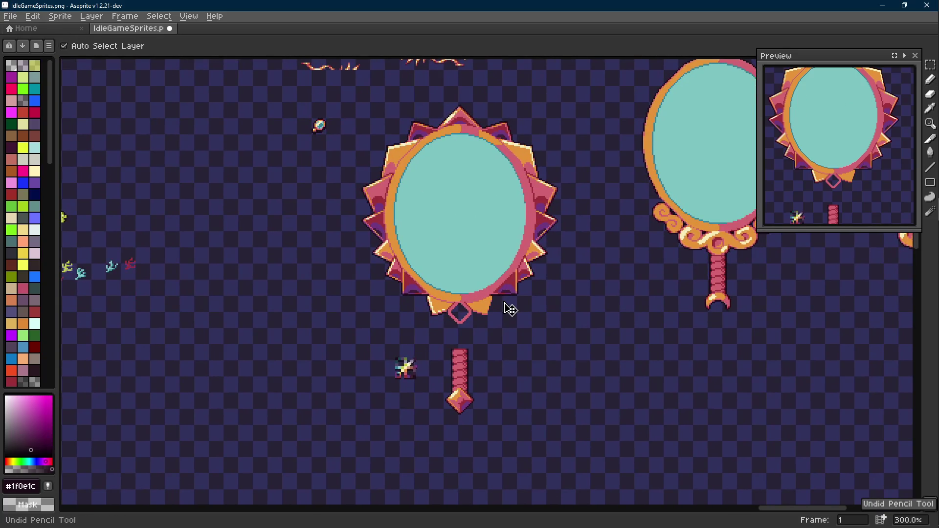
key(ctrl+y)
scroll(505, 308, up, 4)
key(b)
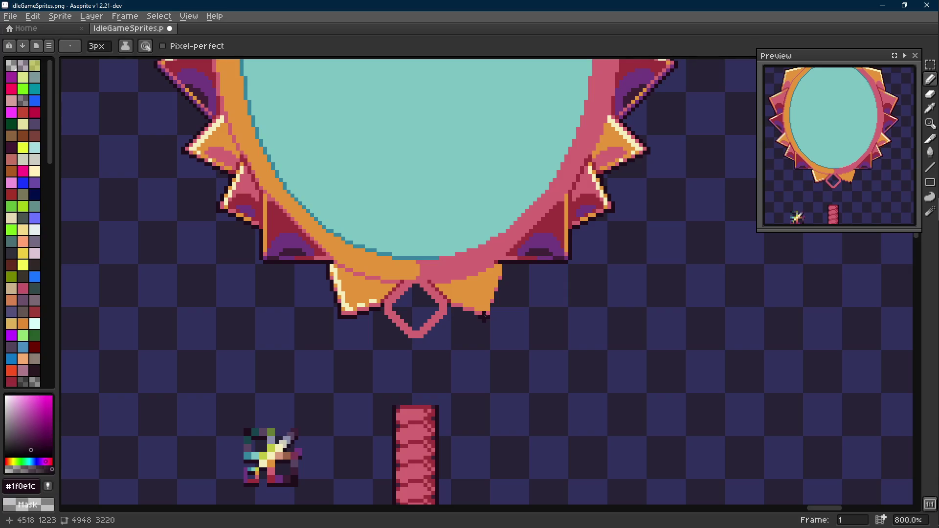
scroll(485, 315, down, 5)
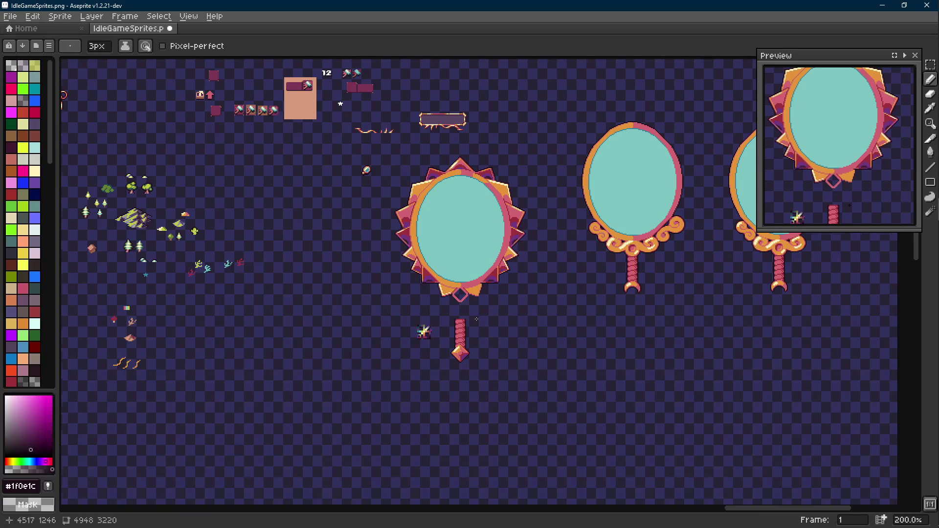
- Select the handle's left part and nudge it one pixel left, then undo and deselect
scroll(476, 319, up, 1)
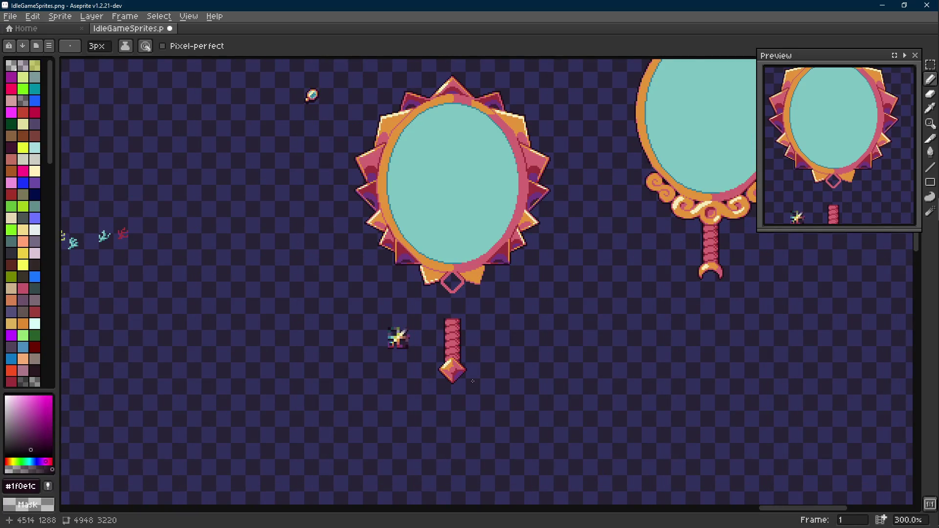
scroll(477, 319, up, 3)
scroll(492, 281, up, 3)
key(r)
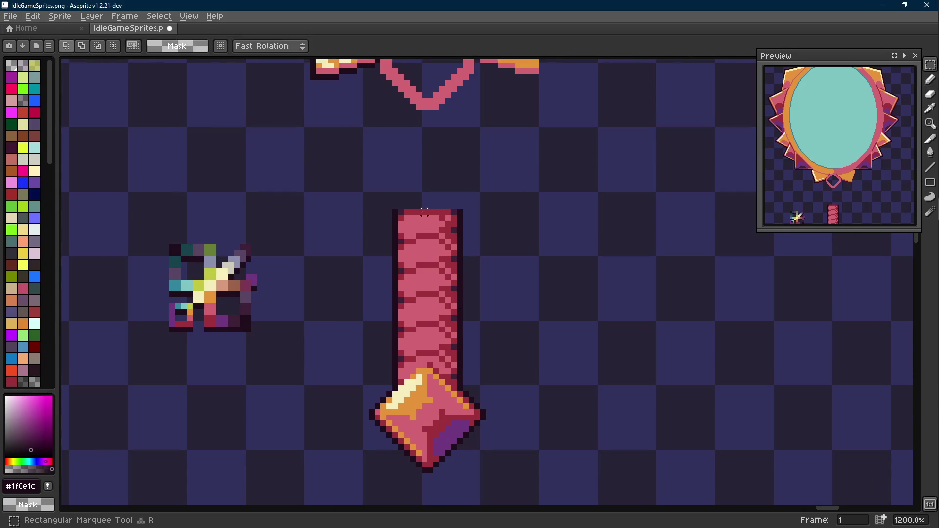
drag(424, 212, 386, 358)
scroll(392, 364, up, 6)
mouse_move(472, 369)
mouse_down()
mouse_move(450, 337)
mouse_move(435, 247)
mouse_move(356, 306)
mouse_up()
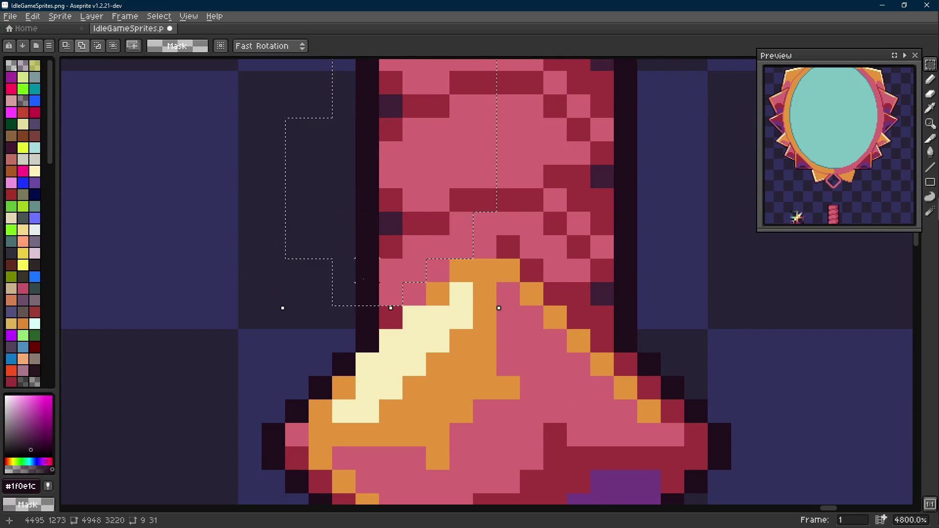
scroll(420, 334, down, 4)
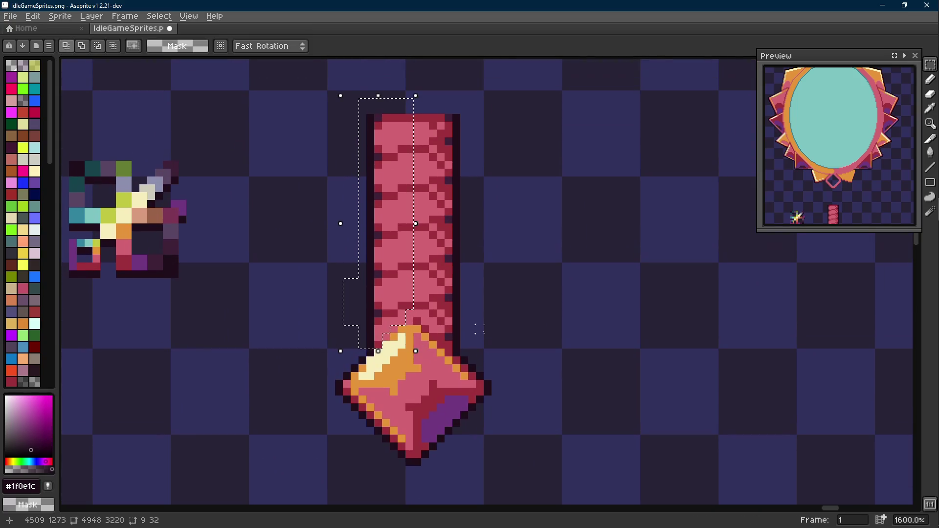
key(Left)
key(ctrl+z)
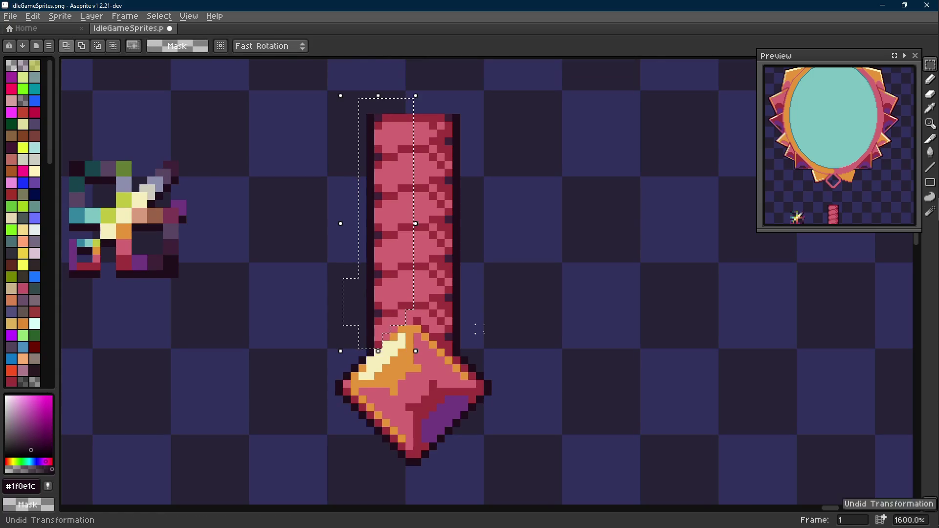
key(ctrl+d)
- Select the handle's right half and shift it one pixel right, then deselect
mouse_move(480, 102)
mouse_down()
mouse_move(408, 296)
mouse_move(410, 320)
mouse_up()
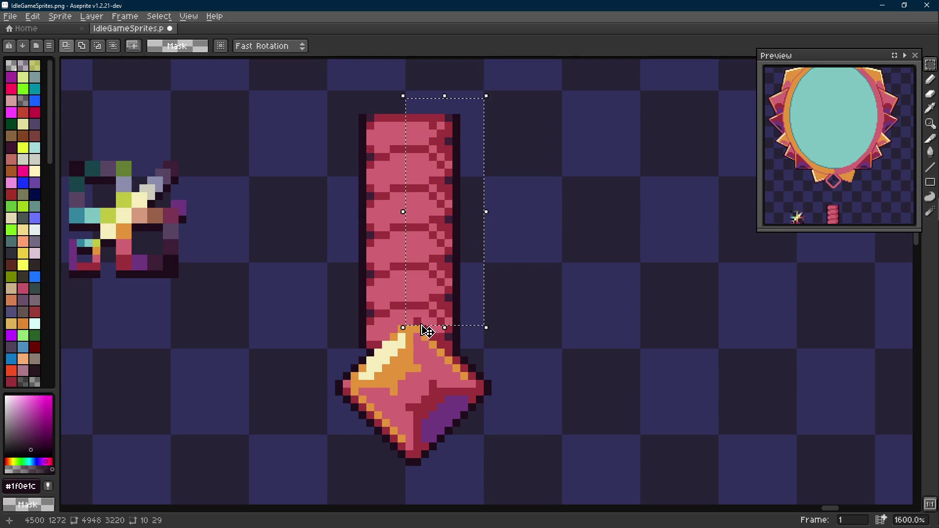
scroll(424, 327, up, 1)
drag(611, 266, 470, 358)
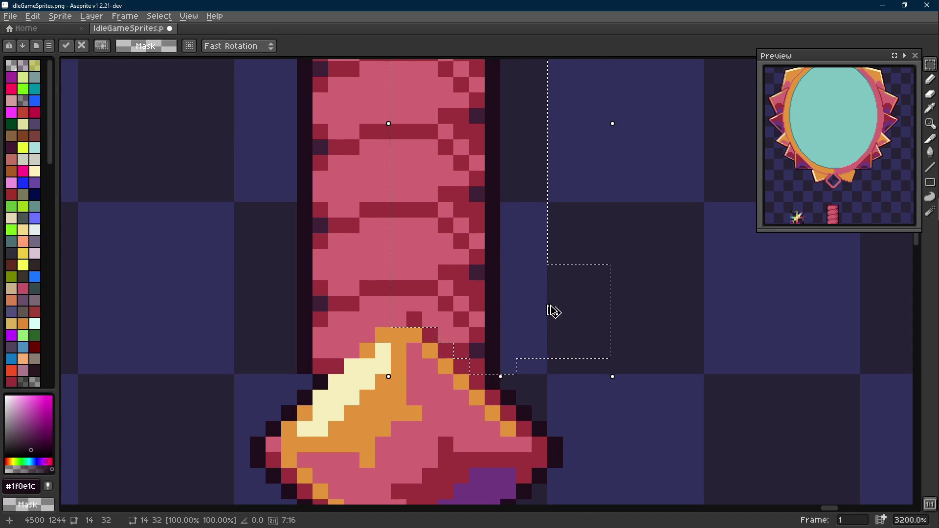
key(Right)
key(ctrl+d)
key(i)
alt+click(468, 322)
- Touch up the handle edge with a pink pixel and a dark outline pixel at its base
click(429, 319)
alt+click(498, 374)
click(304, 382)
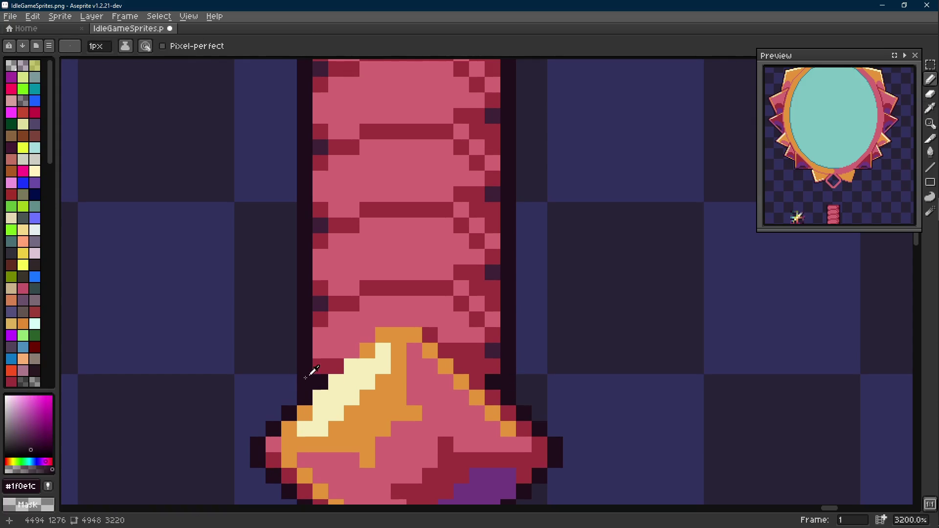
alt+click(318, 364)
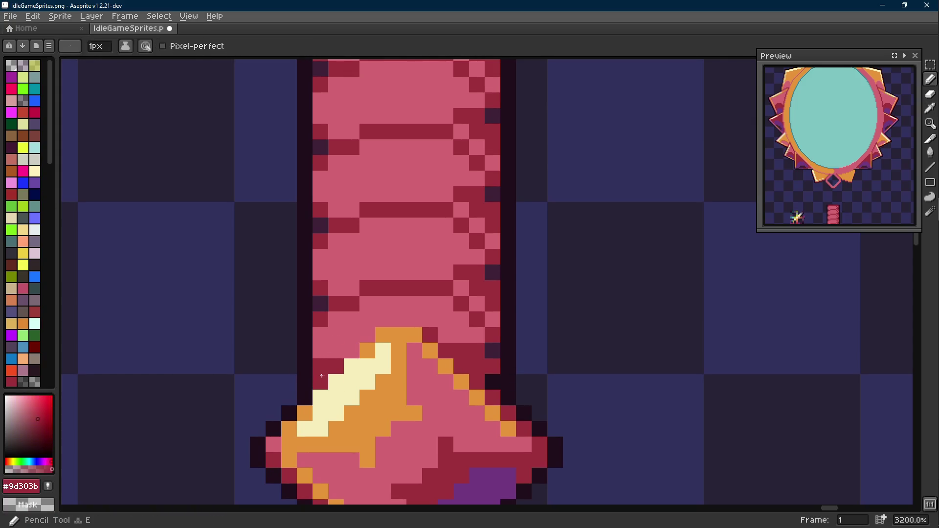
alt+click(492, 381)
scroll(492, 381, down, 5)
scroll(447, 342, up, 4)
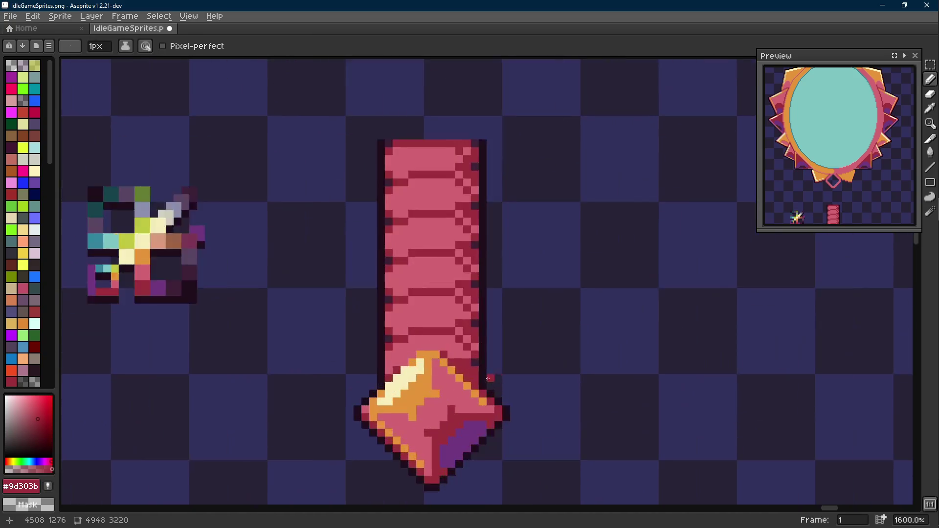
- Add two dark red stripe pixels to the pink handle
alt+click(447, 352)
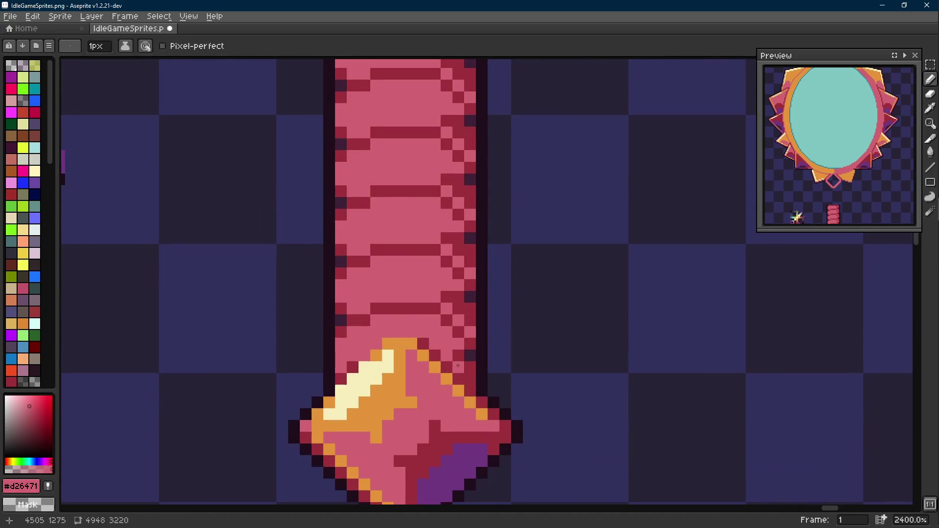
scroll(495, 379, down, 6)
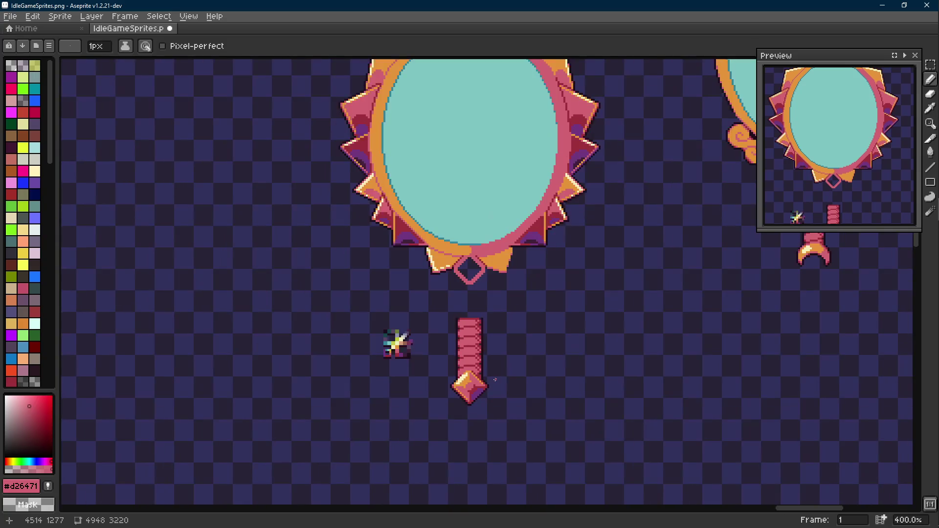
scroll(495, 380, up, 6)
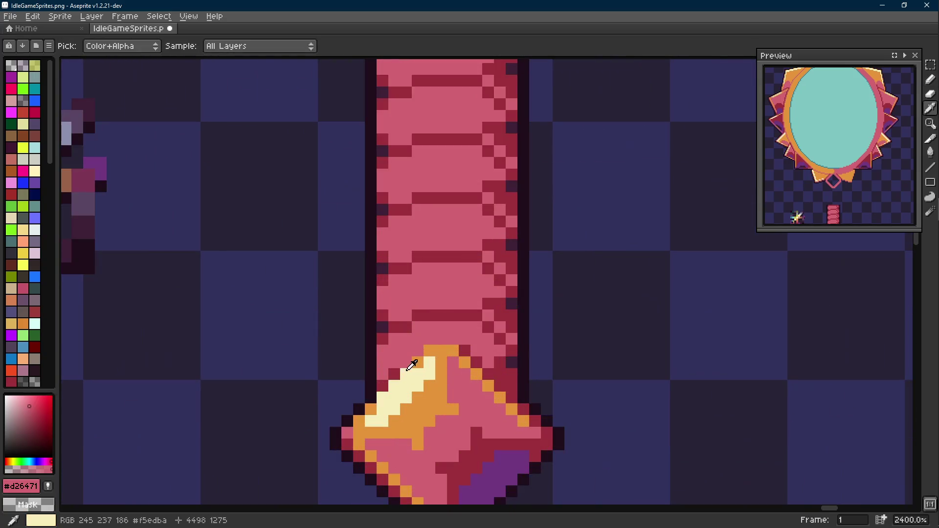
alt+click(402, 367)
click(412, 349)
click(424, 339)
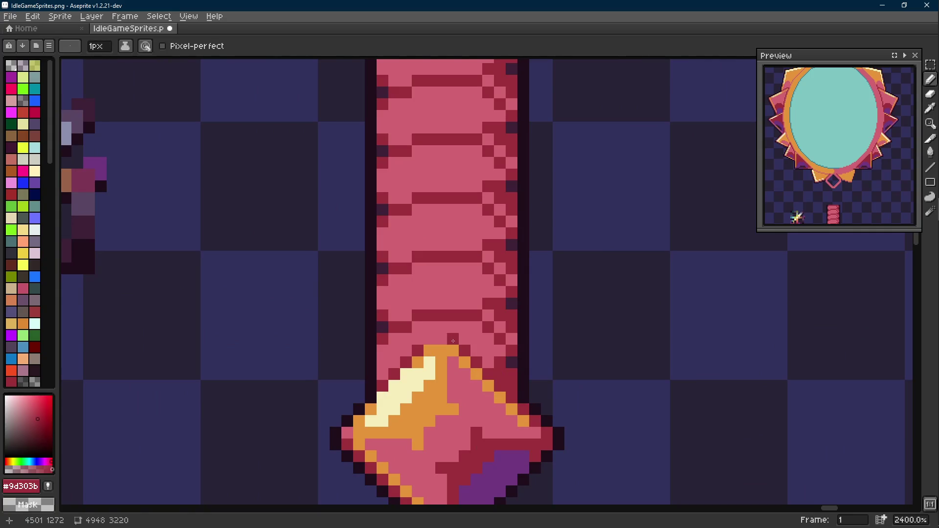
scroll(426, 339, down, 6)
scroll(444, 360, up, 6)
- Sample the handle's pink and dark red stripe colours from the canvas, ending on the Pencil
alt+click(409, 300)
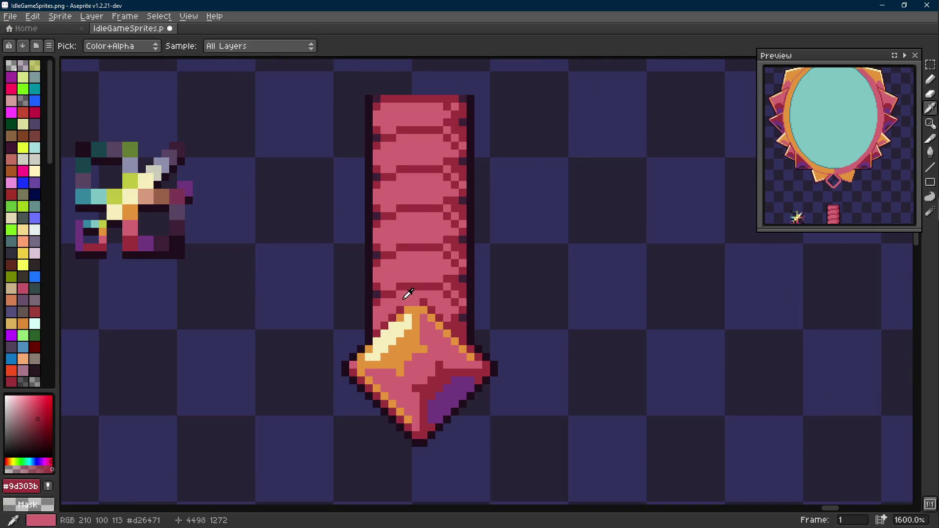
key(l)
scroll(377, 330, down, 6)
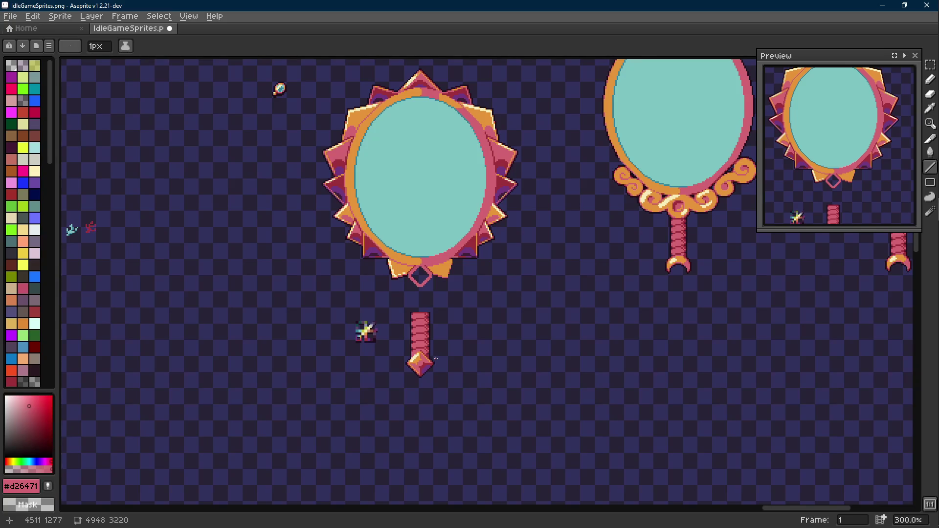
scroll(419, 323, up, 6)
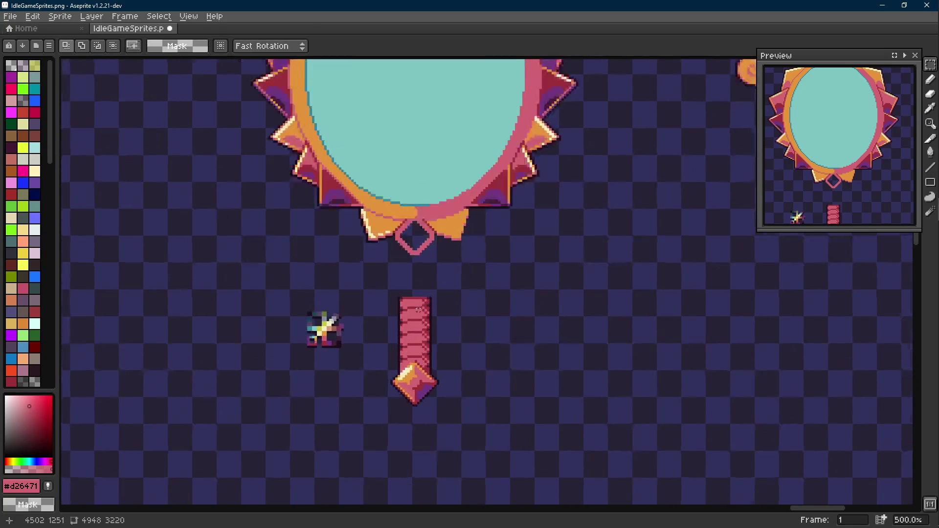
key(i)
click(404, 297)
key(b)
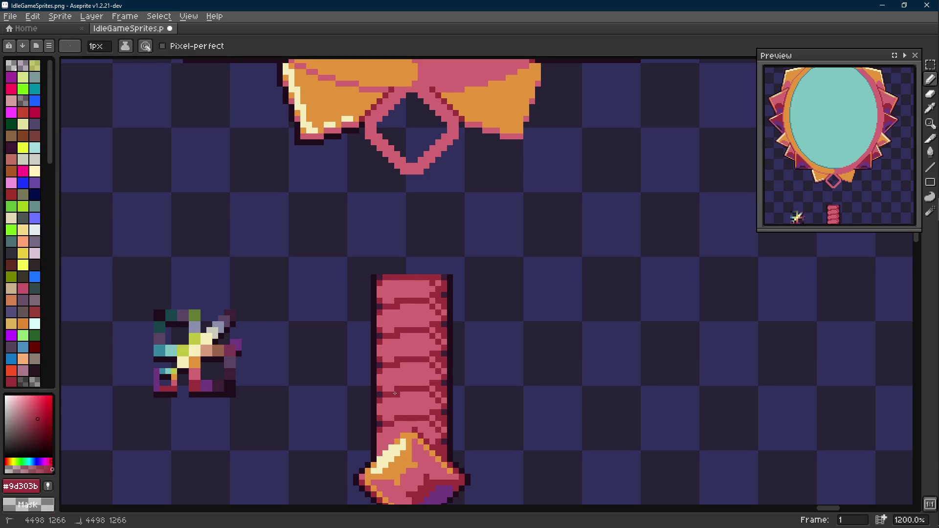
alt+click(399, 419)
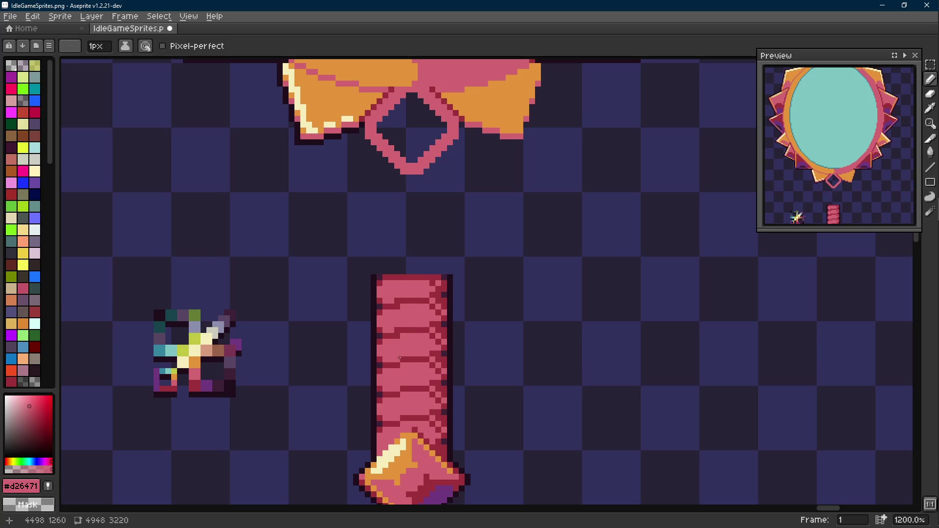
scroll(395, 297, down, 5)
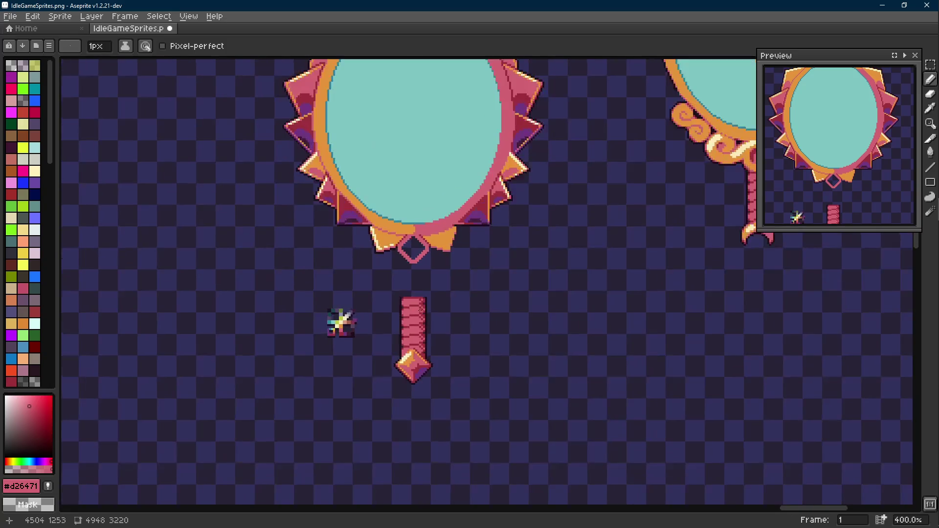
- Marquee-select the small sword sprite, nudge it up beside the handle, and deselect
key(m)
drag(444, 295, 389, 424)
mouse_move(419, 389)
mouse_down()
mouse_move(419, 360)
mouse_move(419, 385)
mouse_up()
click(470, 354)
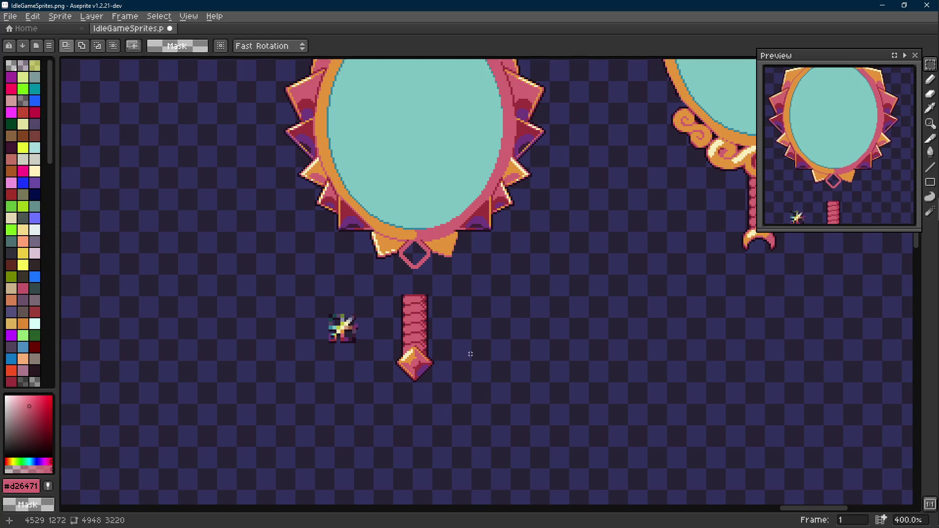
scroll(459, 275, up, 5)
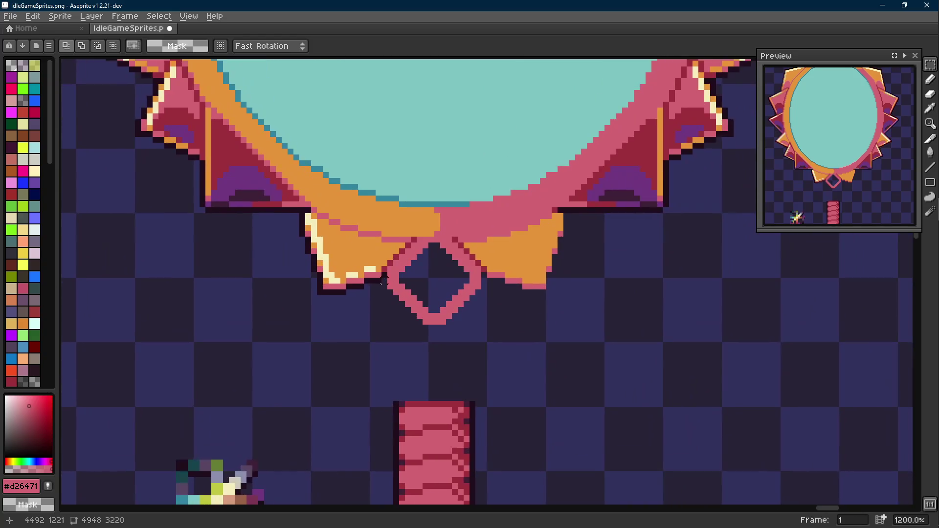
- Paint a dark red #9d303b pixel on the bow's edge, then sample outline colour #1f0e1c
scroll(383, 280, up, 3)
key(e)
alt+click(386, 268)
click(433, 268)
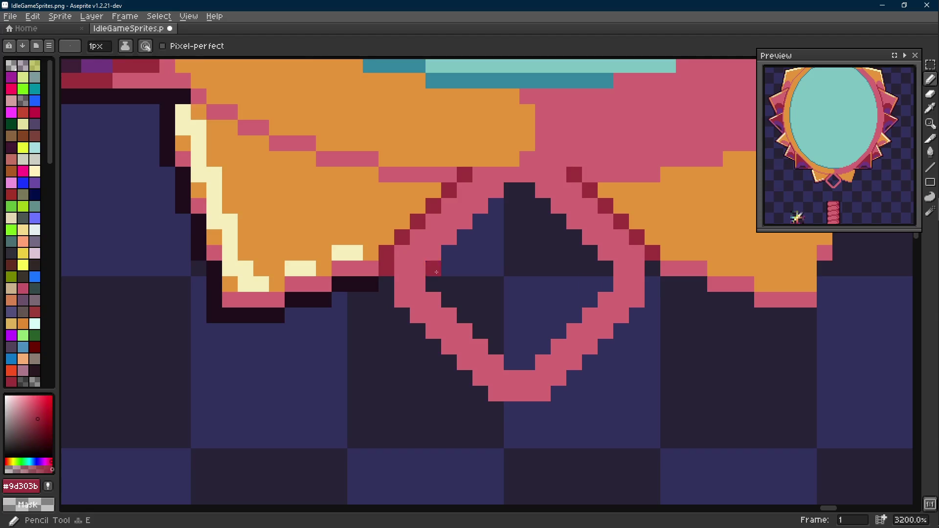
scroll(400, 251, down, 3)
key(i)
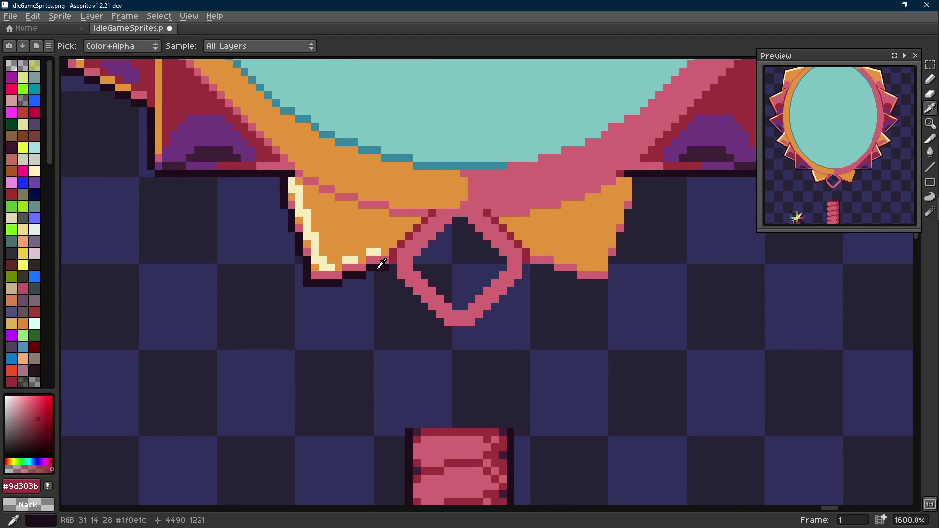
click(381, 264)
key(b)
scroll(403, 268, down, 4)
scroll(404, 268, up, 5)
- Shift a 2x4 pixel block at the bow's corner and sample the bow's orange #e4943a
key(m)
mouse_move(352, 259)
mouse_down()
mouse_move(361, 248)
mouse_move(367, 261)
mouse_up()
key(Return)
key(i)
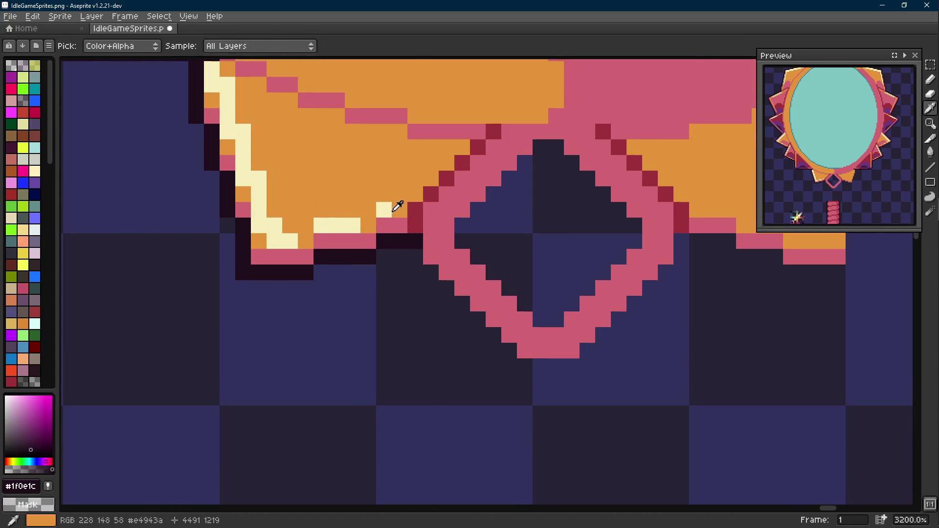
click(397, 207)
key(b)
scroll(401, 215, down, 7)
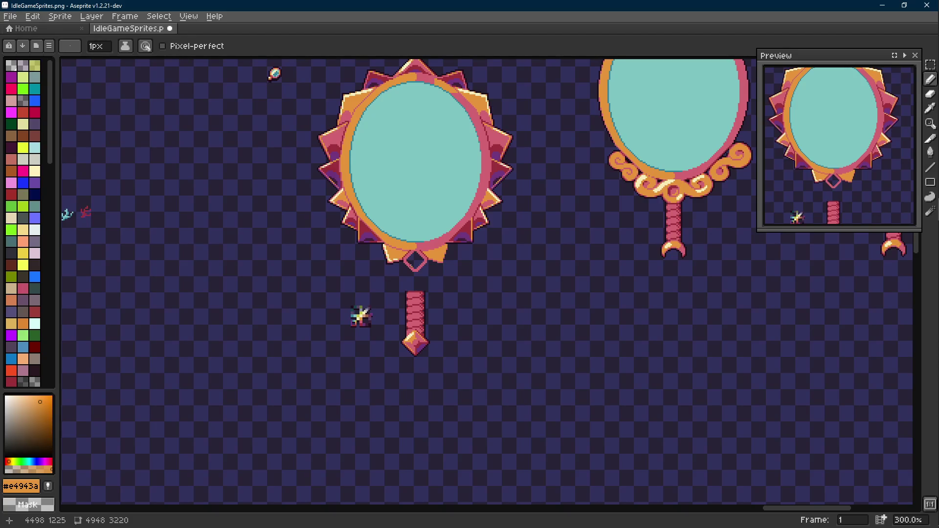
scroll(410, 268, up, 4)
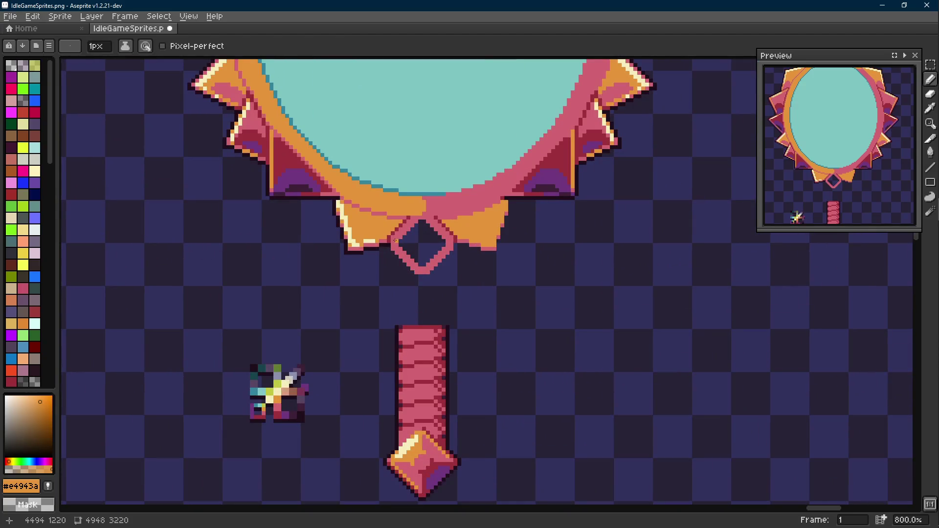
scroll(395, 240, up, 5)
- Sample cream highlight #f5edba, then frame the bow's lower-left corner and sample outline #1f0e1c
alt+click(320, 241)
scroll(342, 230, down, 10)
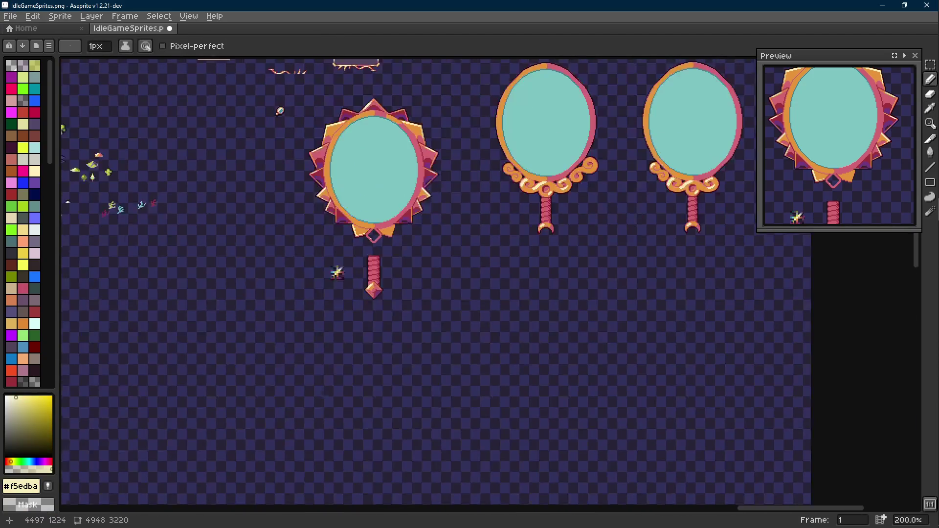
scroll(366, 238, up, 3)
scroll(353, 246, up, 5)
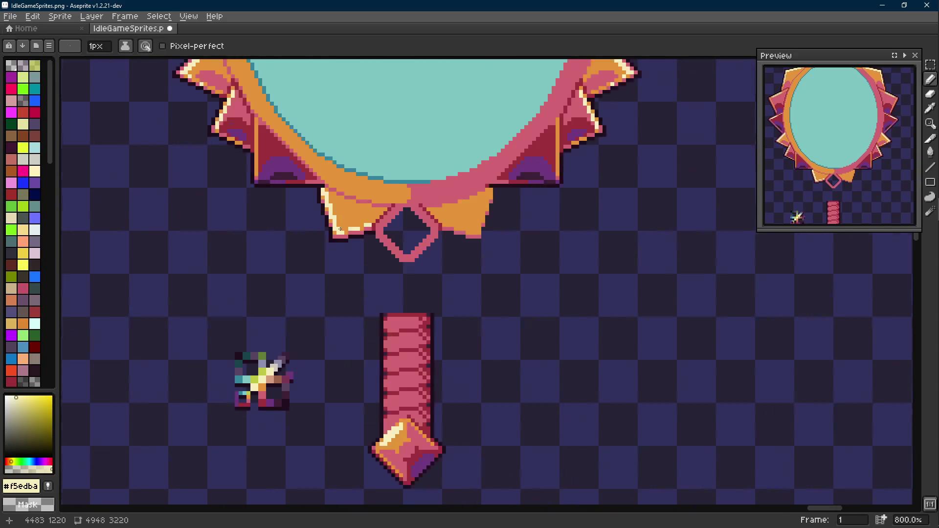
drag(341, 258, 348, 268)
scroll(345, 274, up, 2)
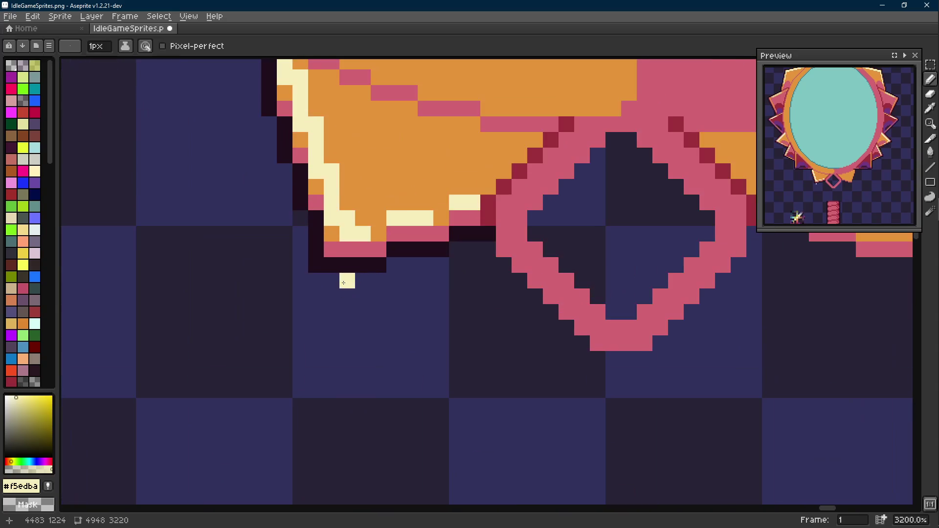
alt+click(316, 249)
key(e)
key(b)
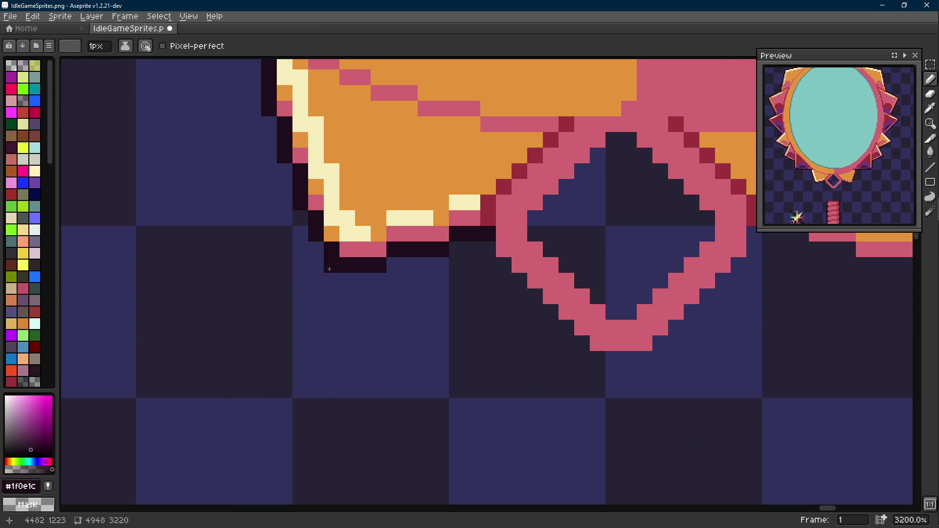
scroll(386, 286, down, 8)
scroll(389, 287, up, 5)
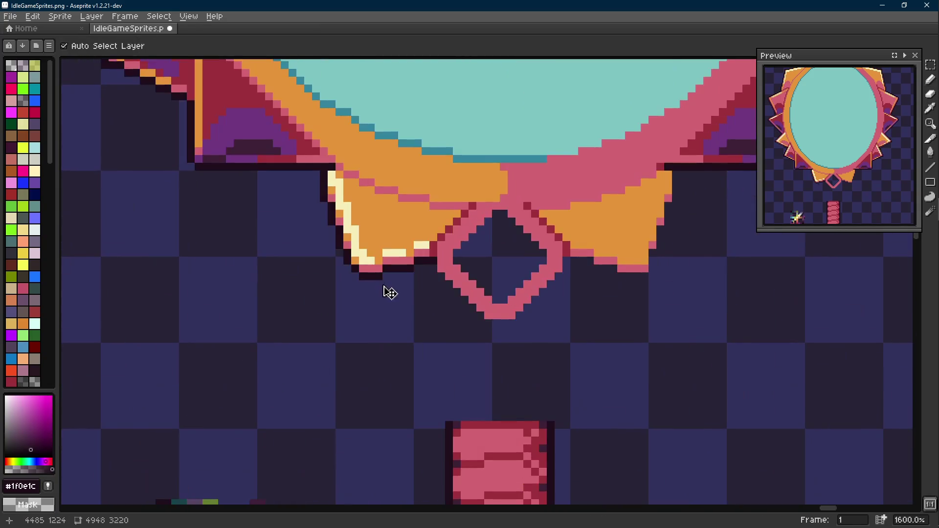
- Paint a pink #d26471 pixel beside the diamond and an orange pixel on the bow
alt+click(366, 268)
click(380, 279)
scroll(380, 280, down, 5)
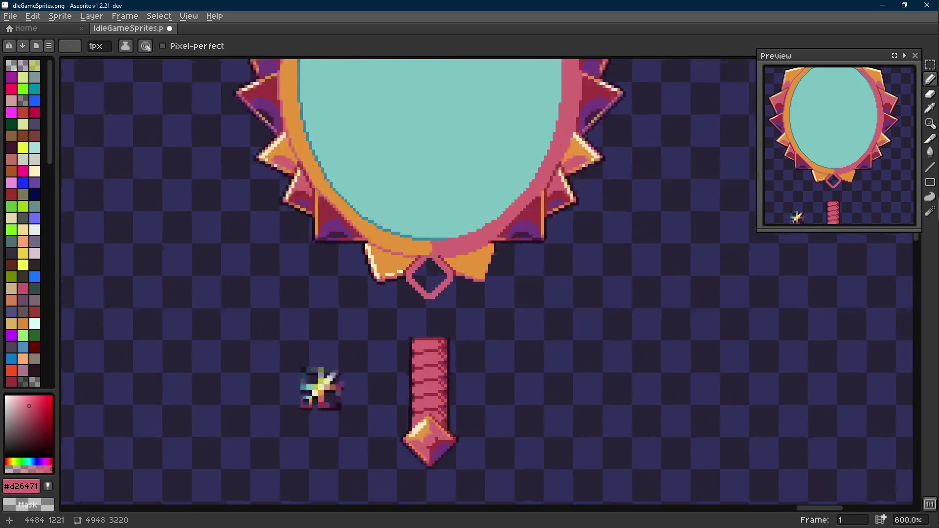
scroll(380, 256, up, 3)
alt+click(380, 256)
click(376, 277)
scroll(399, 278, down, 7)
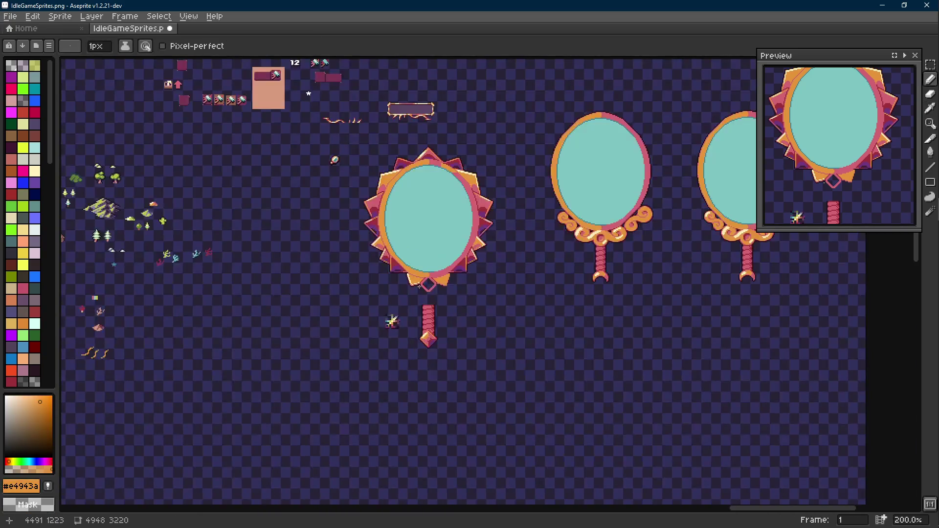
scroll(421, 288, up, 8)
- Undo the last three pixel edits, restore the shifted pixel block, and save the sprite
key(ctrl+z)
key(ctrl+z)
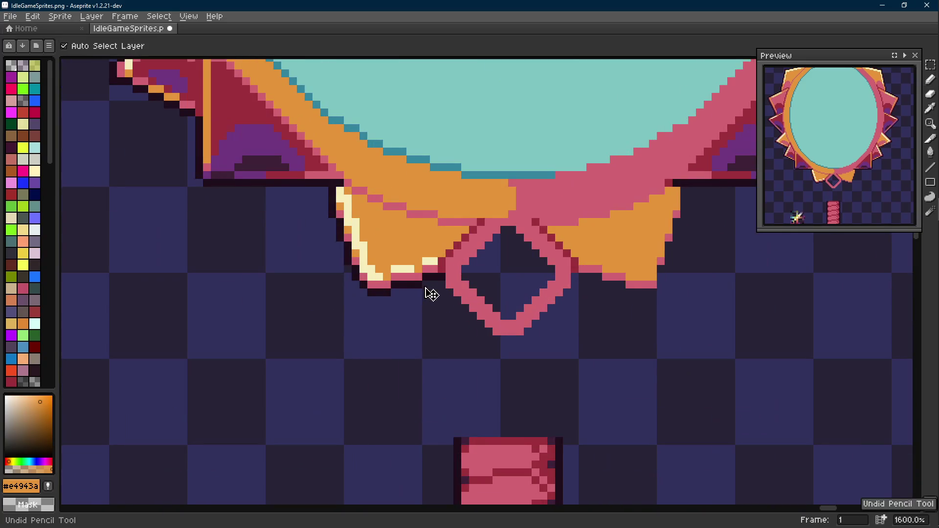
key(ctrl+z)
key(ctrl+z)
key(ctrl+z)
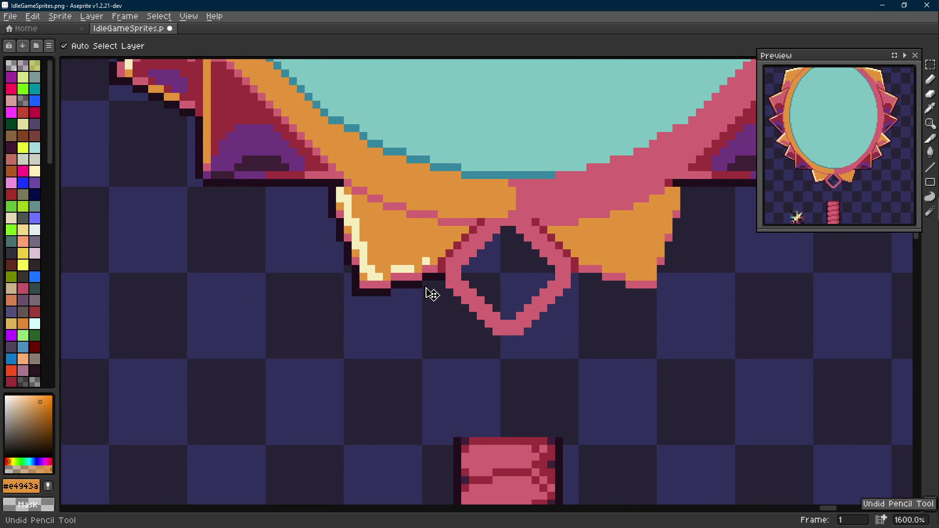
key(ctrl+z)
key(ctrl+y)
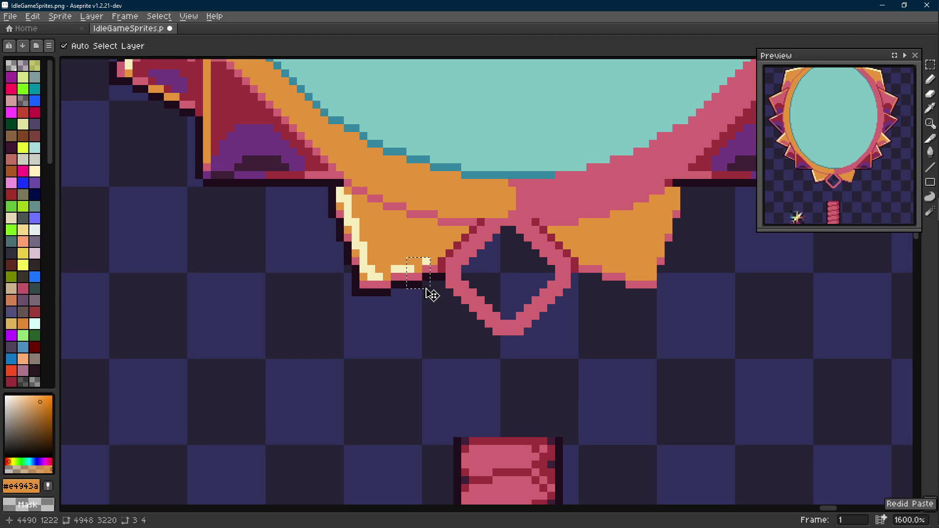
scroll(432, 295, down, 3)
scroll(433, 294, up, 1)
key(ctrl+s)
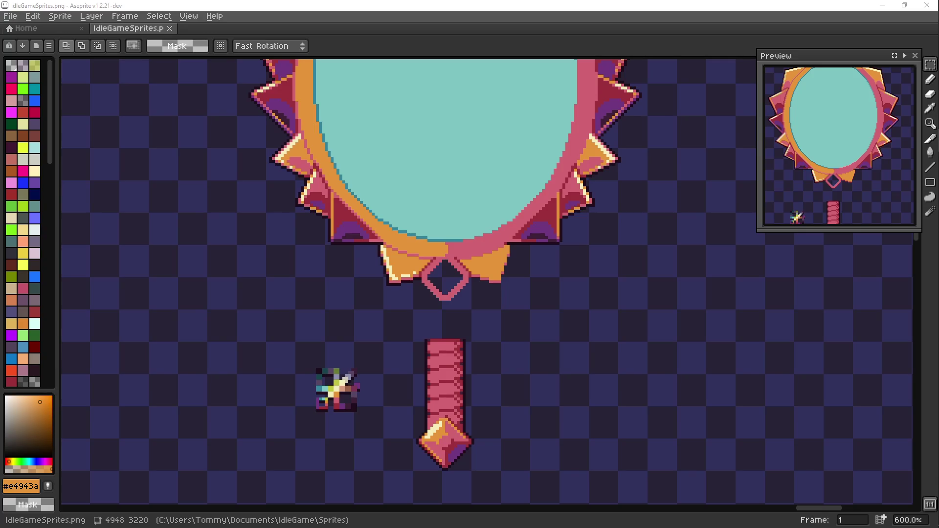
scroll(465, 311, down, 3)
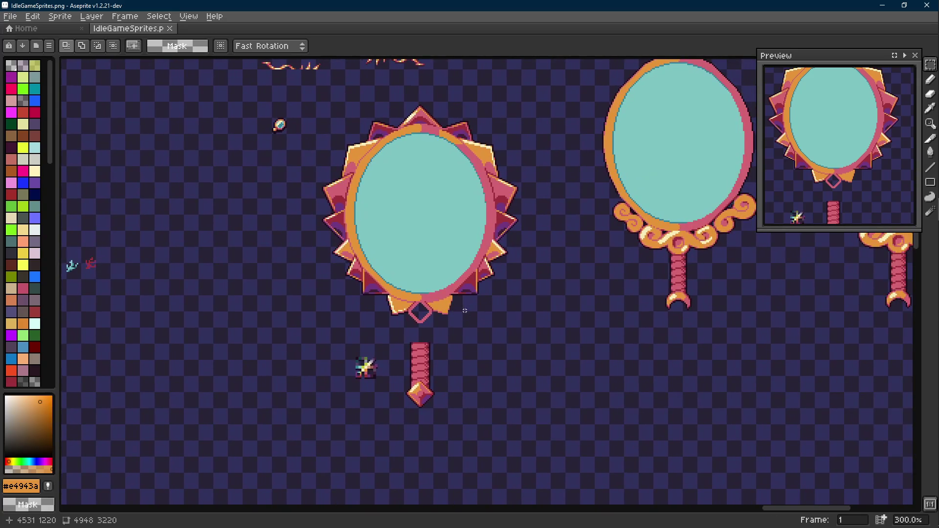
- Move the sparkle sprite further left of the handle and commit its position
scroll(464, 311, up, 1)
mouse_move(318, 345)
mouse_down()
mouse_move(367, 391)
mouse_move(179, 345)
mouse_move(210, 325)
mouse_up()
scroll(398, 329, down, 1)
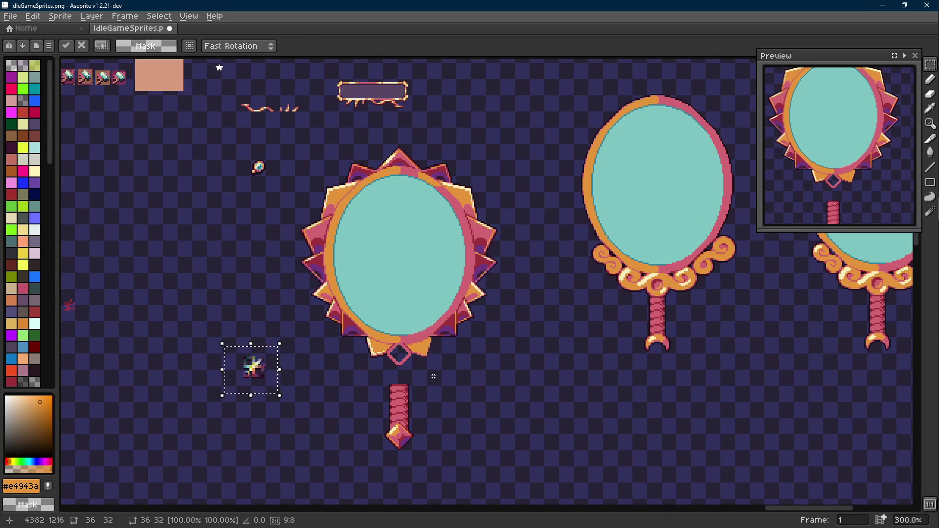
click(433, 376)
scroll(433, 376, up, 1)
scroll(421, 283, down, 1)
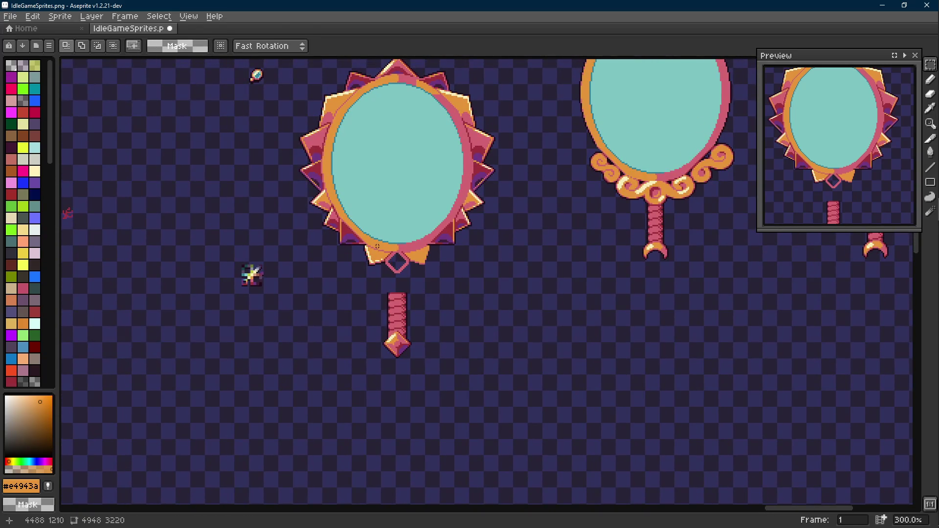
scroll(377, 246, up, 4)
scroll(273, 237, down, 2)
scroll(264, 230, up, 1)
- Sample the frame's pink #d26471 and bring the lower frame and its spikes into view
alt+click(251, 221)
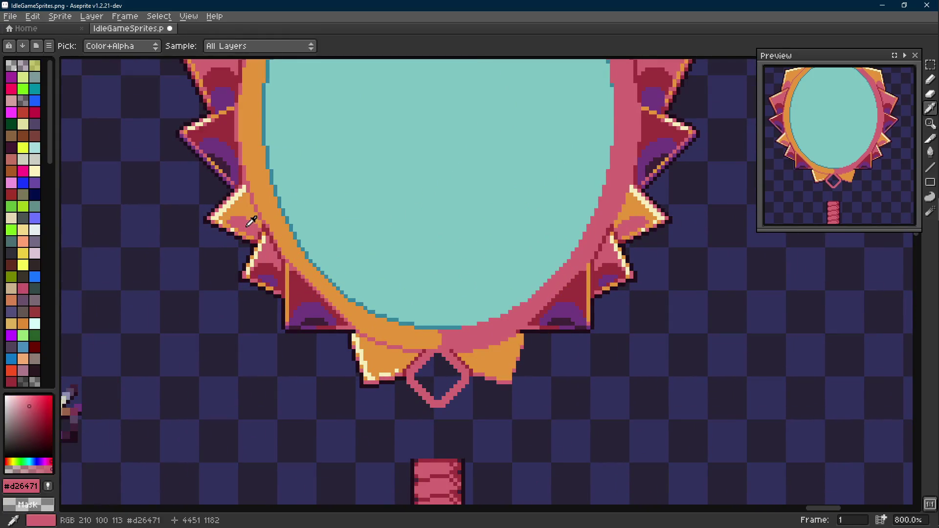
drag(401, 323, 394, 294)
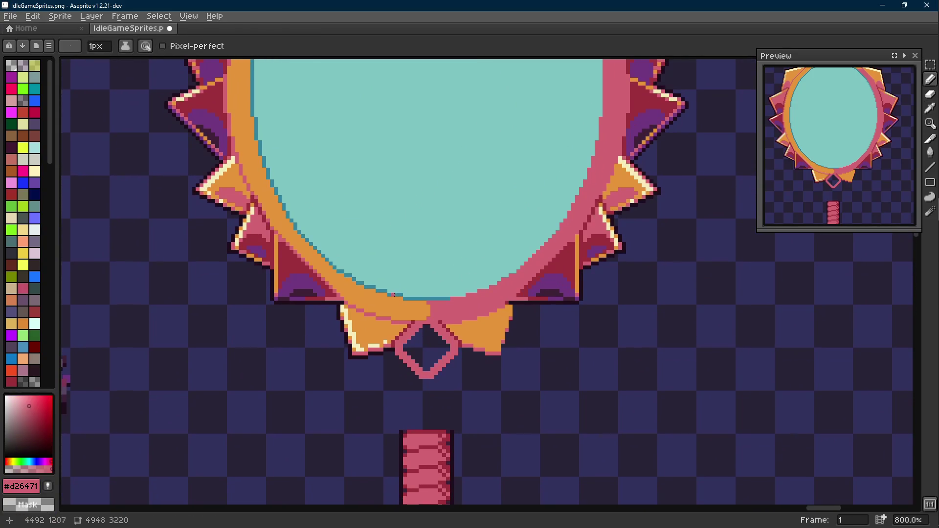
mouse_move(373, 326)
mouse_down()
mouse_move(374, 283)
mouse_move(325, 294)
mouse_move(391, 274)
mouse_up()
scroll(323, 295, up, 3)
key(shift+e)
key(b)
- Paint pink pixels and a pink line on the frame, then bucket-fill the orange area pink
click(405, 285)
click(429, 297)
click(395, 308)
mouse_move(382, 320)
mouse_down()
mouse_move(338, 320)
mouse_move(382, 336)
mouse_move(381, 350)
mouse_up()
key(g)
click(342, 298)
scroll(342, 299, down, 8)
- Draw a test triangle in the glass's teal #7ec4c1 and fill it
key(i)
click(404, 268)
scroll(446, 272, up, 2)
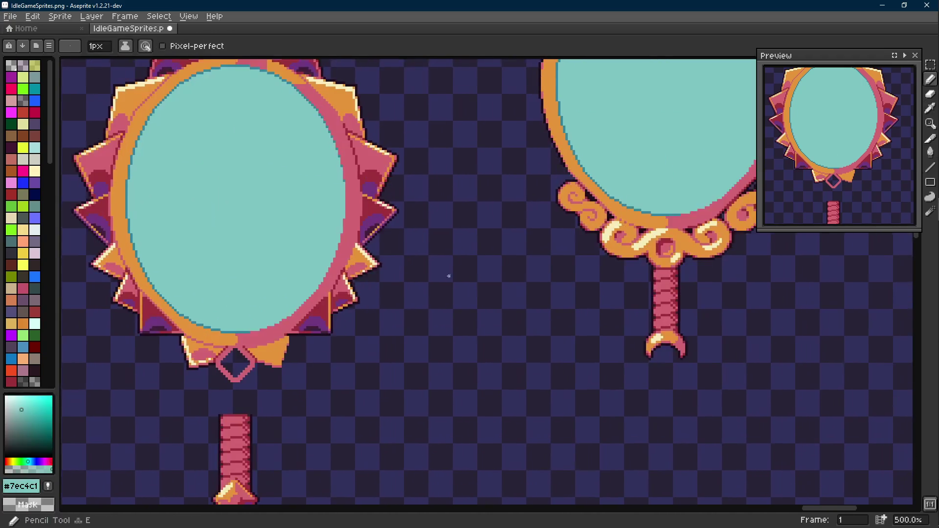
key(l)
mouse_move(495, 334)
mouse_down()
mouse_move(535, 252)
mouse_move(587, 300)
mouse_move(608, 297)
mouse_move(534, 252)
mouse_move(449, 280)
mouse_up()
key(g)
click(545, 271)
scroll(476, 284, down, 1)
- Select the teal triangle, try it over the mirror glass, then discard it
key(m)
drag(527, 263, 413, 365)
scroll(451, 314, down, 1)
mouse_move(451, 315)
mouse_down()
mouse_move(294, 272)
mouse_move(465, 329)
mouse_move(342, 384)
mouse_move(513, 271)
mouse_move(153, 325)
mouse_move(318, 273)
mouse_move(332, 296)
mouse_up()
scroll(459, 331, up, 1)
scroll(460, 331, up, 1)
scroll(459, 332, down, 2)
scroll(459, 331, up, 1)
scroll(332, 296, down, 1)
key(Escape)
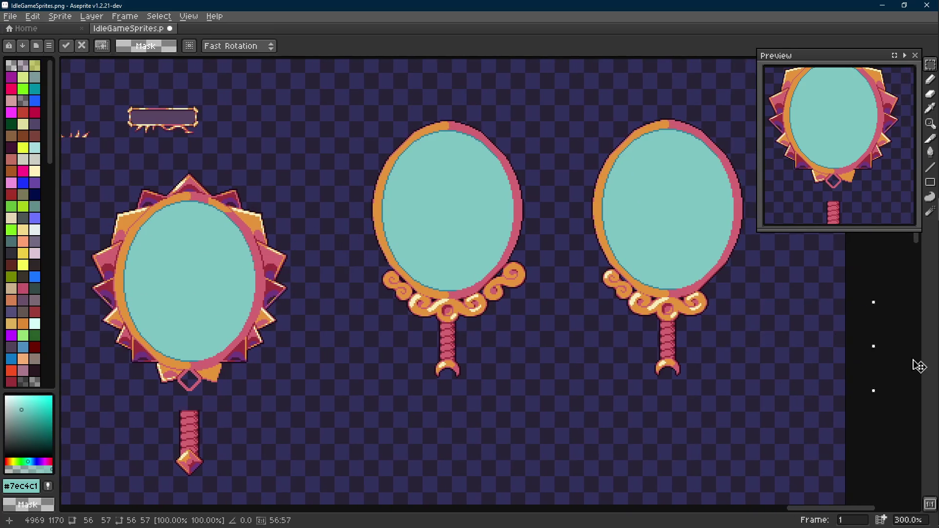
- Clear a trial selection over the middle mirror, then Magic Wand-select the ornate mirror's teal glass
drag(453, 313, 551, 252)
scroll(528, 300, left, 5)
key(ctrl+d)
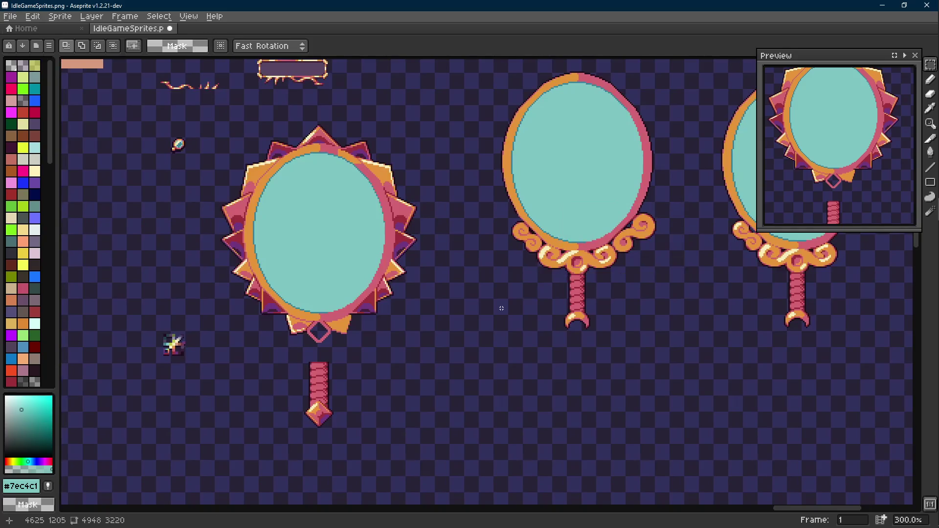
scroll(458, 290, left, 3)
scroll(430, 297, down, 2)
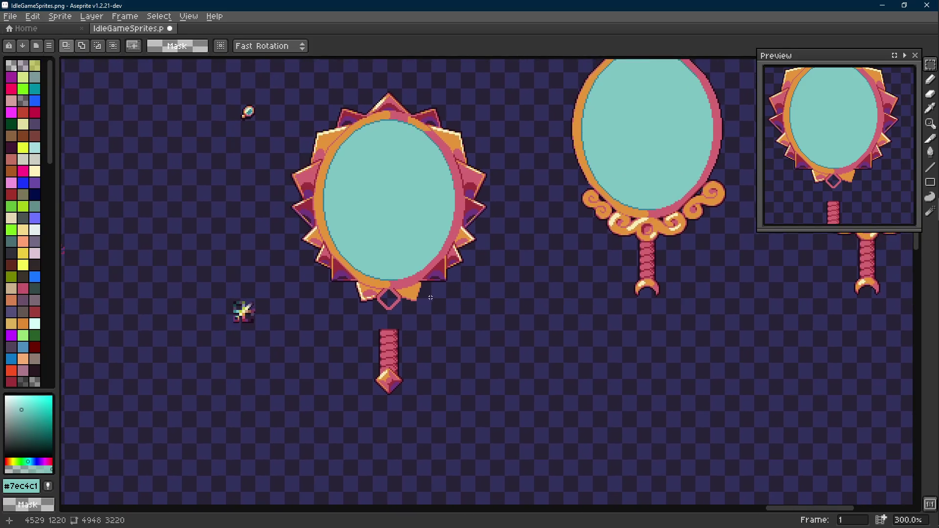
scroll(345, 290, up, 2)
key(w)
click(409, 239)
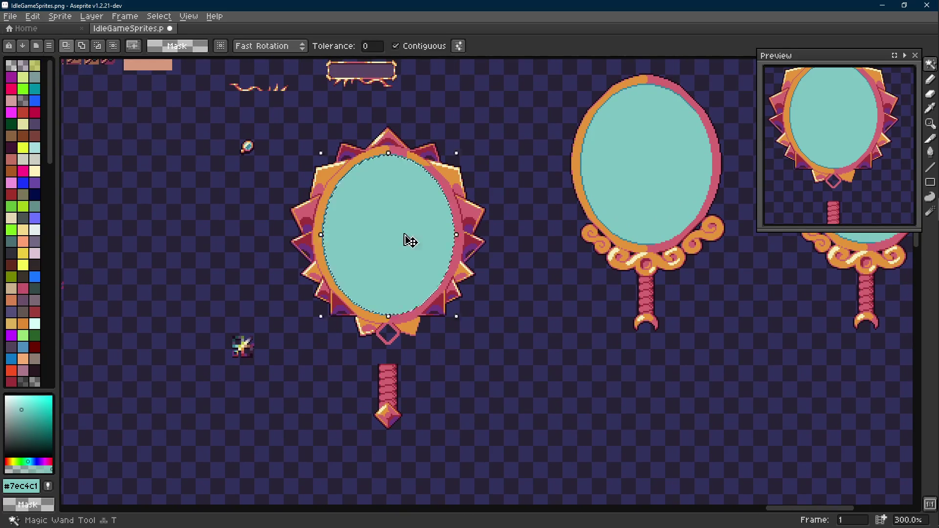
- Drag a copy of the teal glass ellipse out below the sprites into open space
scroll(409, 239, left, 5)
drag(553, 258, 308, 318)
scroll(390, 197, down, 3)
scroll(390, 197, left, 2)
drag(389, 197, 360, 266)
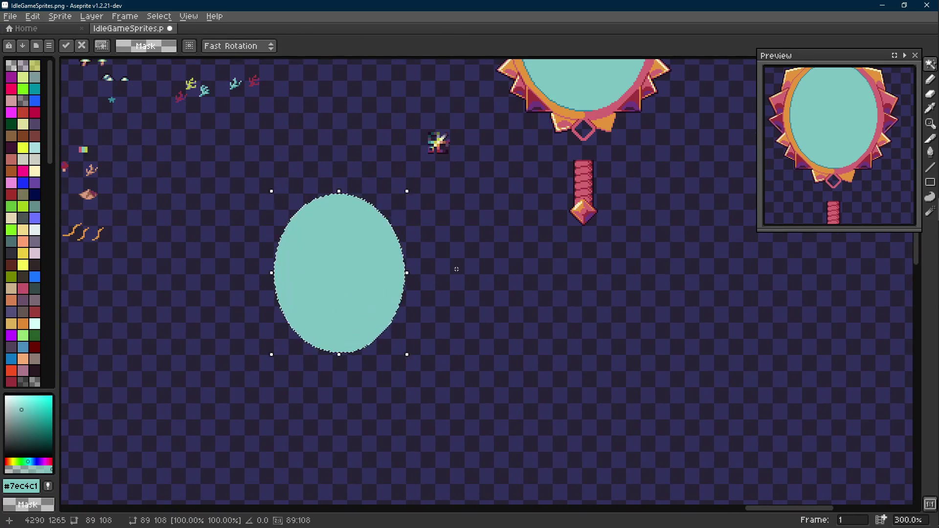
key(m)
scroll(340, 197, up, 3)
scroll(296, 194, up, 3)
scroll(361, 199, down, 2)
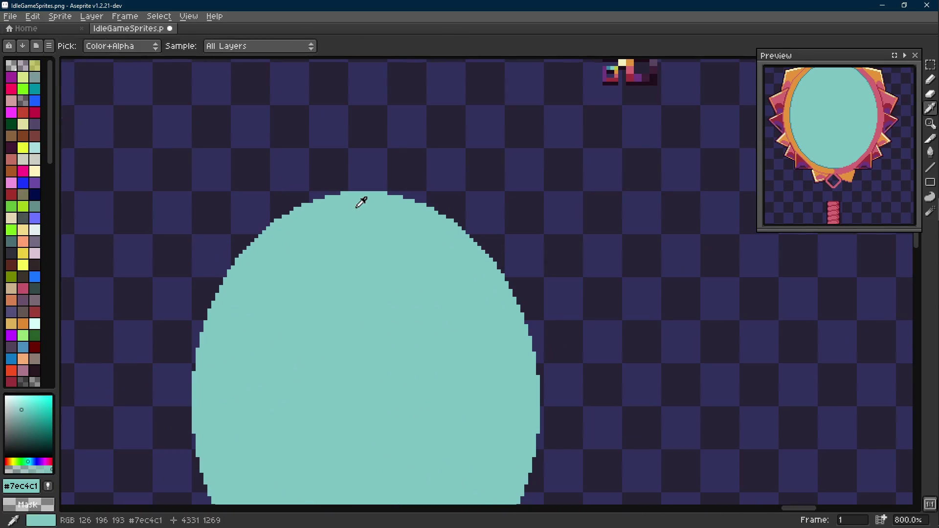
scroll(391, 225, up, 4)
scroll(415, 240, right, 2)
- Sample the dark teal #34859d and draw a cutting line across the teal ellipse
key(i)
click(539, 180)
key(b)
scroll(494, 122, down, 5)
scroll(495, 122, left, 2)
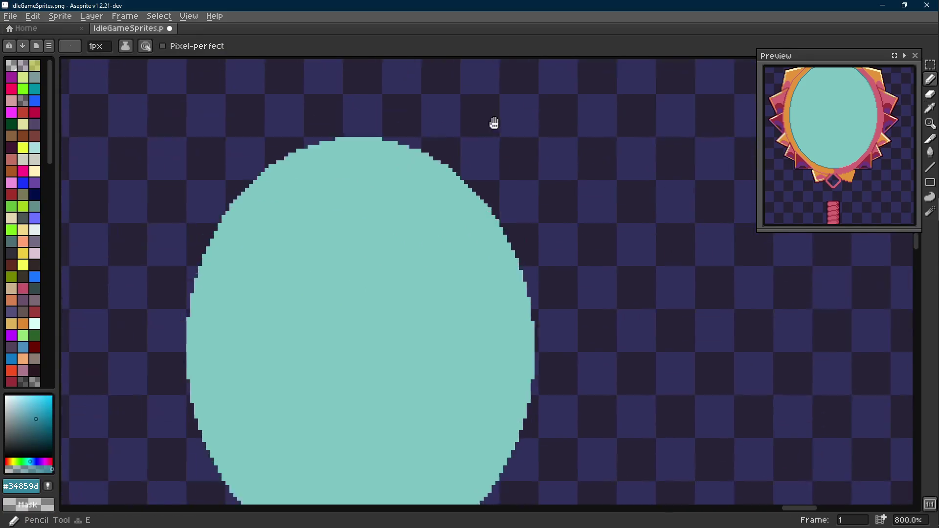
scroll(411, 128, down, 1)
key(l)
mouse_move(396, 83)
mouse_down()
mouse_move(307, 365)
mouse_move(514, 226)
mouse_move(373, 162)
mouse_move(342, 180)
mouse_move(261, 180)
mouse_up()
- Magic-Wand three cut pieces of the ellipse and move them apart, undoing the last move
key(w)
scroll(268, 181, up, 5)
click(366, 241)
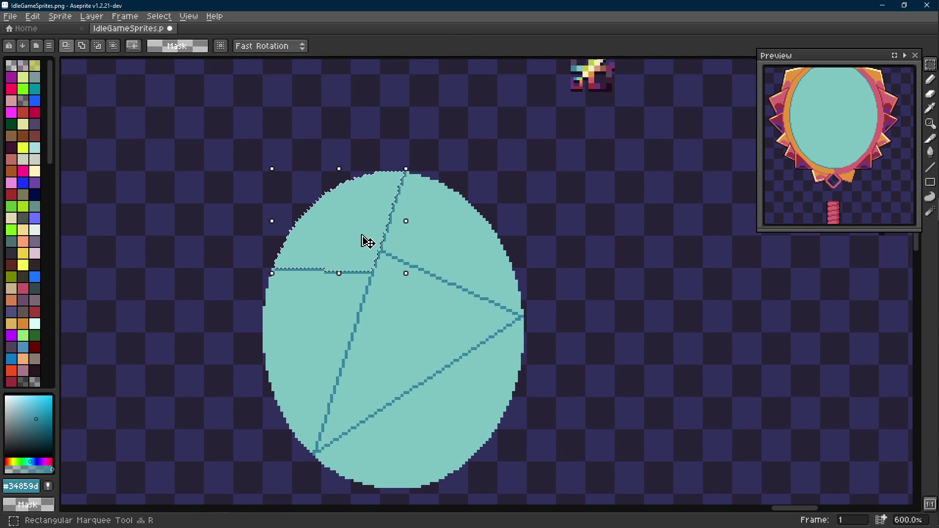
drag(366, 242, 245, 192)
click(440, 242)
drag(440, 241, 563, 192)
click(430, 338)
drag(429, 337, 587, 325)
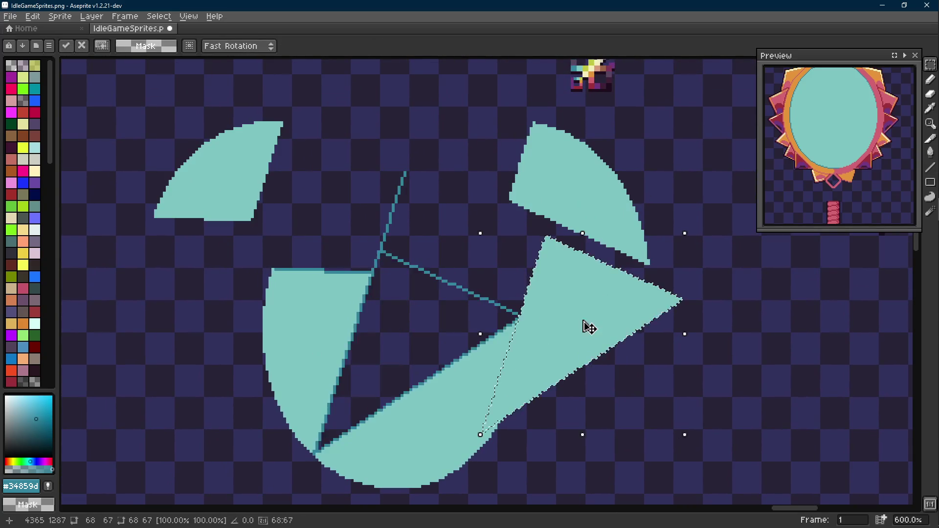
key(ctrl+z)
key(ctrl+z)
key(ctrl+z)
- Marquee-select the whole teal ellipse, drag it to the right edge and discard it
scroll(580, 310, down, 2)
scroll(581, 311, right, 3)
key(m)
drag(430, 203, 188, 457)
scroll(283, 410, down, 2)
scroll(278, 392, right, 2)
mouse_move(241, 392)
mouse_down()
mouse_move(540, 388)
mouse_move(877, 357)
mouse_up()
key(Escape)
scroll(399, 274, down, 1)
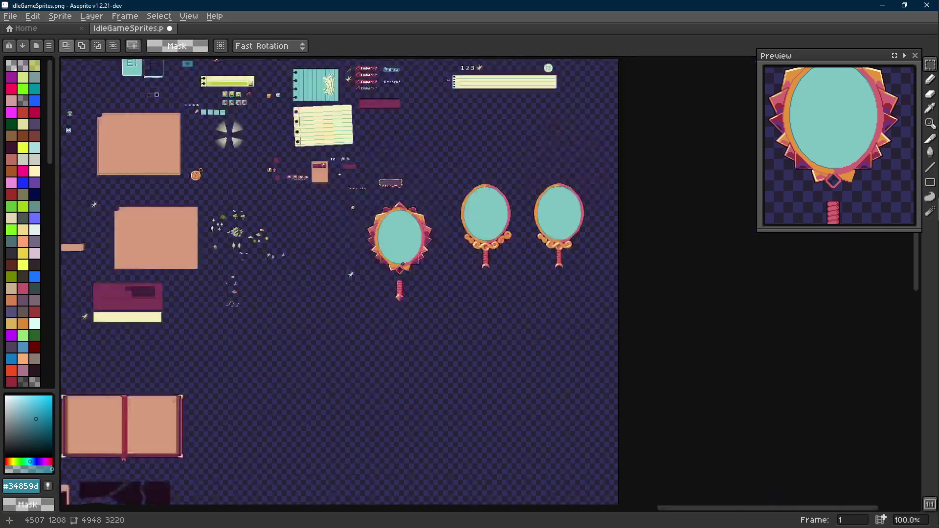
- Pick the pink outline colour and add a pink pixel to the diamond outline
scroll(400, 288, up, 5)
scroll(401, 301, up, 3)
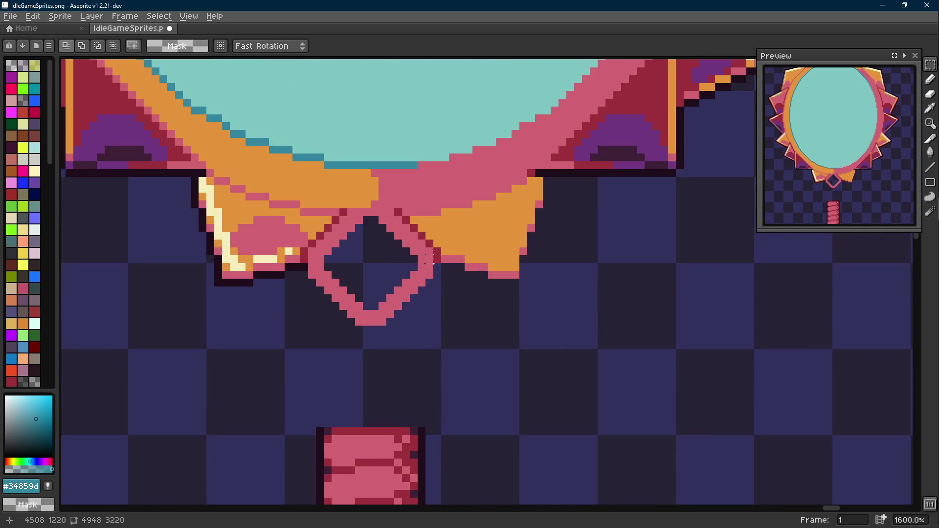
key(i)
click(317, 258)
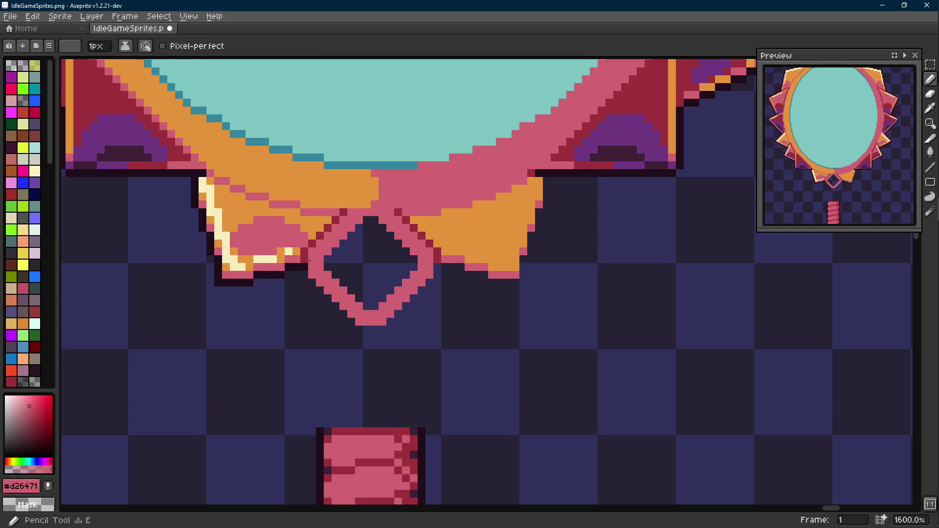
scroll(313, 251, up, 2)
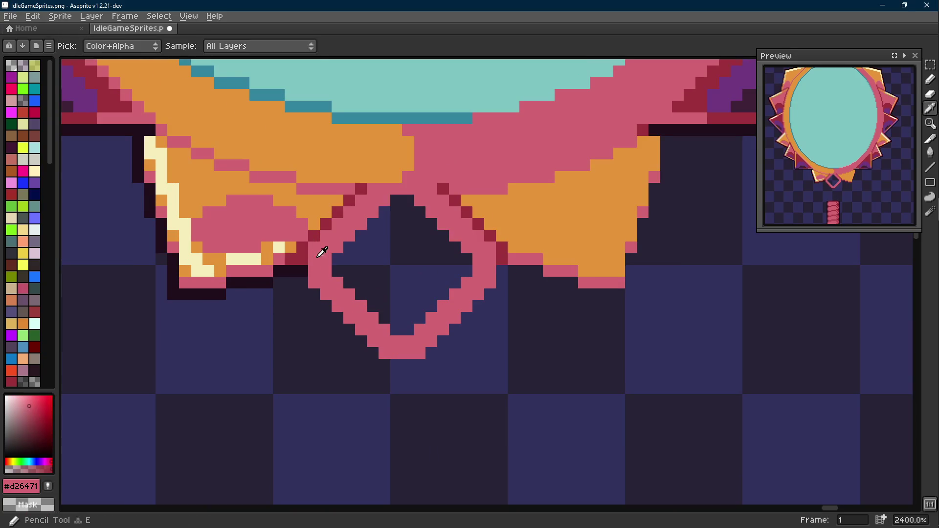
click(504, 260)
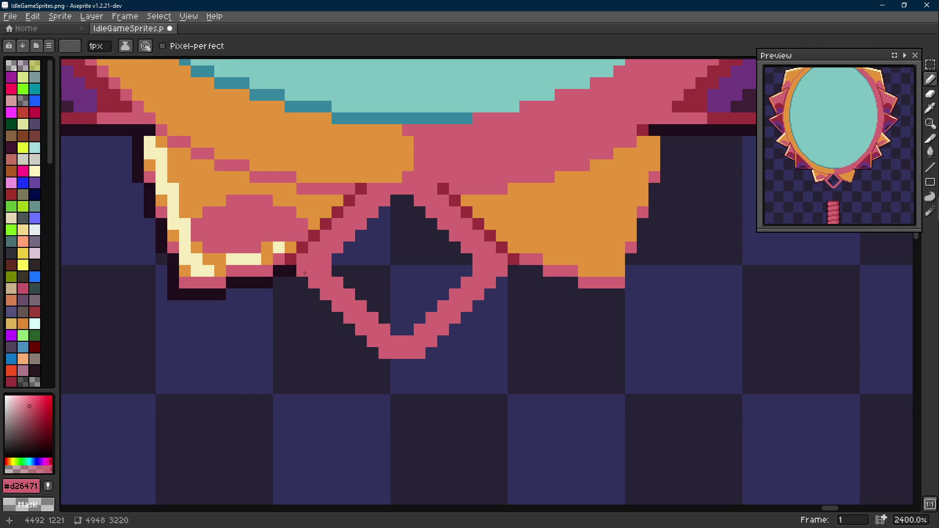
- Sample the dark red shading and pink outline colours from the diamond
key(alt)
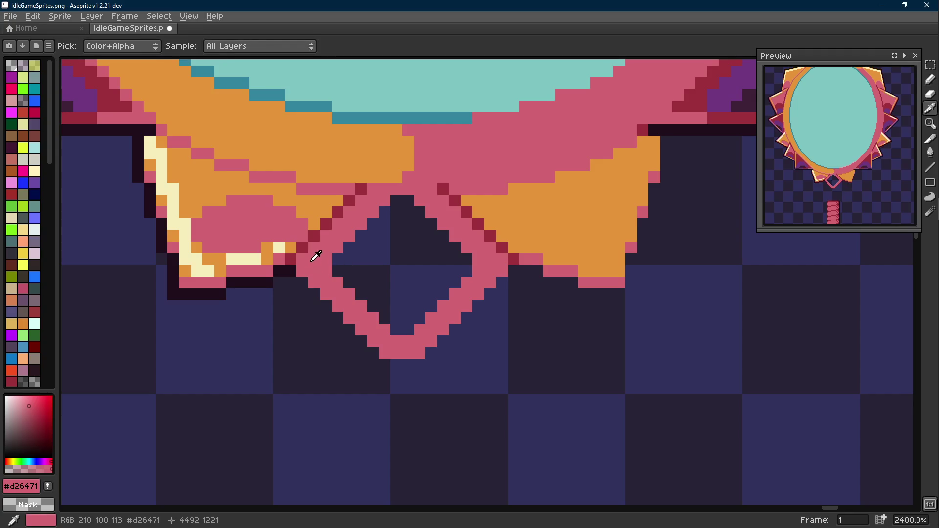
scroll(334, 262, down, 2)
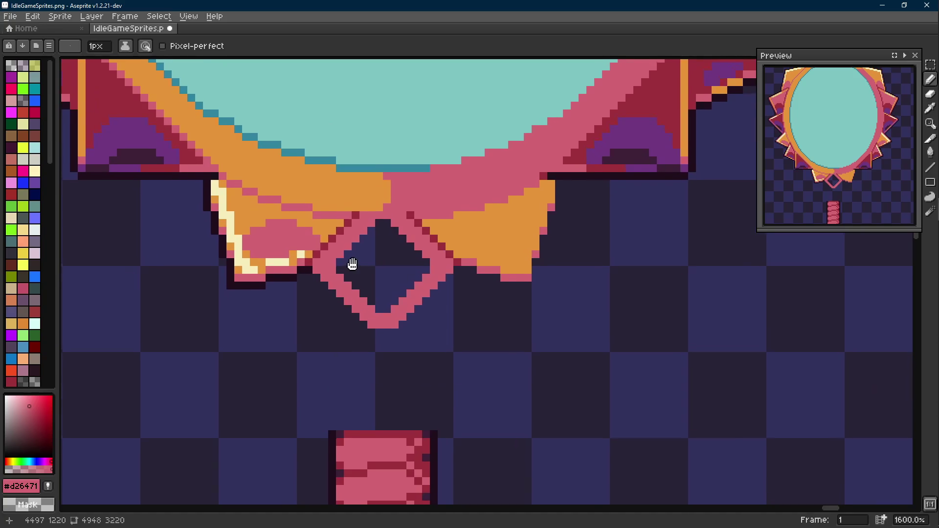
alt+click(419, 236)
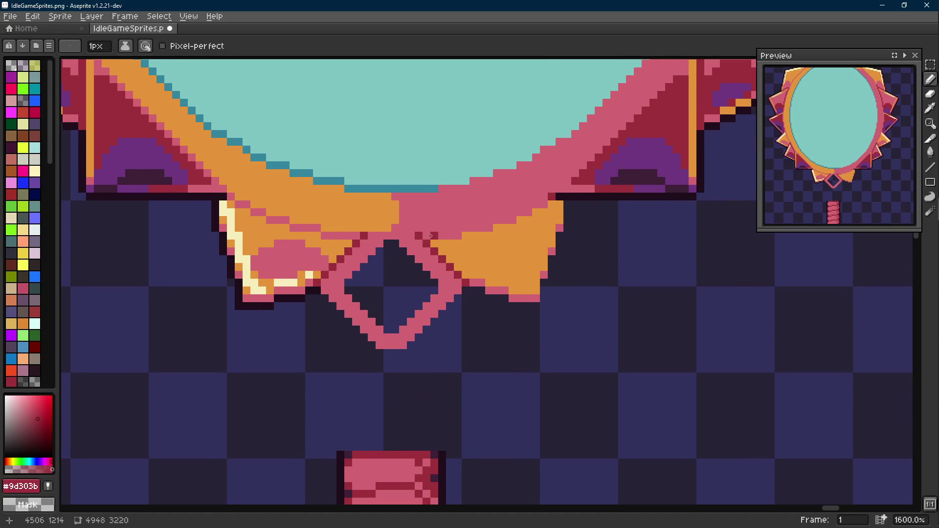
scroll(419, 236, down, 5)
scroll(436, 243, up, 3)
scroll(435, 243, up, 1)
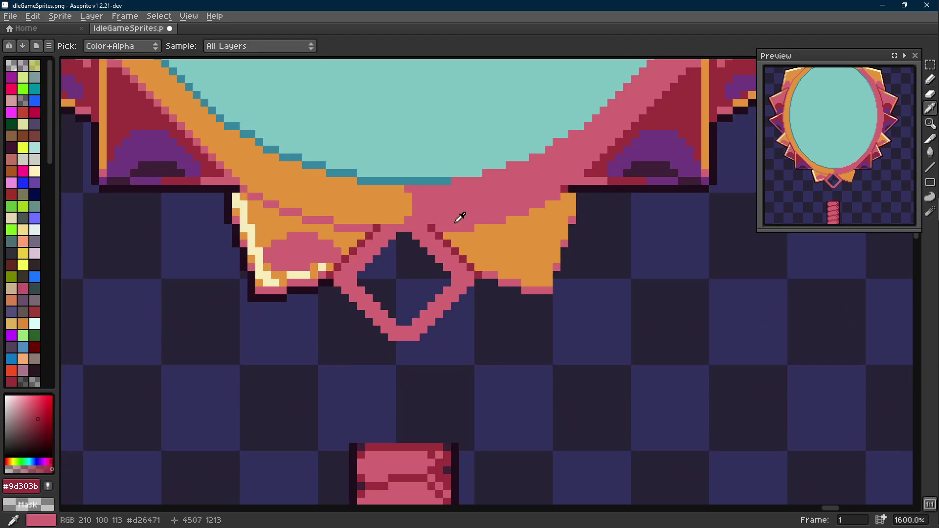
alt+click(438, 234)
key(l)
key(b)
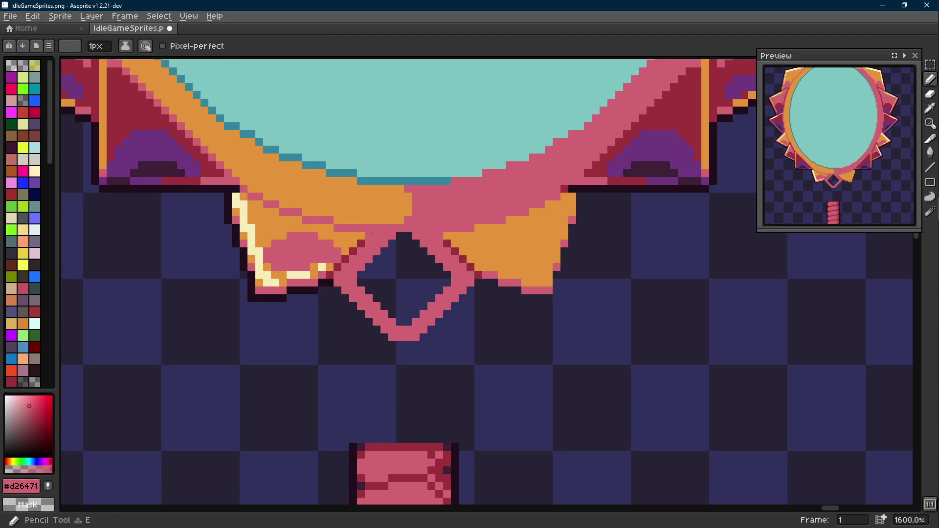
alt+click(369, 236)
scroll(460, 266, down, 6)
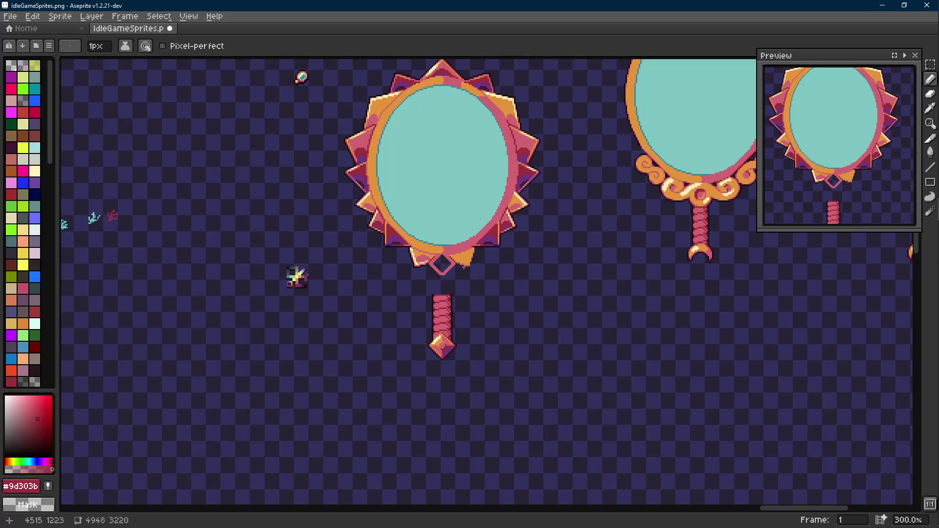
scroll(462, 267, up, 6)
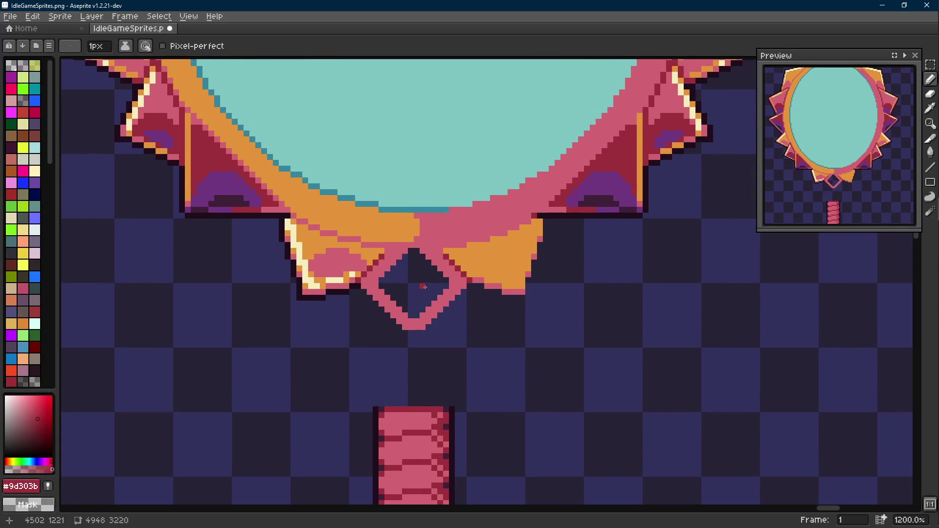
- Save the sprite sheet with Ctrl+S
key(ctrl+s)
key(Return)
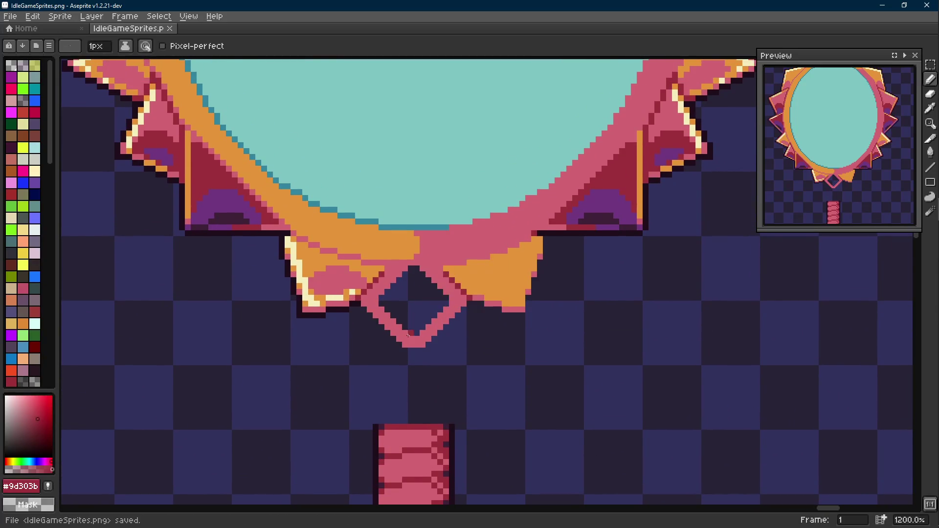
scroll(424, 260, up, 1)
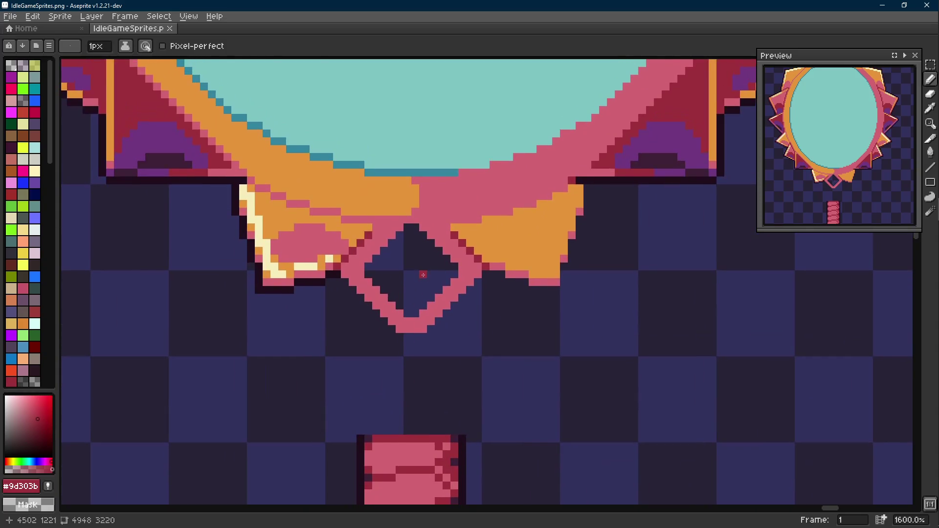
- Draw a dark red line down from the diamond's top, then pick the pink
key(i)
key(shift+e)
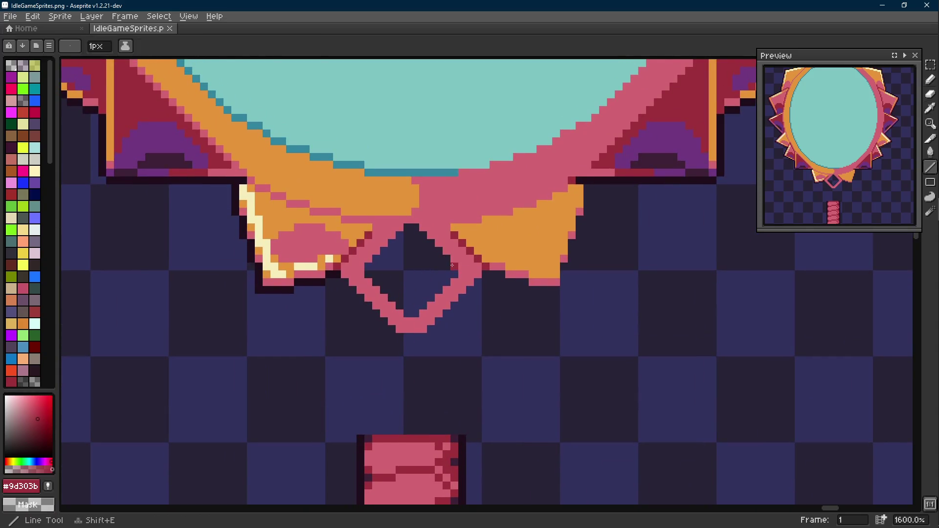
drag(413, 228, 380, 253)
key(i)
click(436, 230)
key(b)
- Stretch the diamond's lower V into a longer point and patch two pink pixels at the join
key(m)
mouse_move(464, 277)
mouse_down()
mouse_move(366, 339)
mouse_move(373, 310)
mouse_up()
scroll(357, 266, up, 1)
key(i)
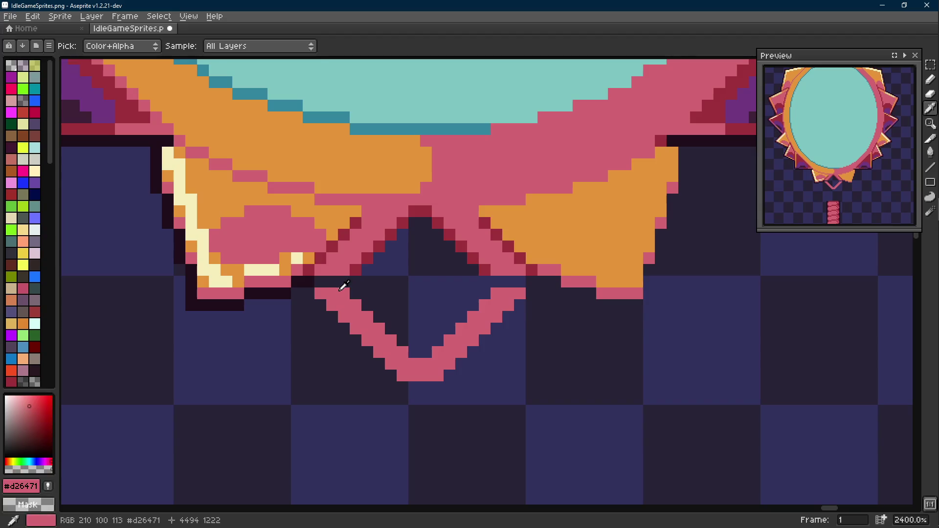
key(b)
click(332, 281)
click(342, 281)
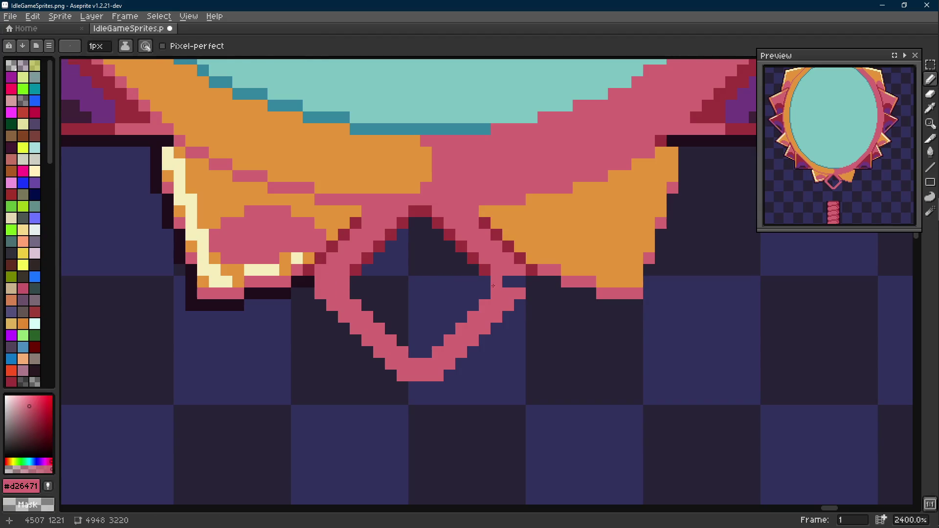
- Draw pink diagonals thickening the diamond's lower edge and right arm
key(i)
click(484, 253)
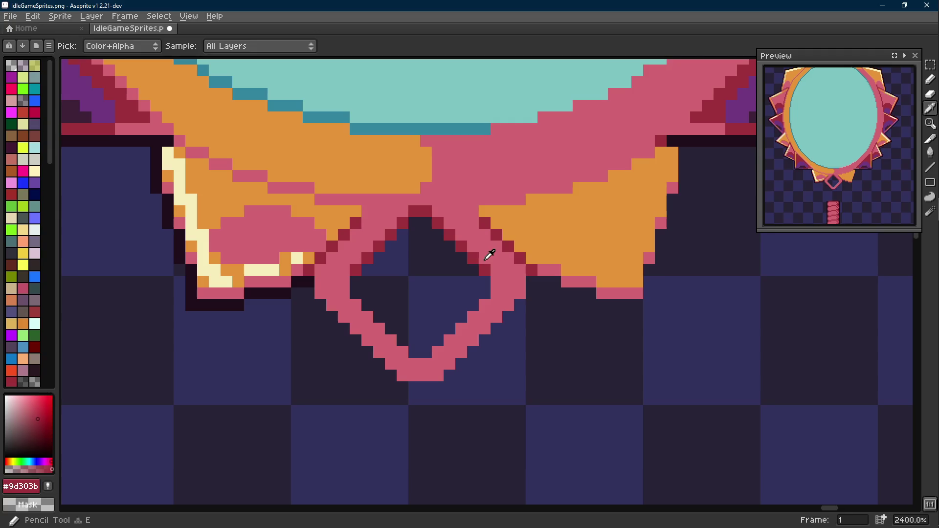
scroll(360, 253, down, 2)
alt+click(324, 267)
key(shift+e)
drag(325, 267, 422, 367)
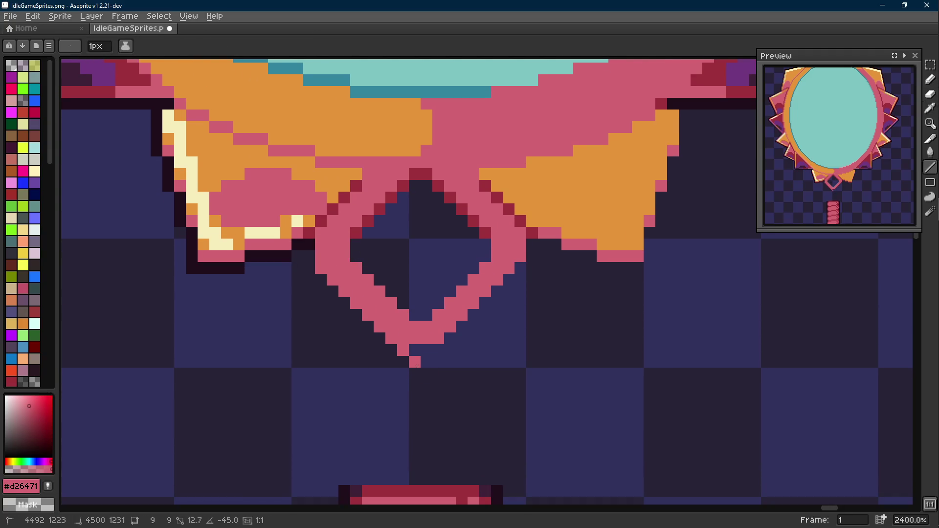
drag(509, 280, 429, 357)
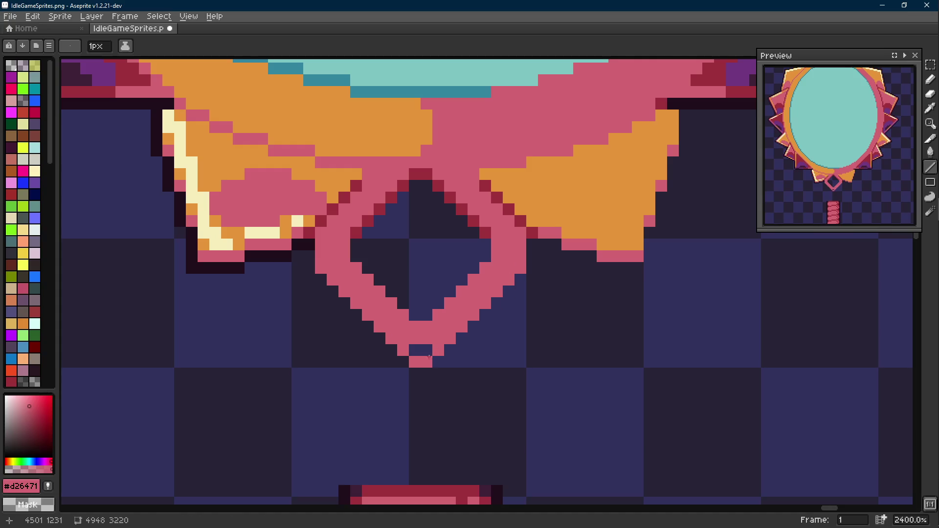
scroll(435, 348, down, 7)
scroll(424, 327, up, 7)
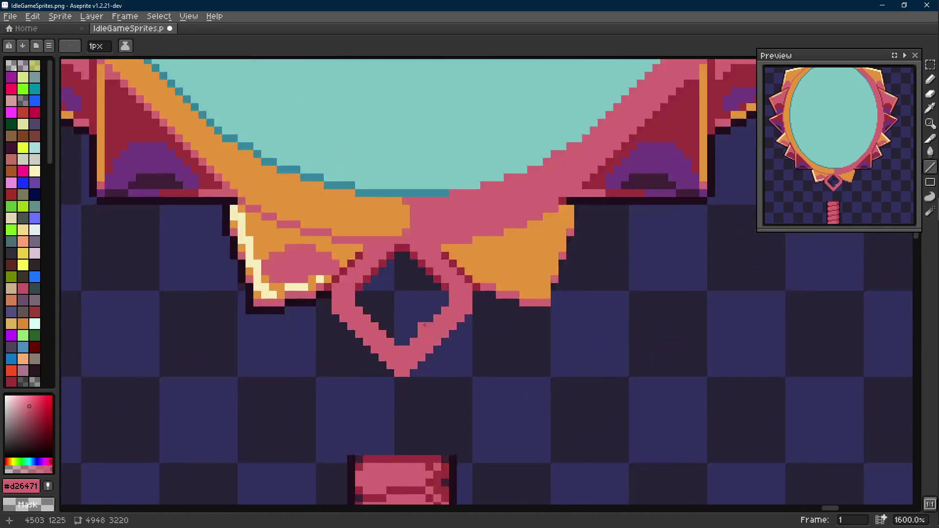
- Repaint the diamond's upper-left edge with a pink line
key(r)
key(i)
key(shift+e)
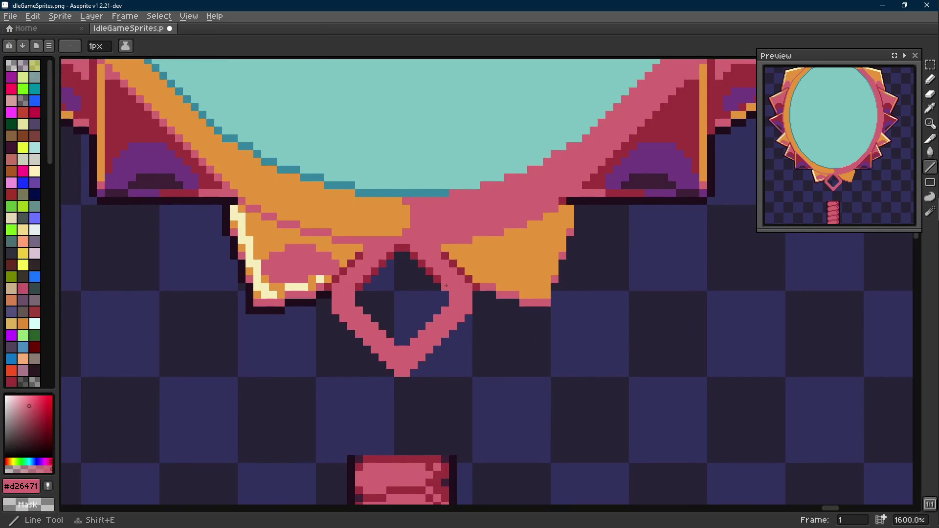
drag(399, 247, 365, 282)
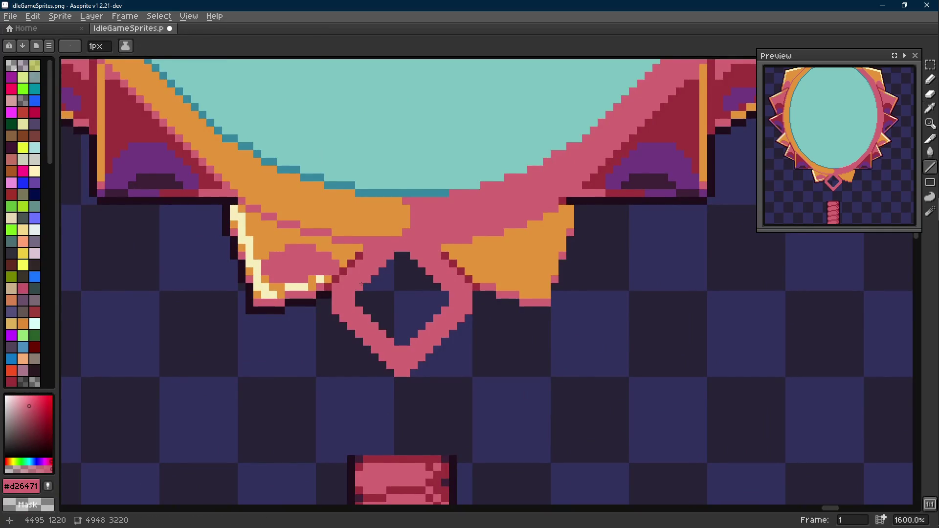
scroll(411, 293, down, 6)
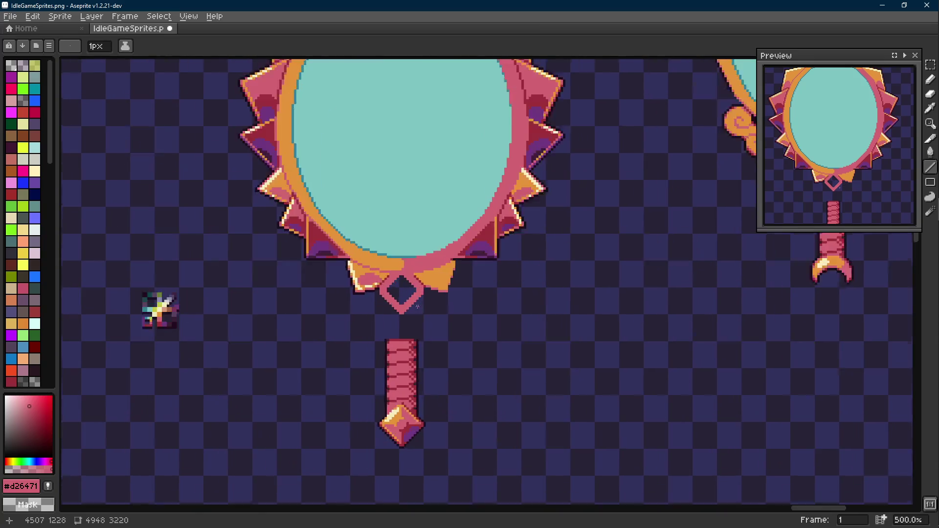
- Pick the pink outline colour and draw two pink lines along the diamond's sides
scroll(396, 276, up, 6)
key(r)
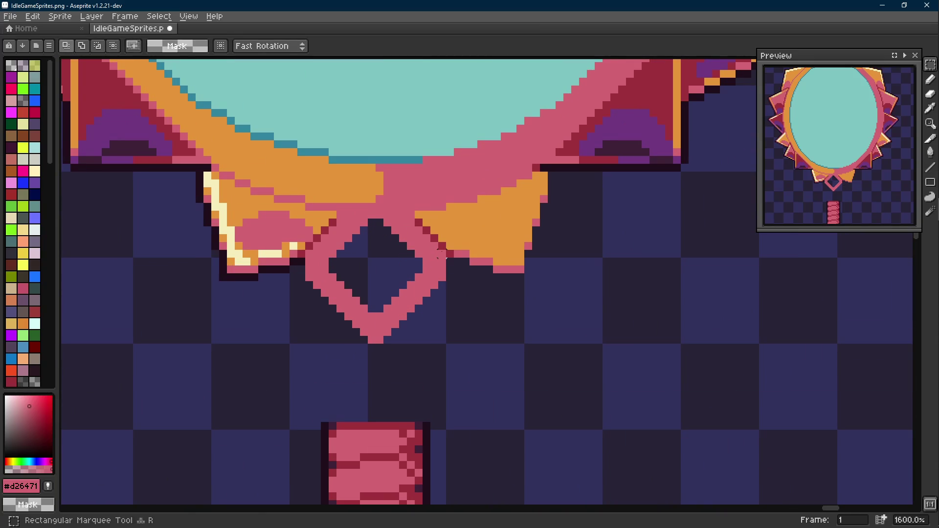
key(l)
alt+click(419, 277)
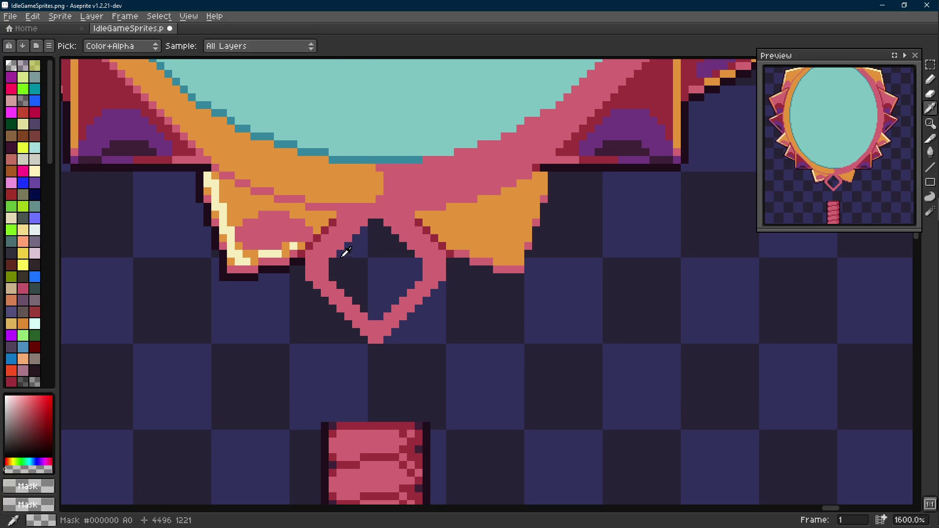
alt+click(403, 291)
scroll(403, 292, down, 4)
scroll(403, 284, up, 3)
drag(430, 282, 400, 254)
scroll(424, 283, down, 6)
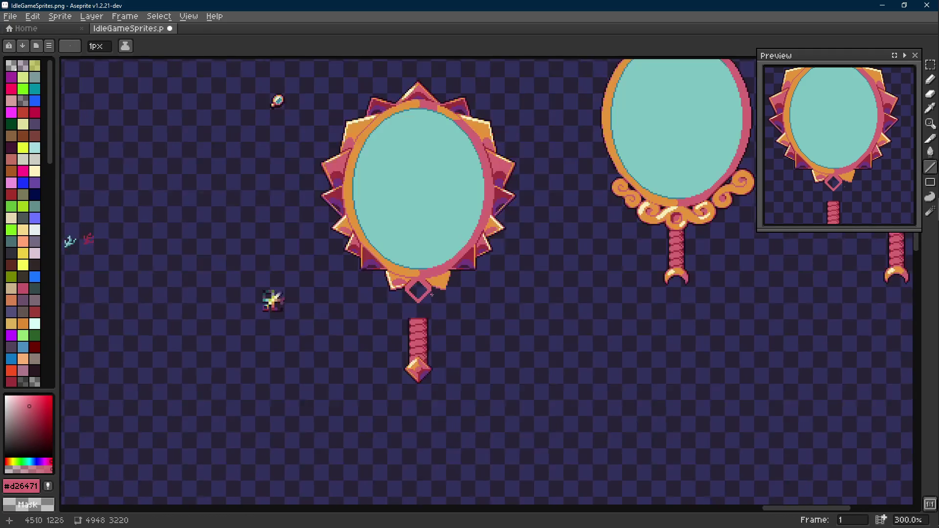
scroll(438, 300, up, 6)
mouse_move(375, 272)
mouse_down()
mouse_move(424, 319)
mouse_move(474, 273)
mouse_up()
scroll(474, 273, down, 5)
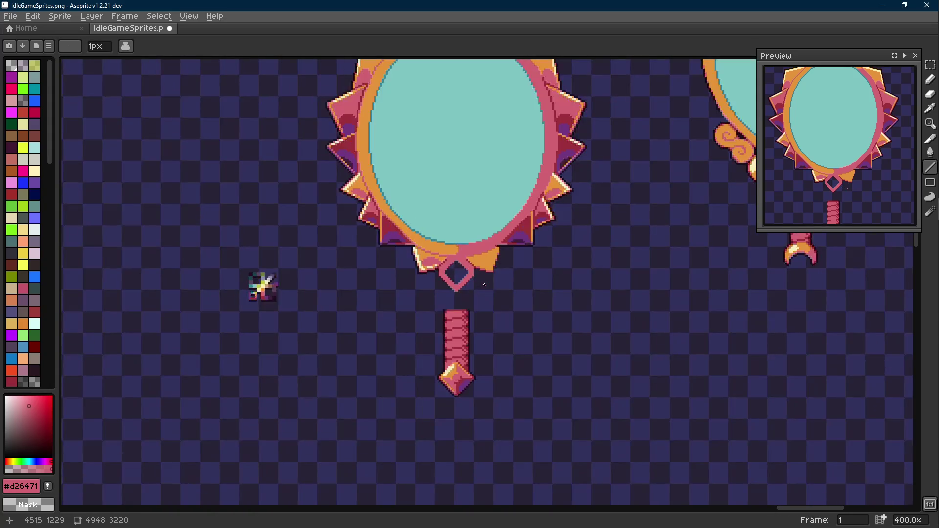
scroll(454, 283, up, 3)
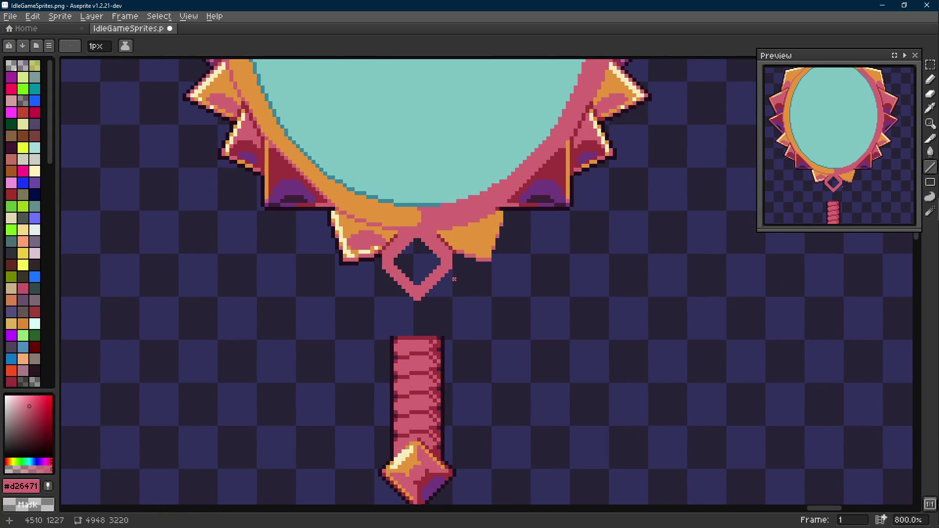
- Fill the hollow diamond with pink #d26471 using the Paint Bucket
drag(466, 325, 464, 296)
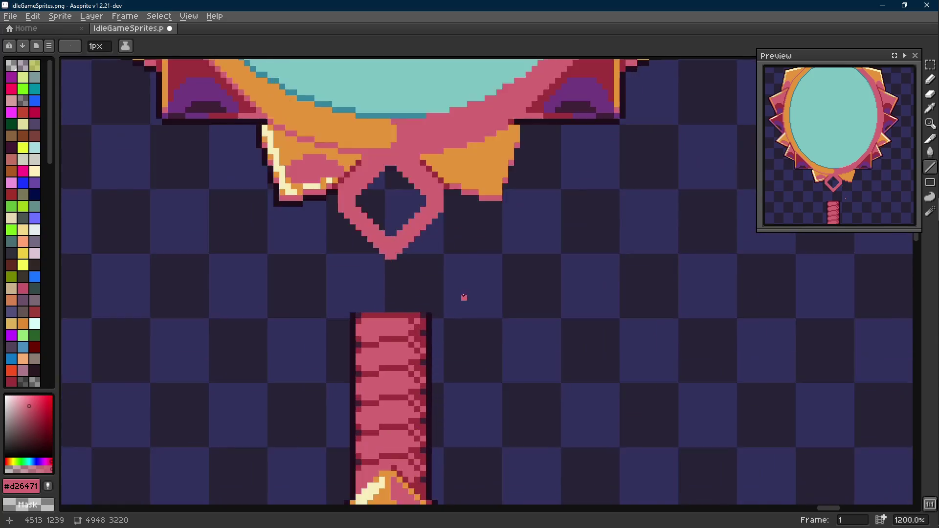
scroll(463, 296, down, 3)
scroll(454, 275, up, 2)
key(g)
click(430, 259)
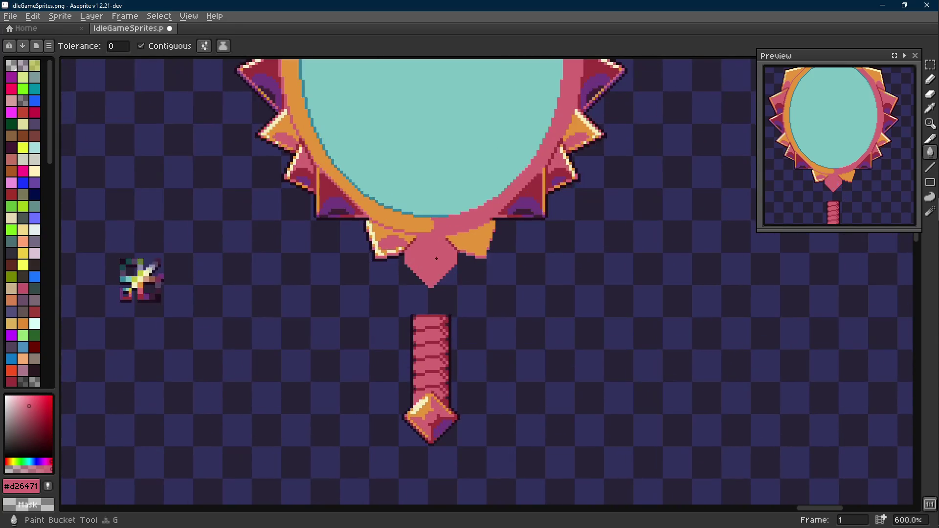
- Undo the diamond fill, recent line strokes and stray pixels, then redo the diagonal line
scroll(433, 254, down, 3)
key(v)
key(ctrl+z)
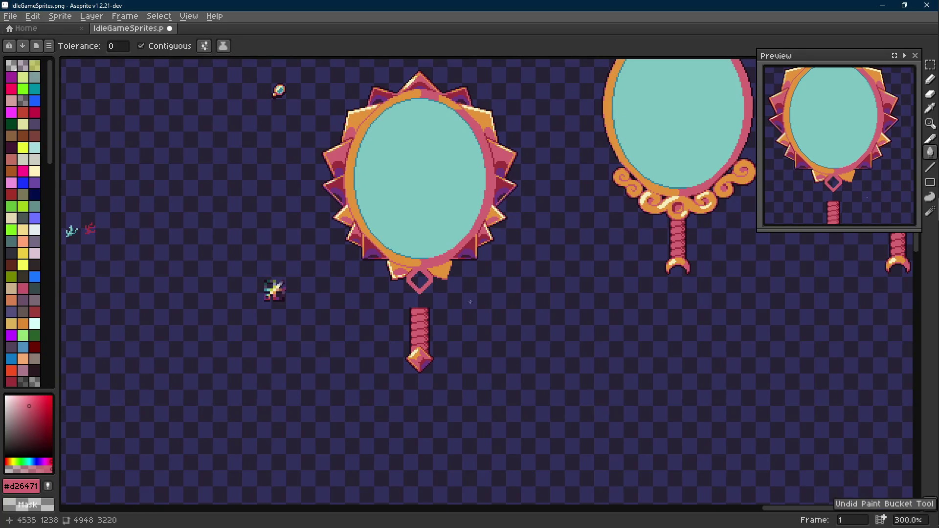
scroll(417, 301, up, 4)
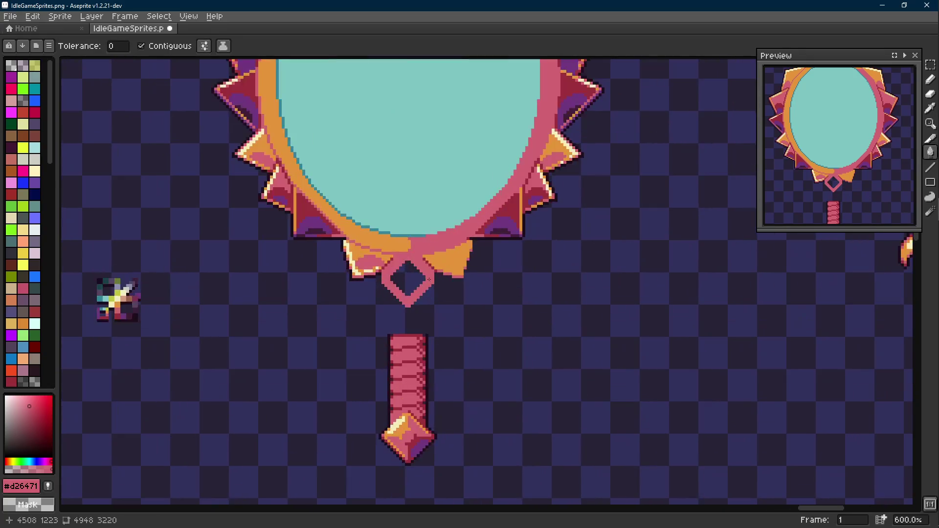
key(ctrl+z)
key(ctrl+z)
key(ctrl+z)
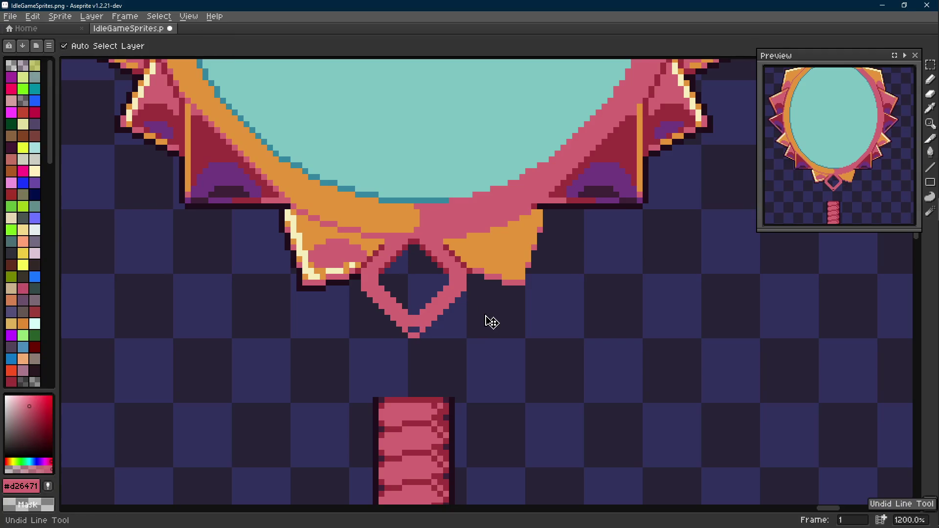
key(ctrl+z)
key(ctrl+y)
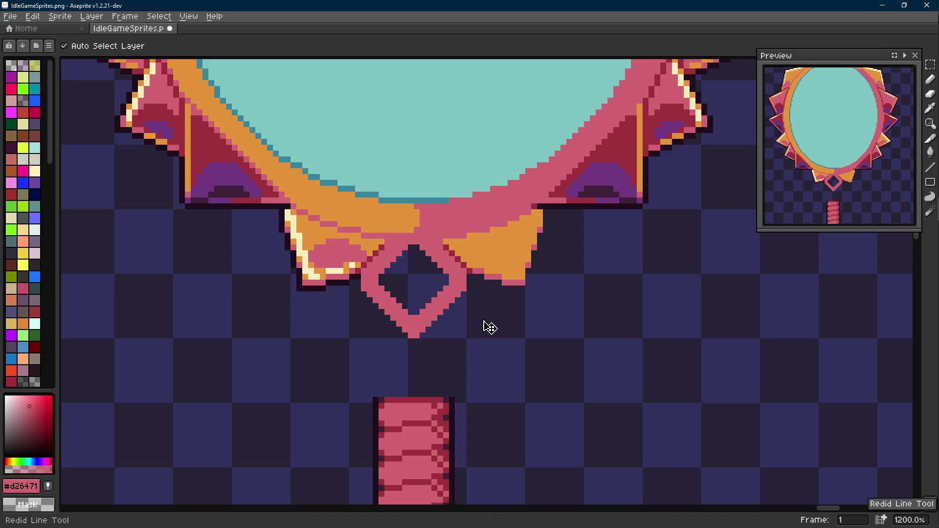
- Redraw the diamond's lower edge as a straight line and sample the dark outline colour
key(g)
scroll(457, 312, down, 5)
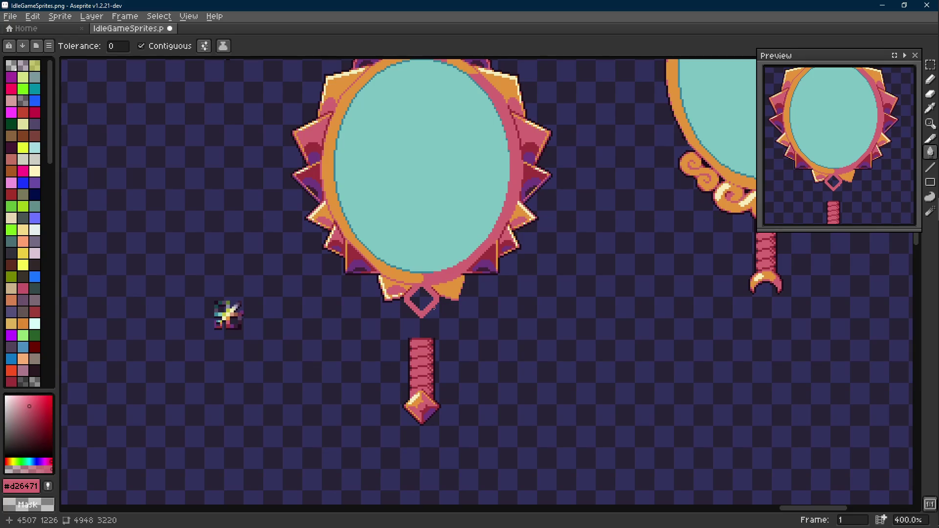
scroll(429, 296, up, 6)
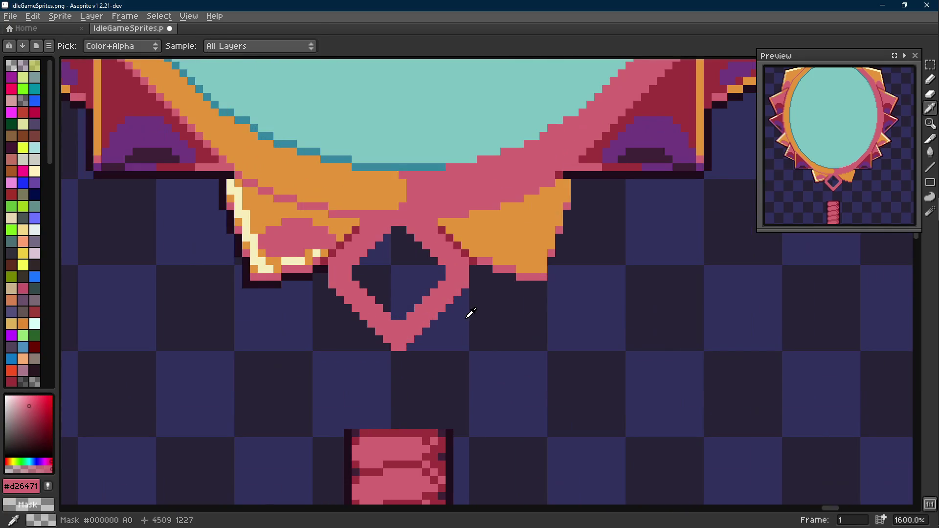
key(l)
mouse_move(464, 284)
mouse_down()
mouse_move(398, 352)
mouse_move(331, 285)
mouse_up()
scroll(323, 232, down, 4)
scroll(322, 233, up, 6)
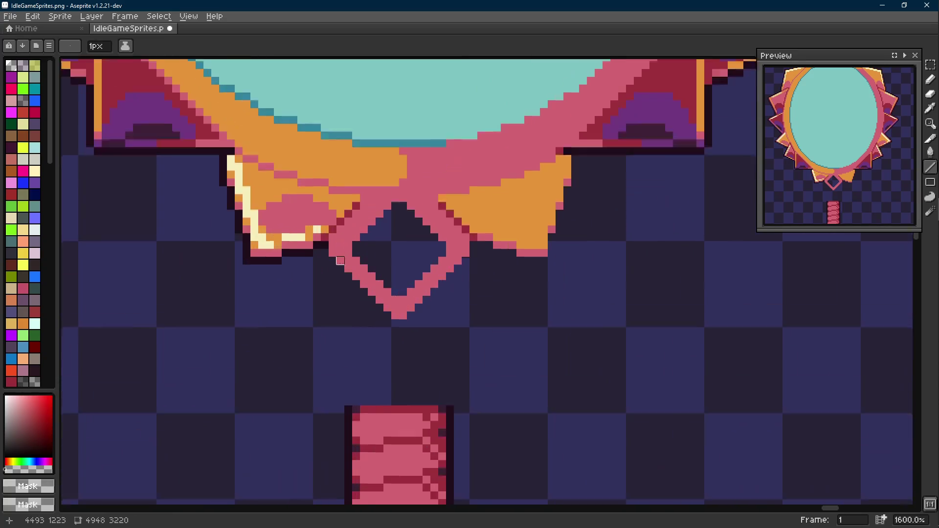
key(i)
click(318, 234)
key(b)
scroll(342, 255, down, 6)
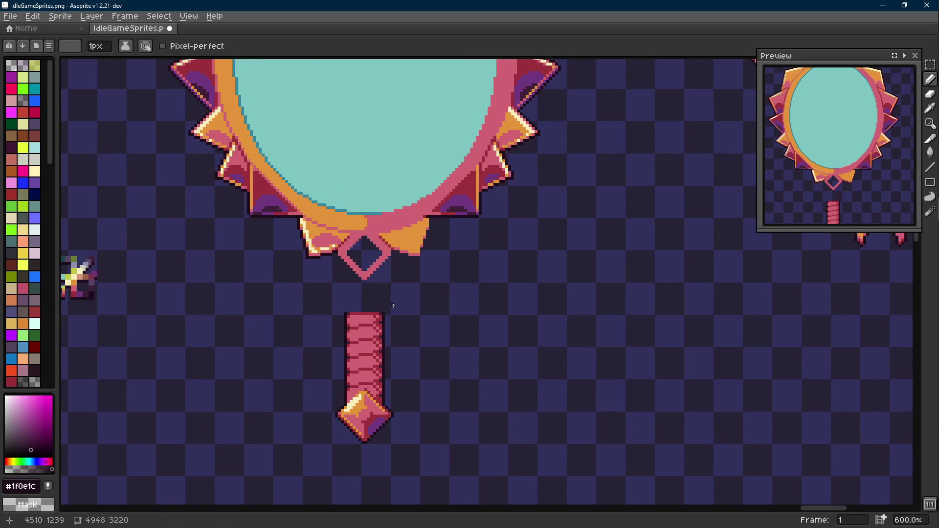
- Pick the diamond's pink #d26471 and try a ribbon-tail line, undoing the misplaced stroke
key(m)
scroll(371, 274, up, 4)
key(i)
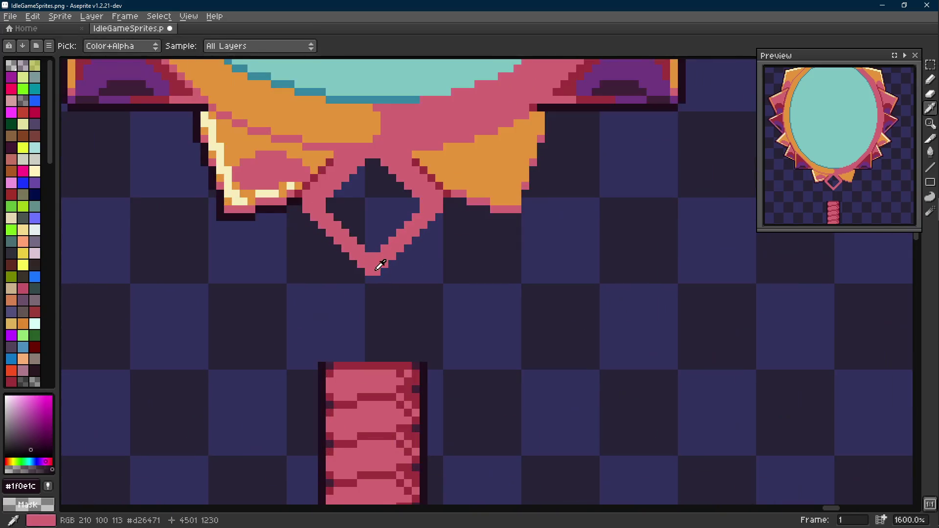
click(361, 276)
key(b)
key(shift+e)
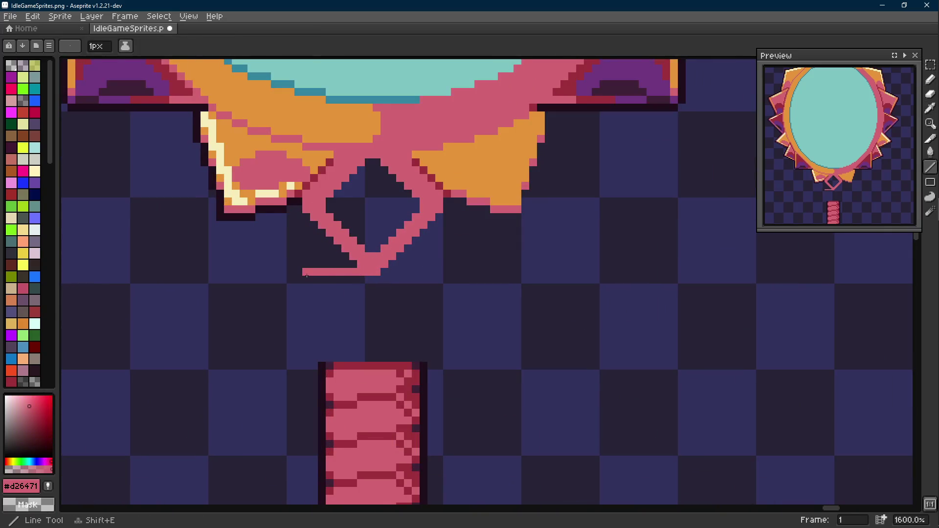
drag(307, 277, 295, 288)
key(ctrl+z)
- Draw a pink ribbon tail slanting down-left from the diamond with straight lines
click(315, 240)
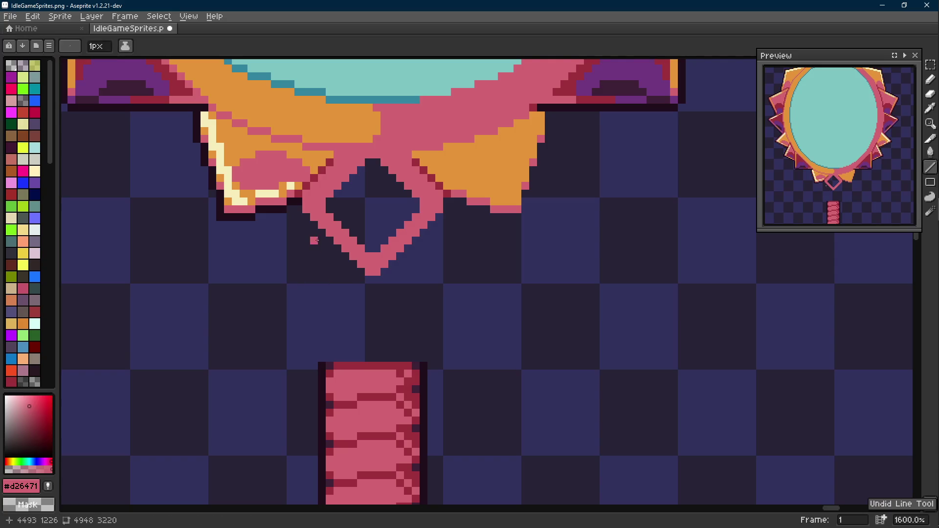
mouse_move(313, 226)
mouse_down()
mouse_move(275, 303)
mouse_move(313, 233)
mouse_up()
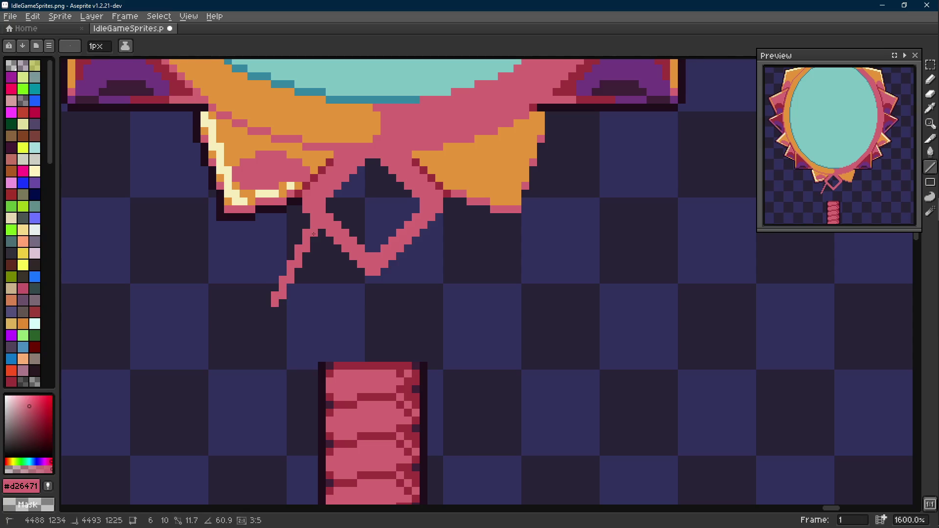
drag(313, 235, 286, 297)
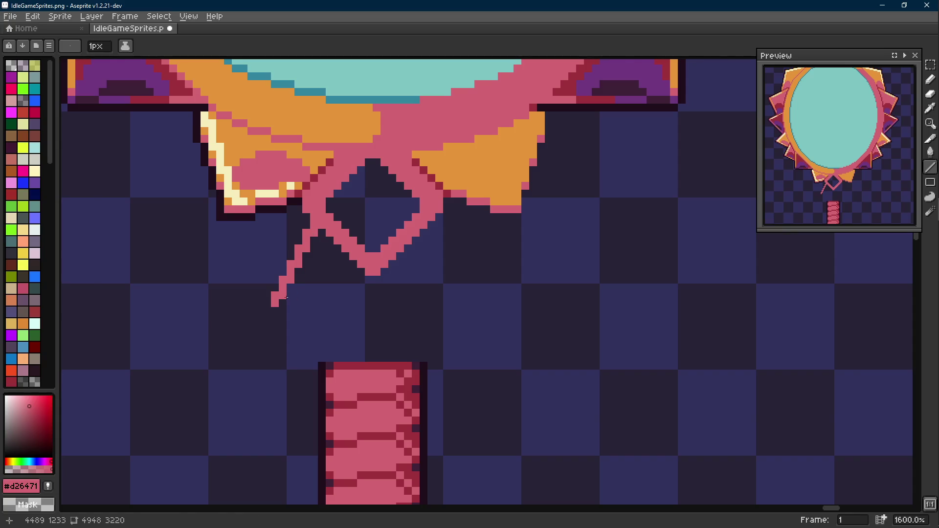
key(shift+e)
mouse_move(336, 273)
mouse_down()
mouse_move(396, 270)
mouse_move(329, 296)
mouse_up()
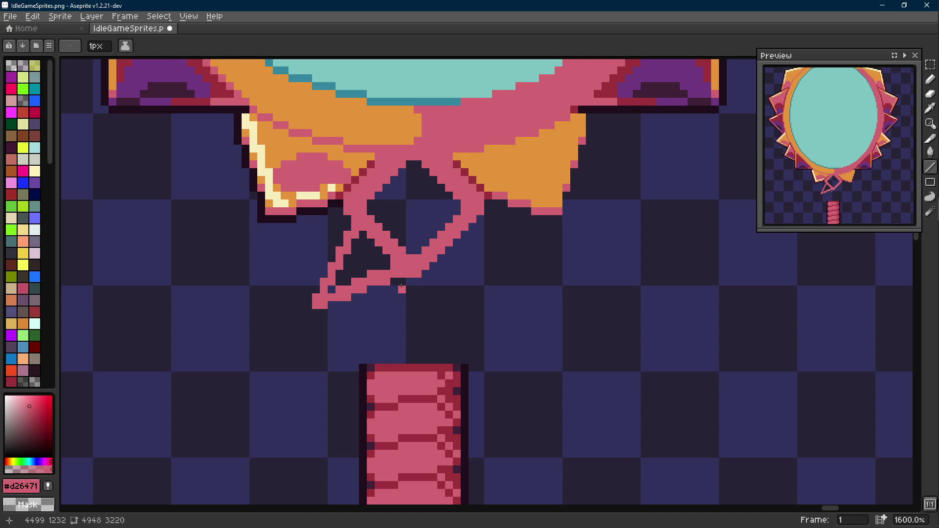
- Undo a stray pencil stroke near the ribbon tail
key(b)
scroll(410, 296, down, 5)
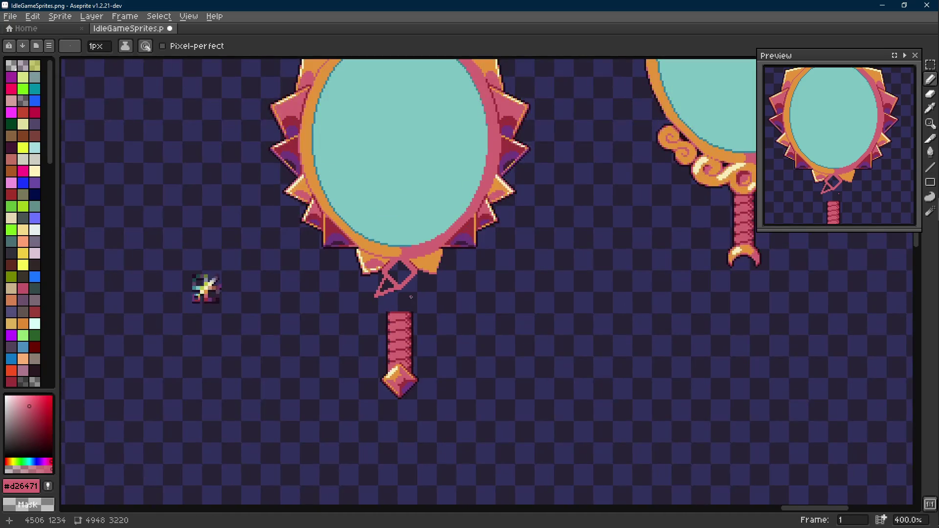
scroll(411, 296, up, 5)
key(i)
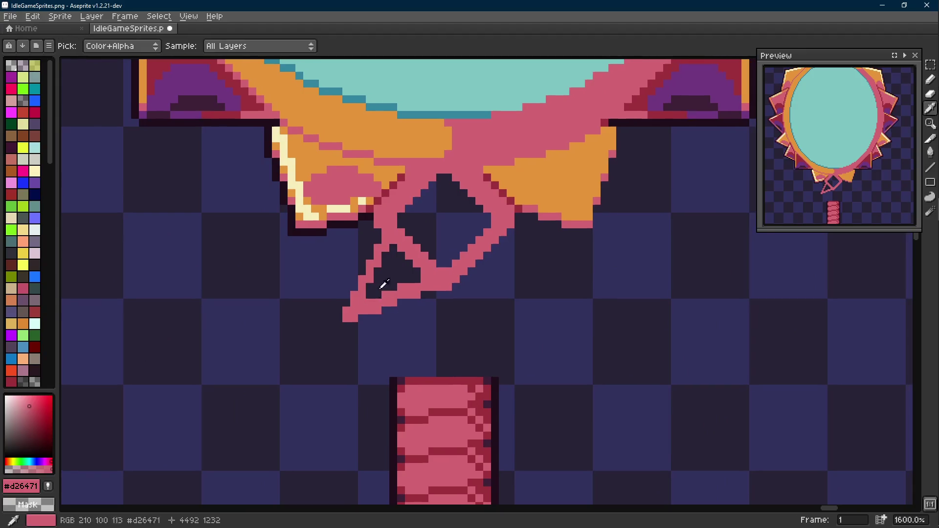
key(b)
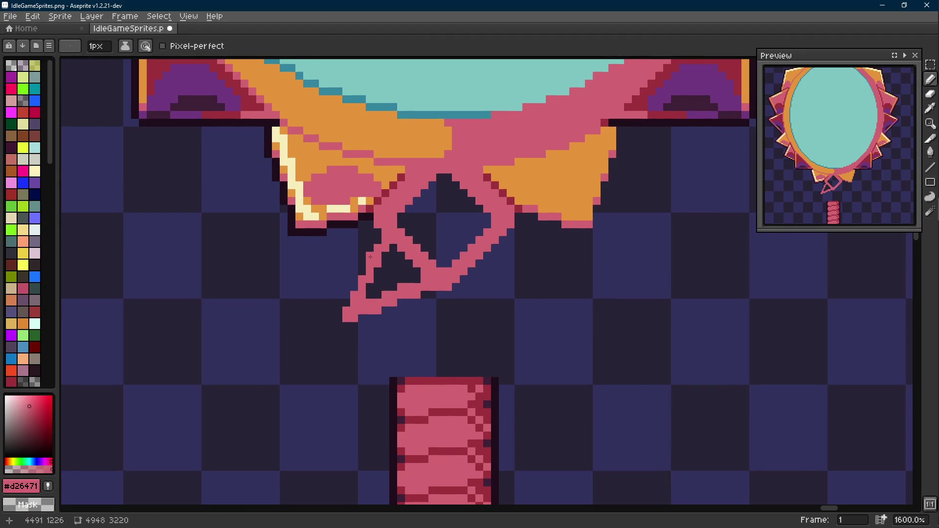
key(m)
key(i)
key(b)
scroll(400, 259, down, 6)
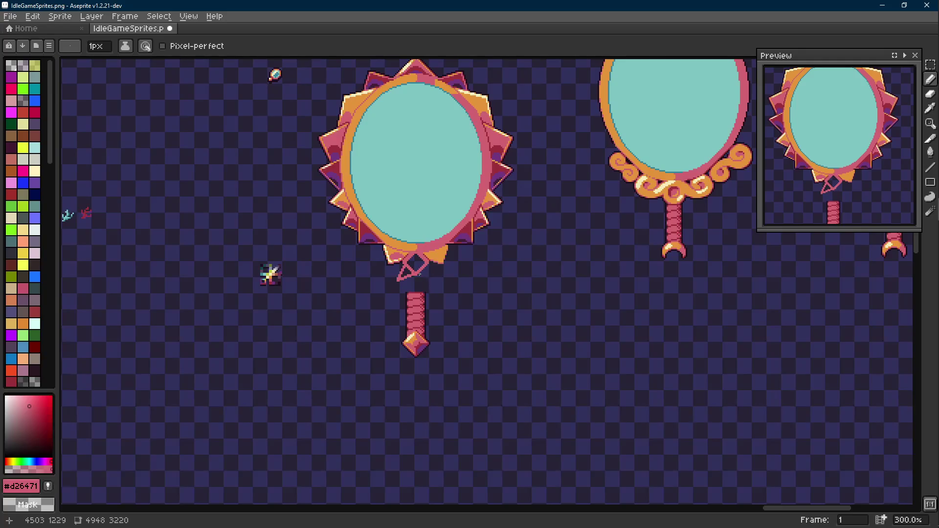
scroll(409, 269, up, 7)
scroll(375, 244, down, 6)
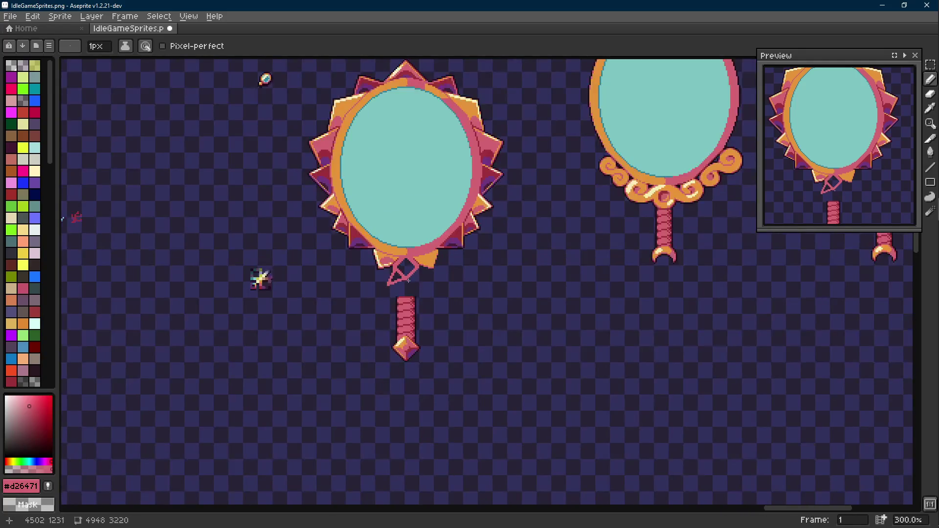
key(ctrl+z)
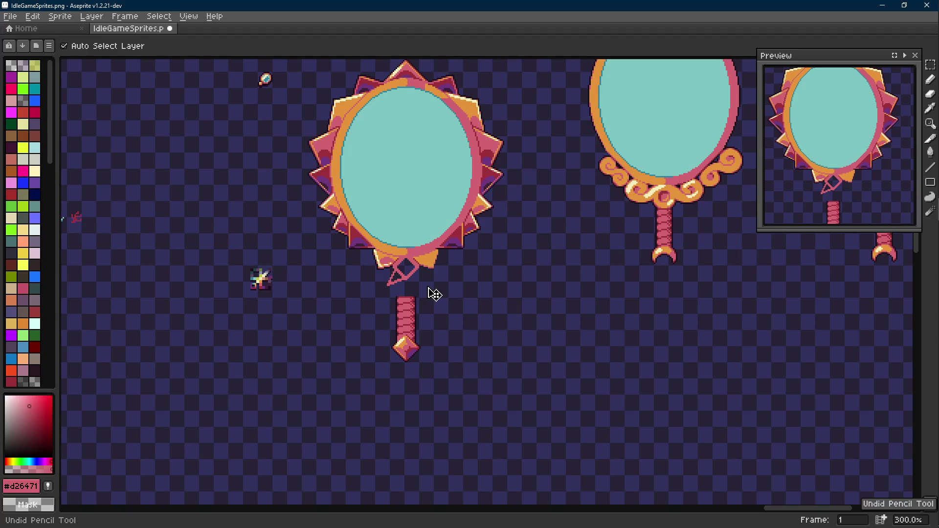
scroll(425, 293, up, 6)
- Add a dark-red shading row atop the ribbon knot using the frame's dark red
key(w)
click(385, 250)
key(m)
scroll(392, 244, up, 1)
drag(391, 256, 390, 259)
alt+click(344, 201)
key(b)
shift+click(370, 196)
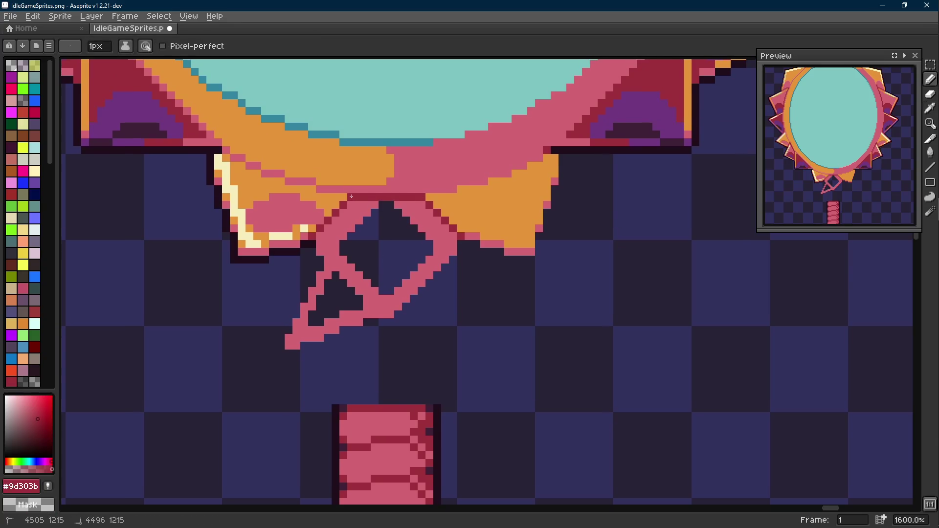
- Copy the pink ribbon tail, flip it horizontally, and nudge it into a symmetric X
key(w)
click(356, 211)
key(ctrl+t)
key(shift+h)
key(Left)
key(Left)
key(Left)
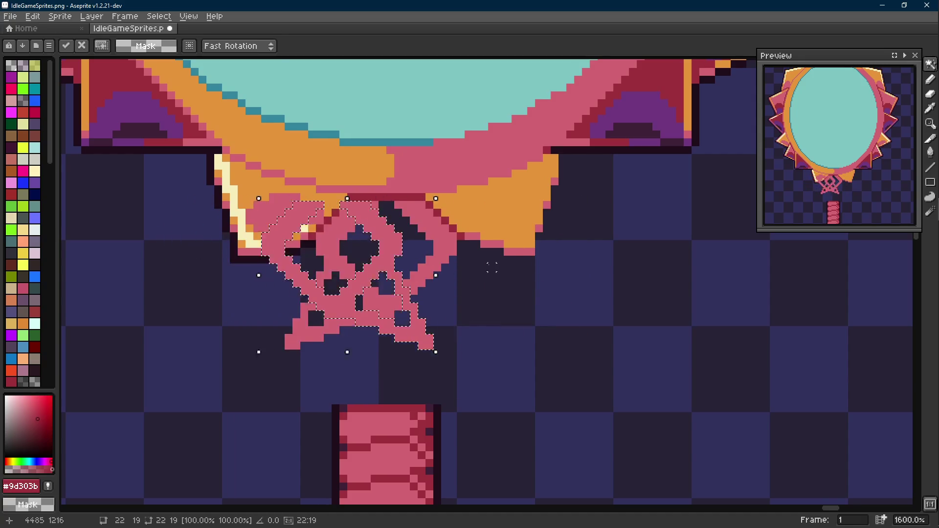
key(Right)
key(Right)
key(Right)
key(Left)
key(Left)
key(ctrl+d)
key(m)
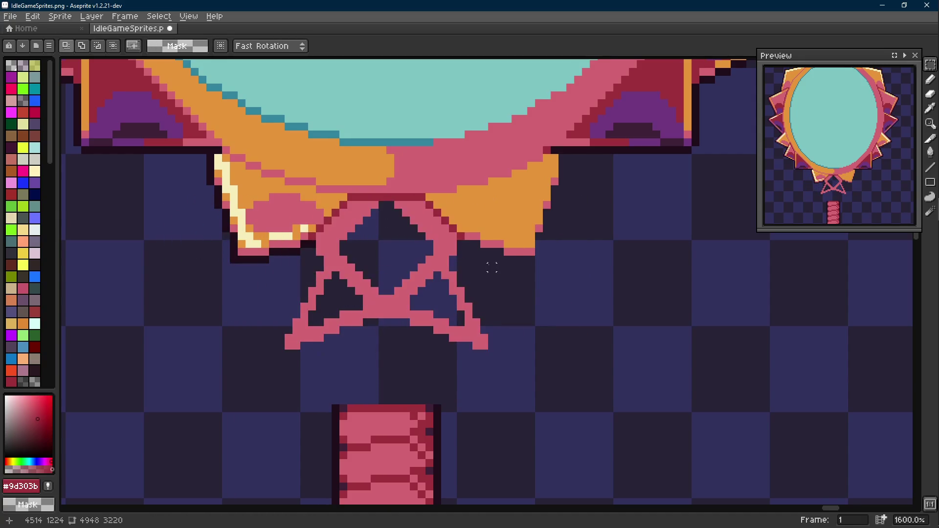
- Recolour part of the dark-red knot row pink #d26471 and select the mirror handle
scroll(491, 266, down, 5)
scroll(442, 224, up, 5)
key(i)
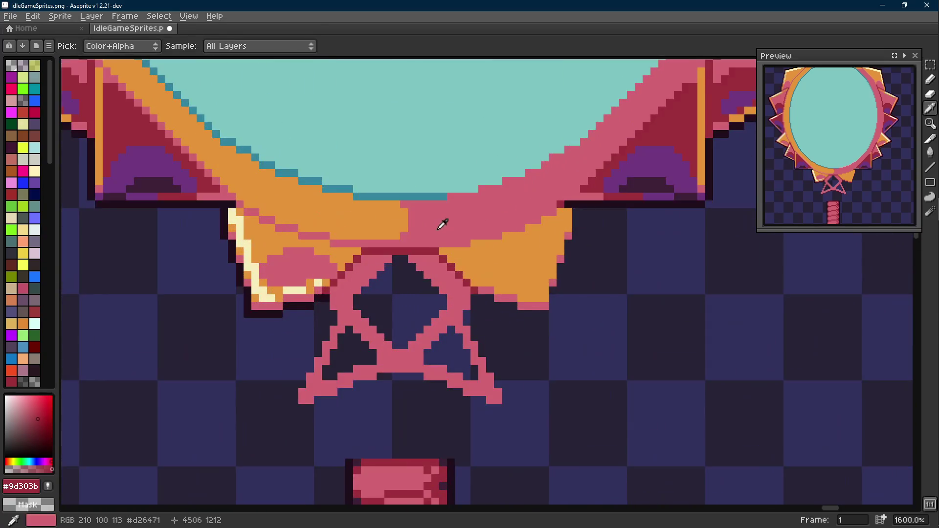
click(442, 224)
key(l)
drag(428, 250, 382, 250)
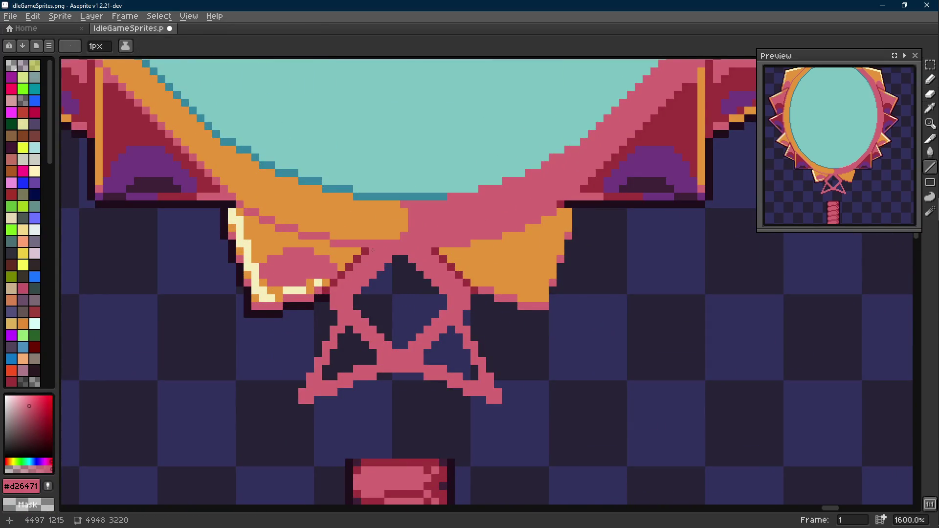
scroll(373, 250, down, 6)
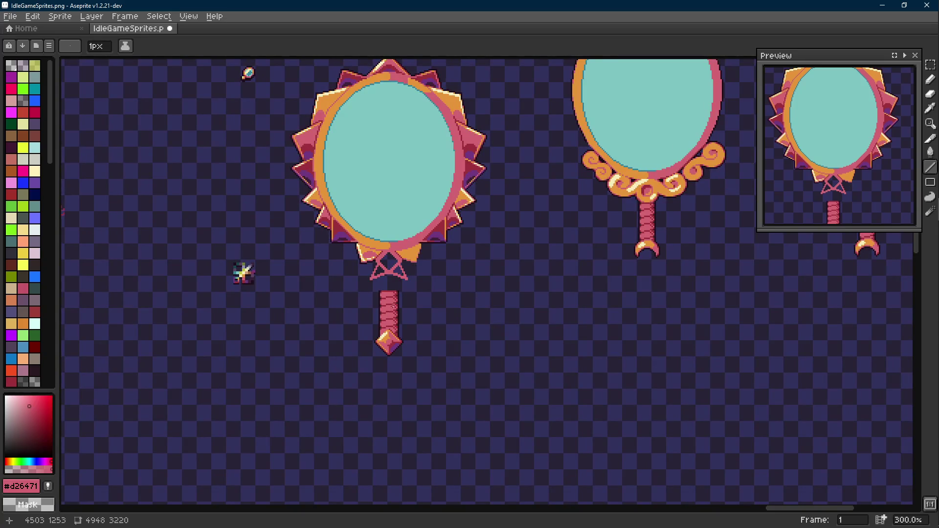
scroll(394, 306, up, 3)
key(m)
drag(420, 270, 341, 434)
- Move the mirror handle about two pixels lower and deselect
mouse_move(386, 381)
mouse_down()
mouse_move(387, 353)
mouse_move(390, 382)
mouse_up()
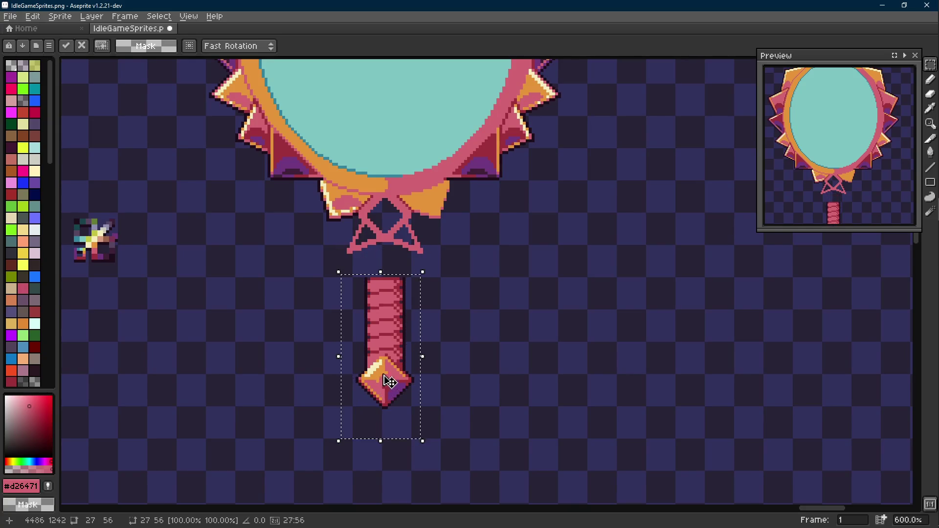
scroll(390, 382, down, 3)
key(ctrl+d)
key(Scroll_Lock)
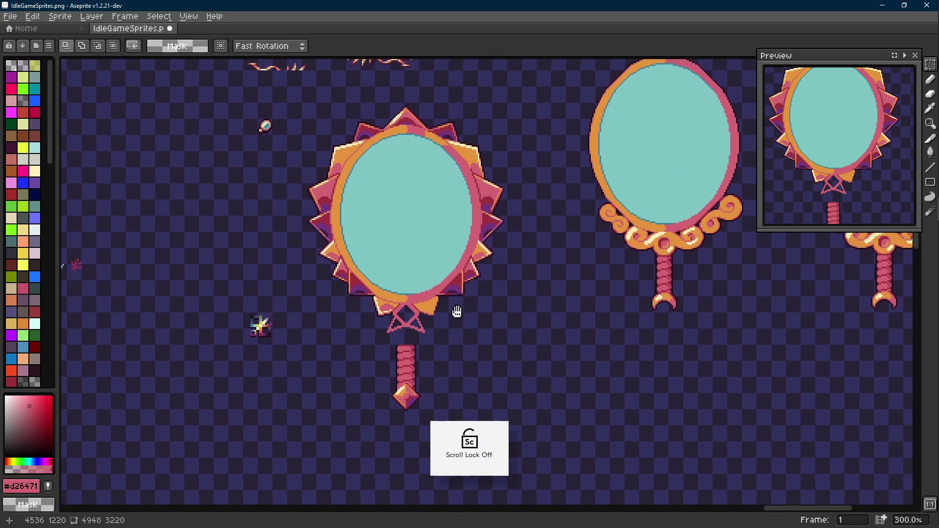
- Undo the crossed ribbon strands drawn under the bow
mouse_move(931, 186)
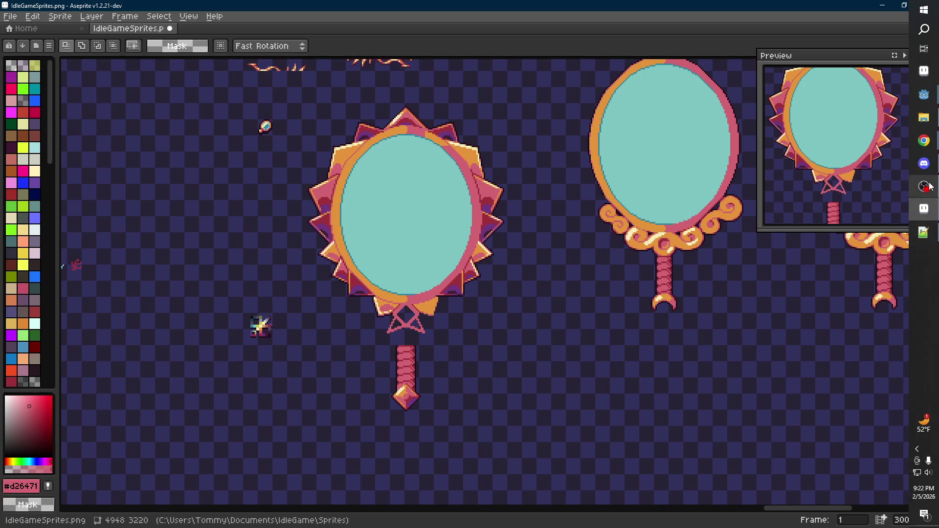
drag(647, 227, 657, 217)
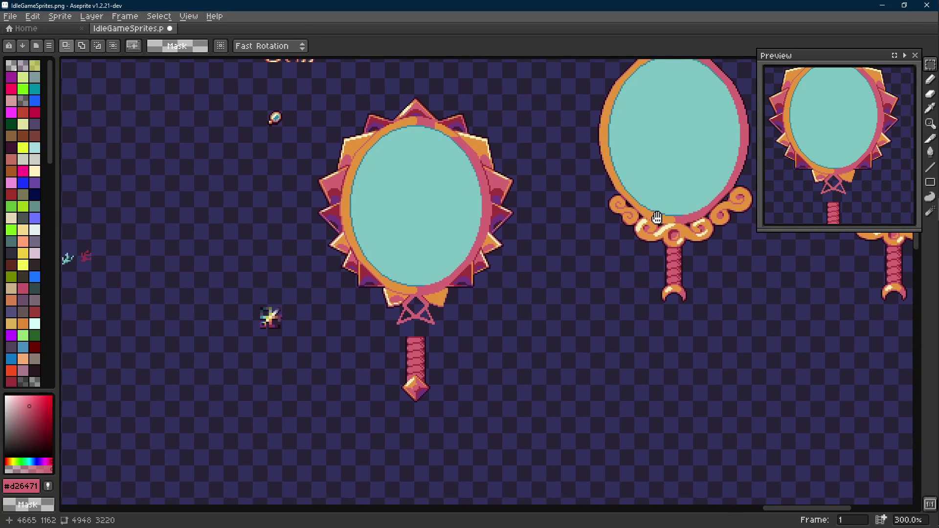
scroll(465, 218, up, 1)
scroll(471, 287, down, 3)
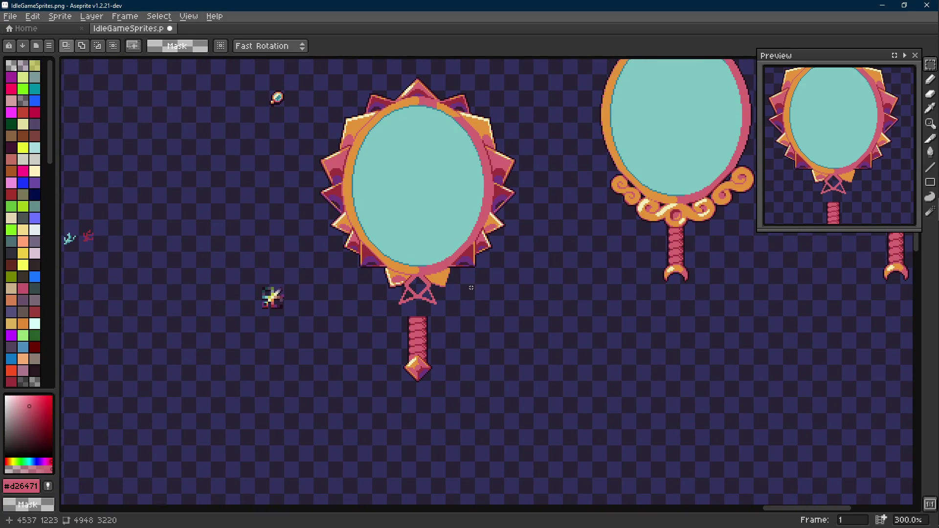
key(Scroll_Lock)
scroll(452, 305, up, 7)
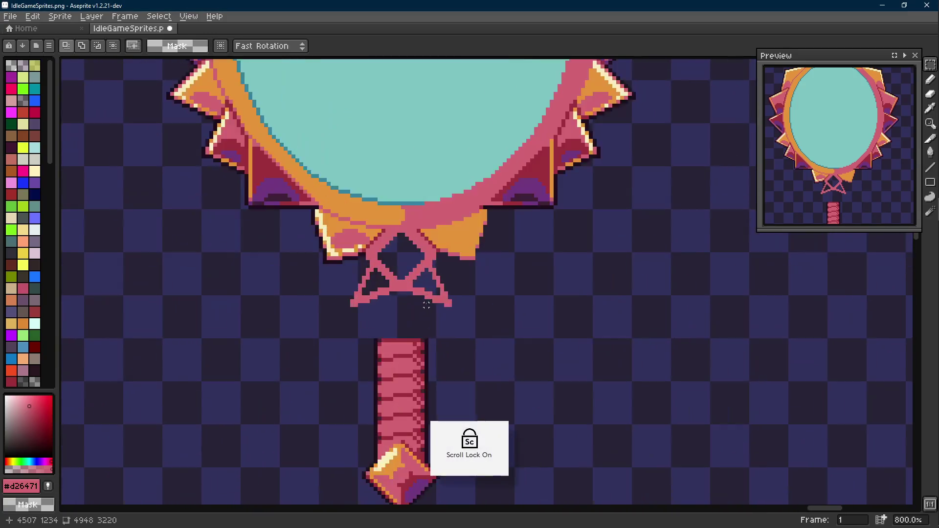
scroll(392, 281, down, 3)
key(ctrl+z)
key(ctrl+z)
key(ctrl+z)
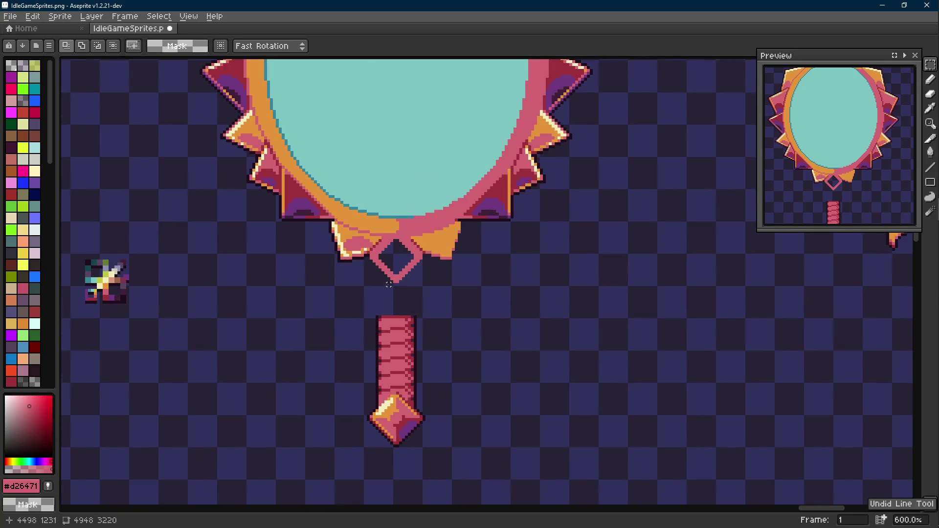
- Add pink pixels left of the diamond's bottom with the pencil
scroll(388, 283, up, 4)
key(b)
click(382, 268)
click(374, 269)
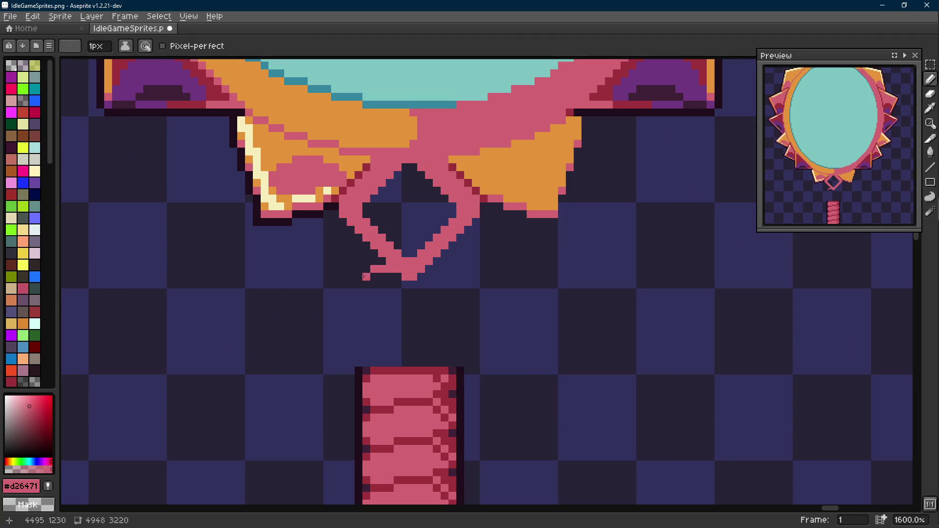
click(327, 285)
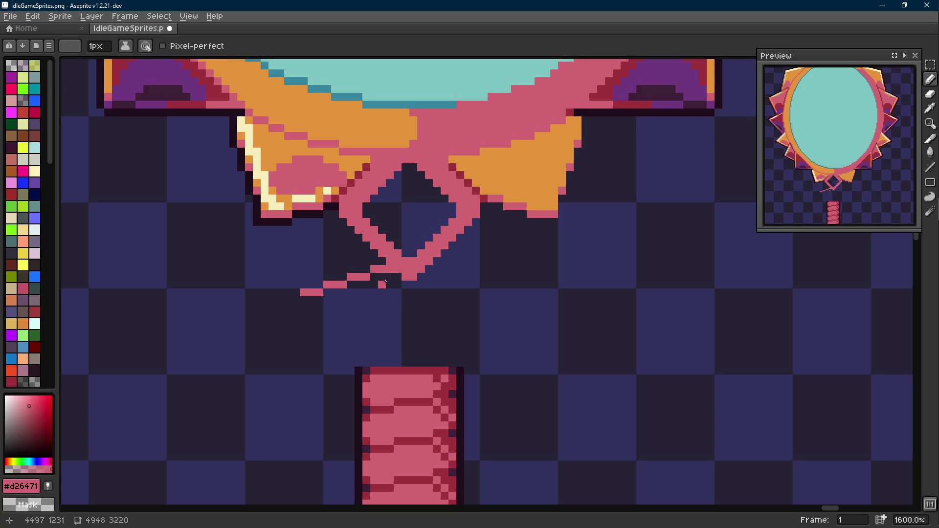
click(374, 262)
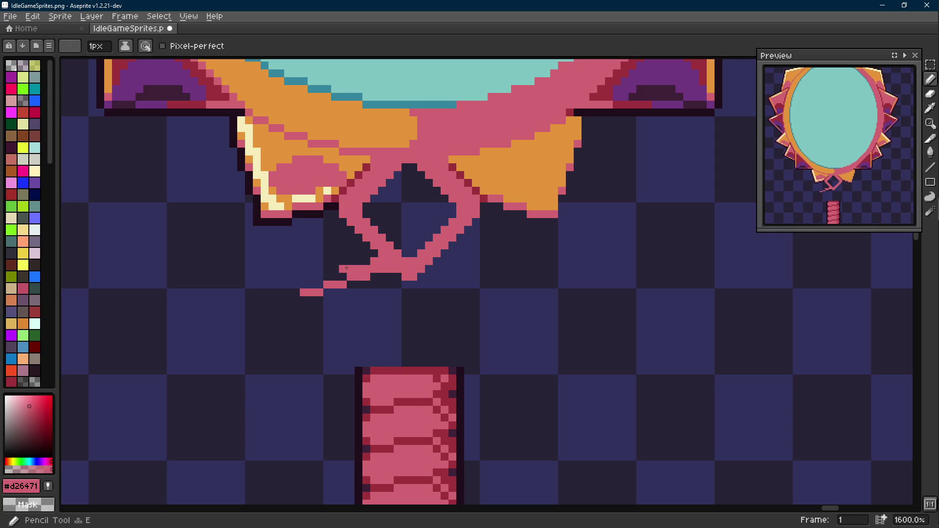
shift+click(327, 277)
click(298, 287)
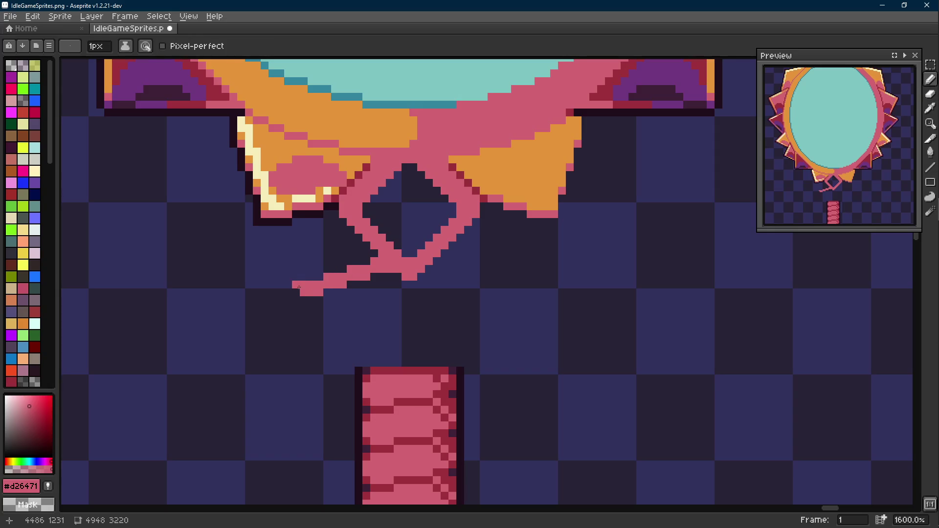
key(ctrl+z)
click(398, 277)
key(ctrl+z)
key(ctrl+z)
key(ctrl+z)
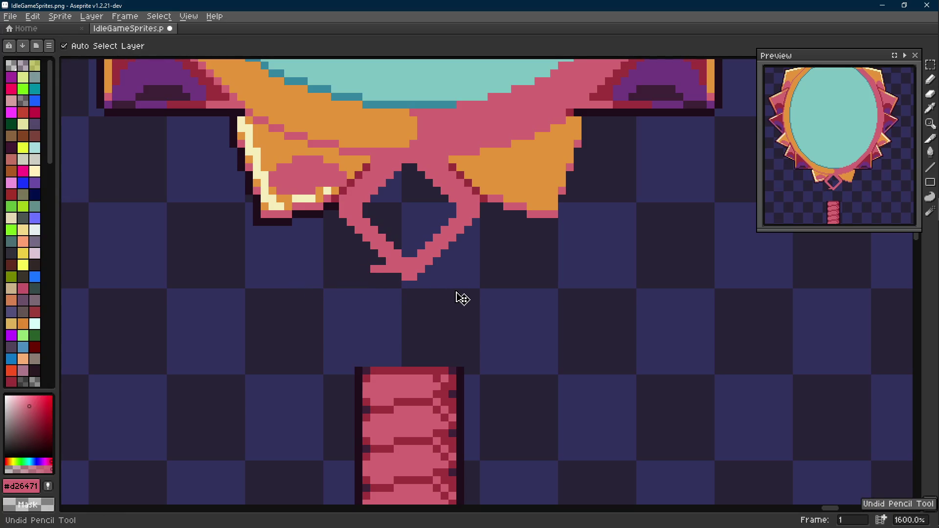
scroll(462, 298, down, 6)
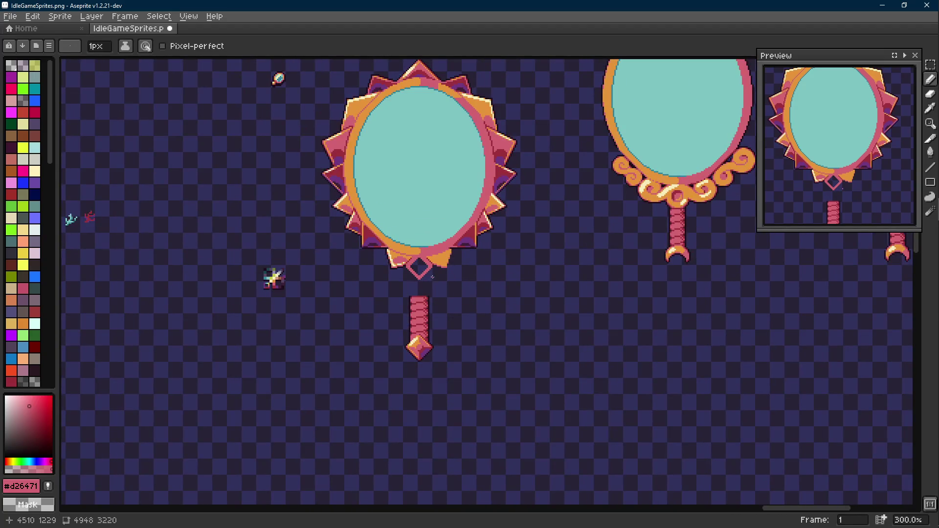
scroll(373, 241, up, 6)
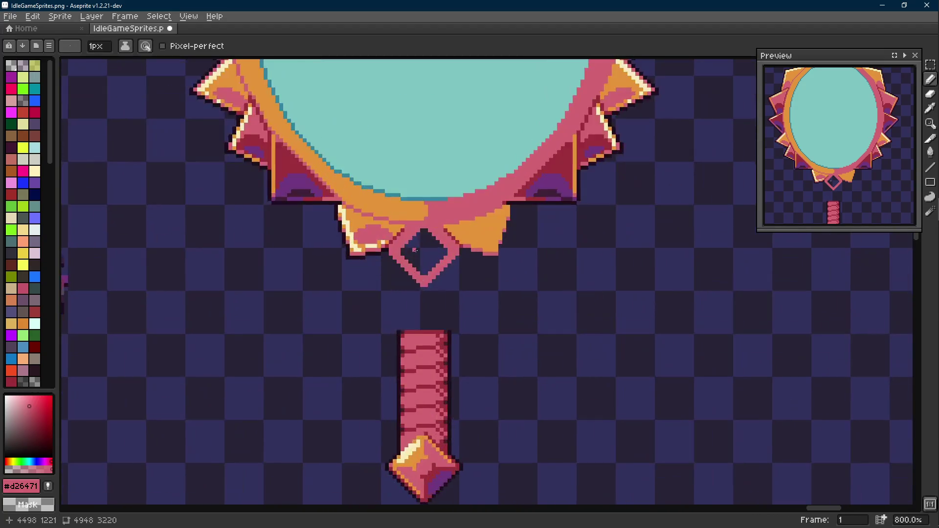
key(r)
scroll(286, 194, up, 1)
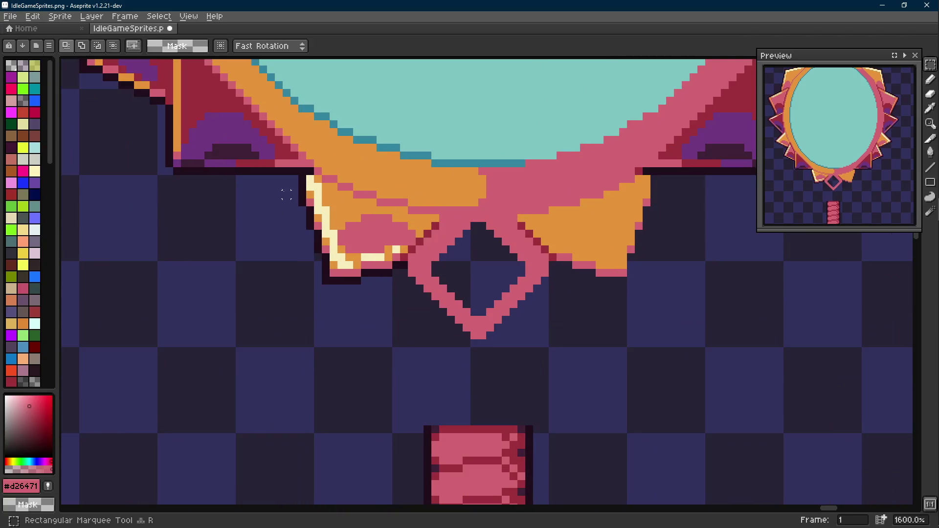
- Select the bow's left loop with the diamond's left half and nudge it left
mouse_move(294, 179)
mouse_down()
mouse_move(315, 272)
mouse_move(336, 277)
mouse_up()
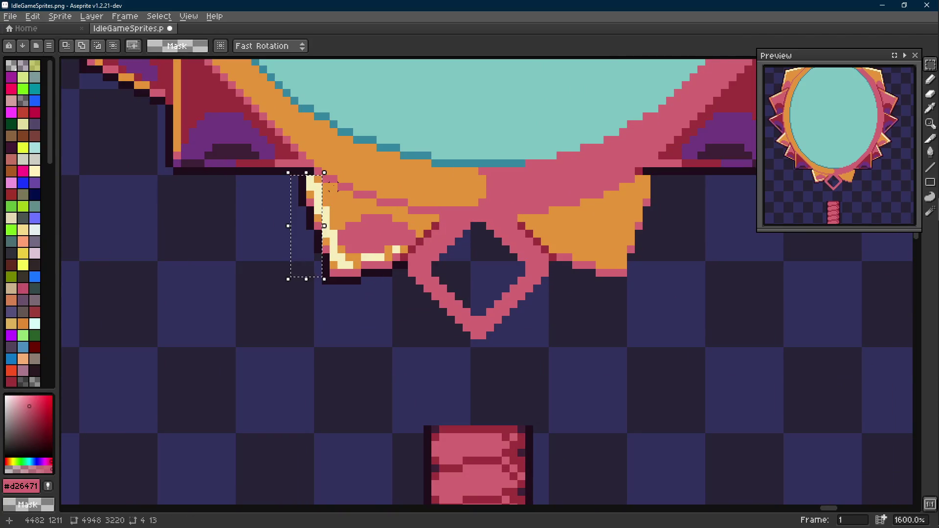
scroll(343, 223, up, 1)
mouse_move(343, 219)
mouse_down()
mouse_move(367, 274)
mouse_move(367, 345)
mouse_move(414, 381)
mouse_move(414, 393)
mouse_up()
drag(467, 196, 340, 336)
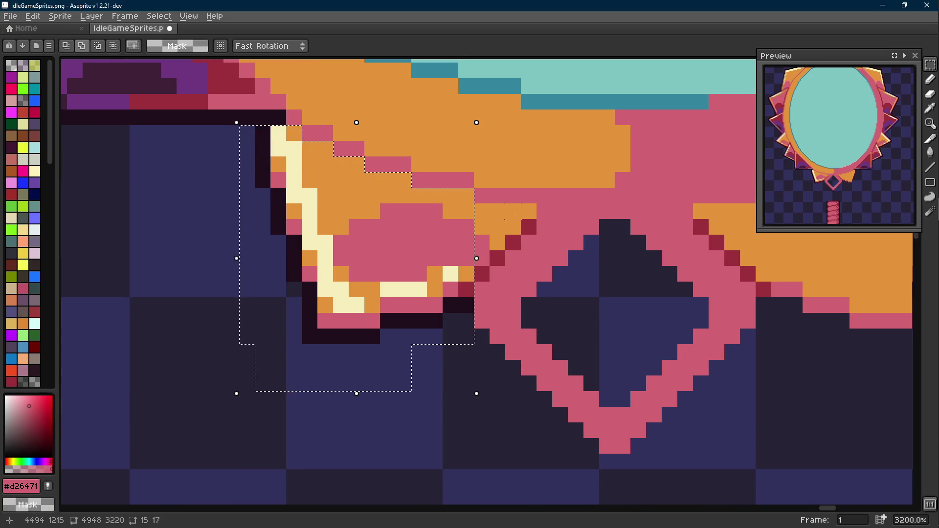
scroll(512, 211, down, 1)
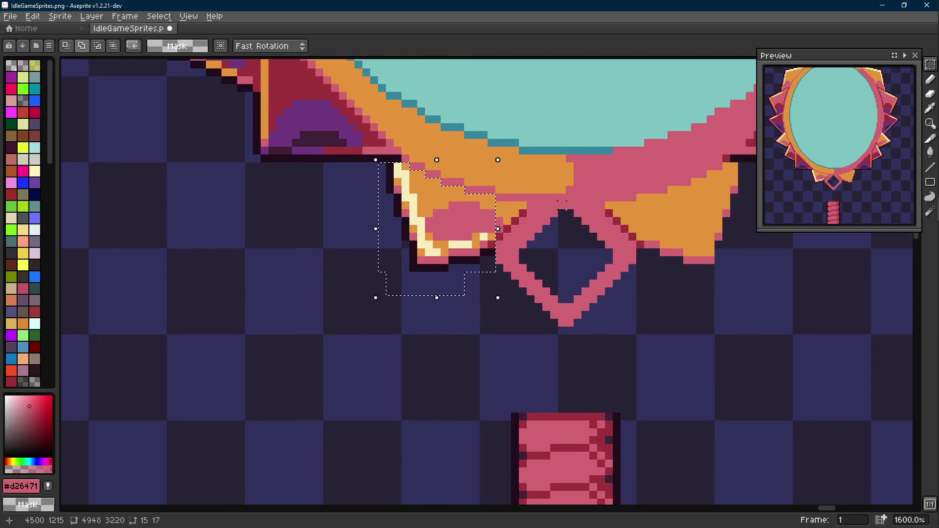
drag(562, 202, 425, 351)
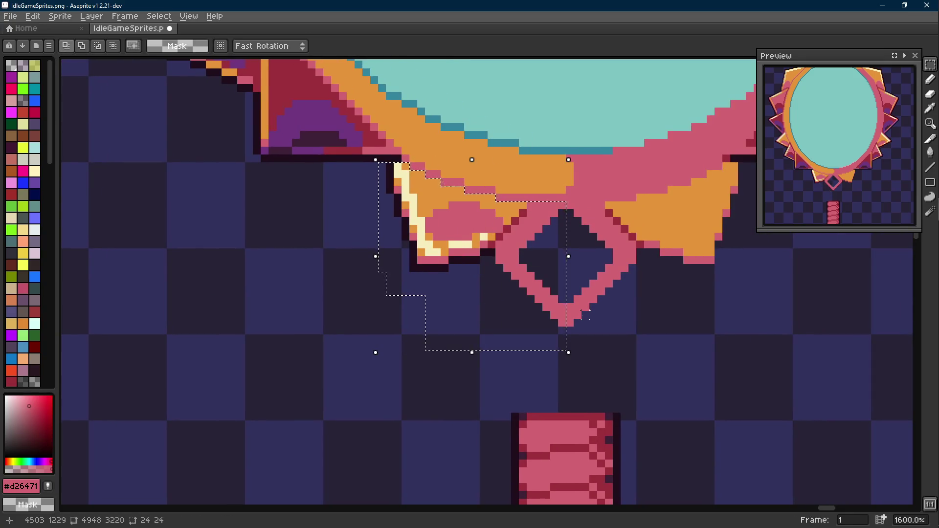
key(Left)
key(Left)
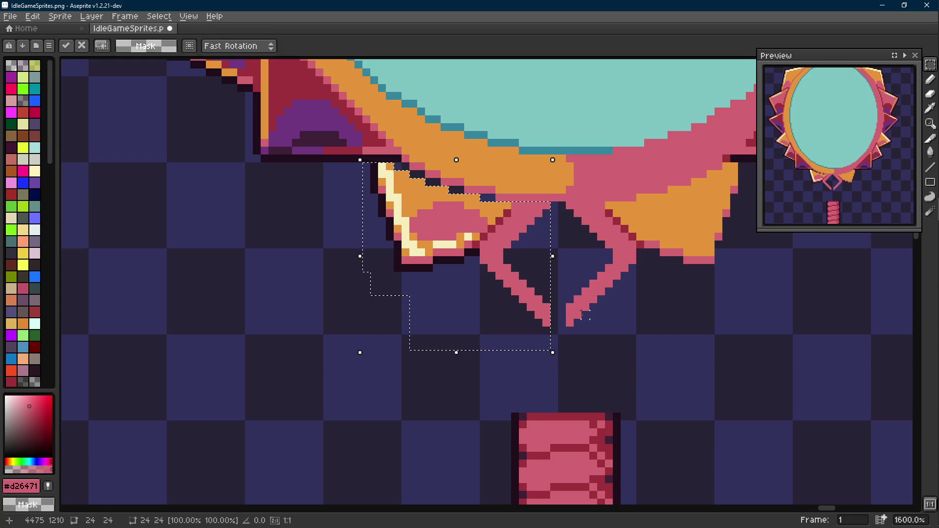
key(r)
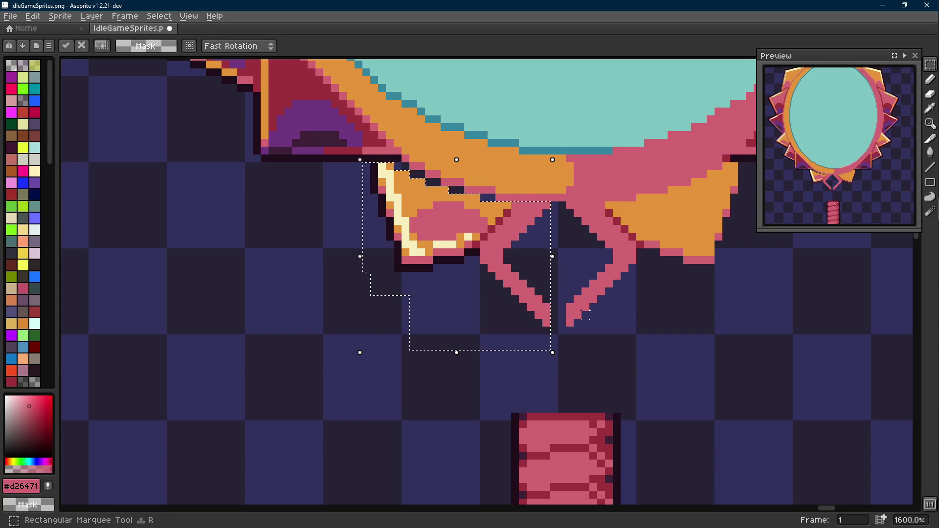
key(Left)
key(Left)
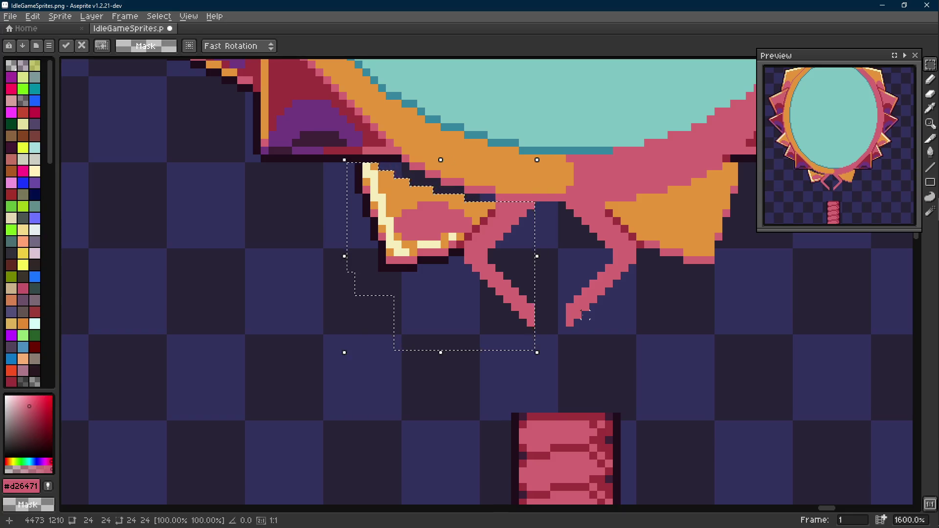
scroll(538, 273, down, 5)
scroll(508, 294, up, 1)
key(ctrl+d)
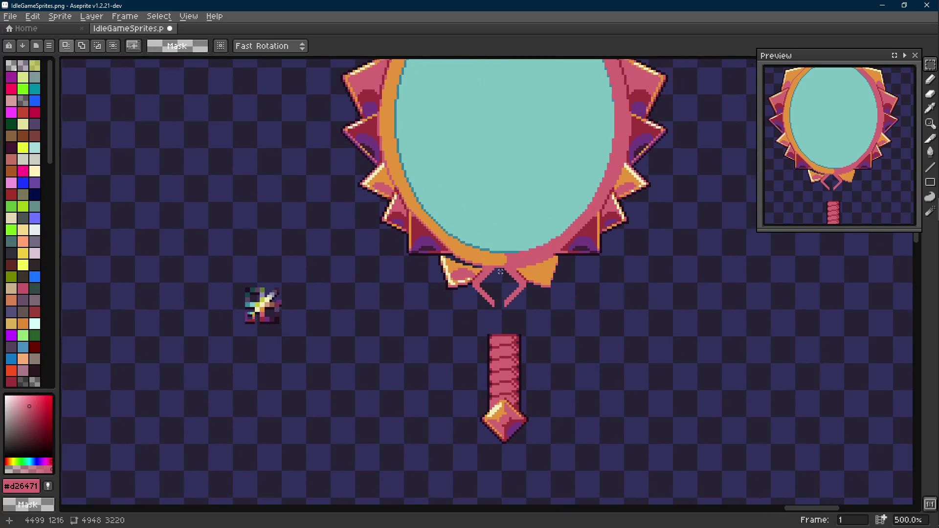
- Fill the gap in the bow with its orange colour
scroll(500, 272, up, 6)
key(i)
click(405, 272)
key(g)
click(353, 251)
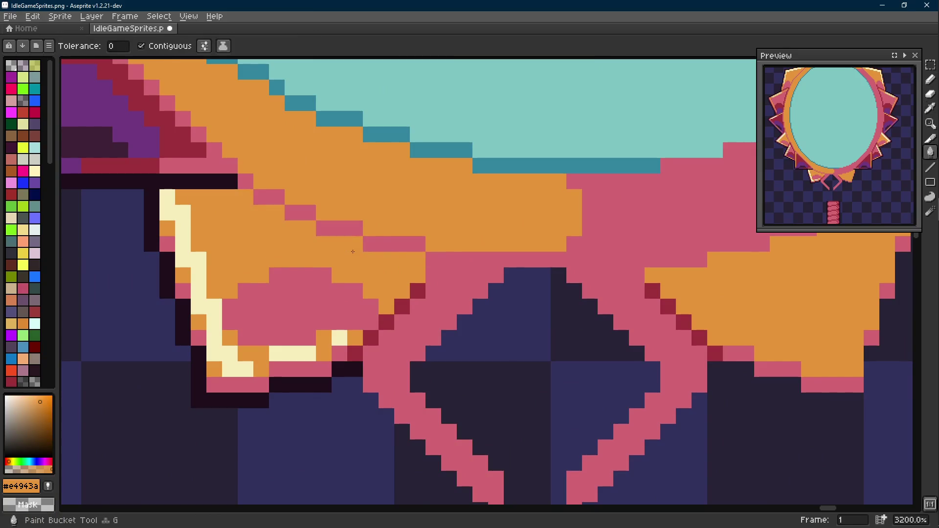
- Redraw the dark-red outline line beneath the frame
scroll(140, 289, down, 5)
scroll(320, 185, up, 3)
key(i)
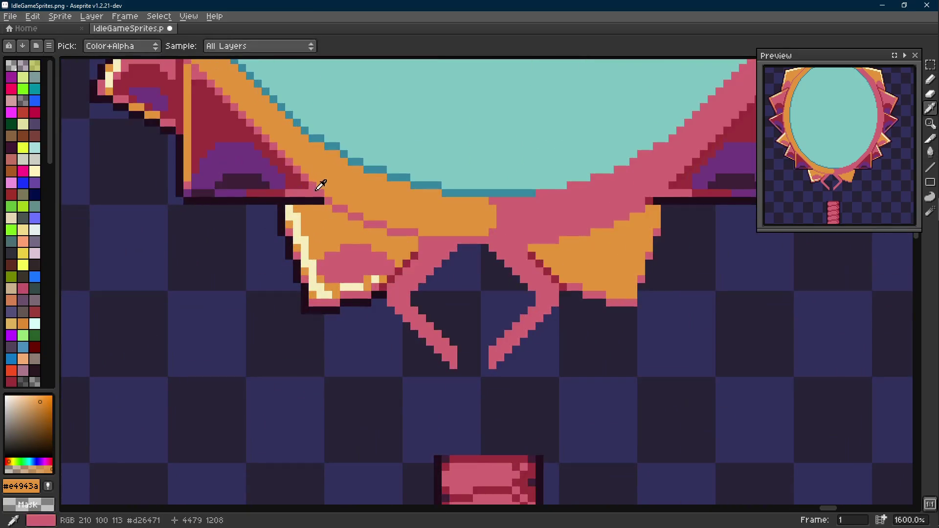
click(287, 180)
key(l)
drag(290, 200, 322, 200)
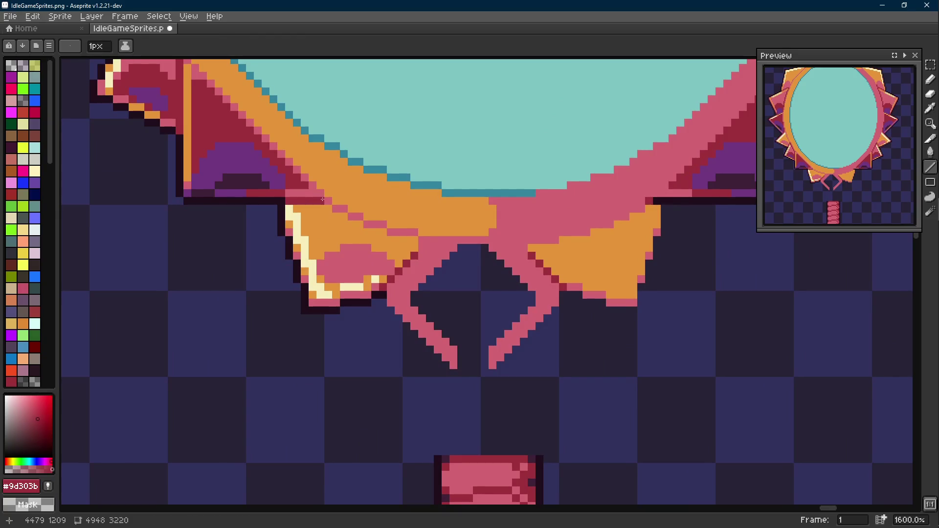
scroll(322, 200, down, 6)
scroll(366, 225, up, 3)
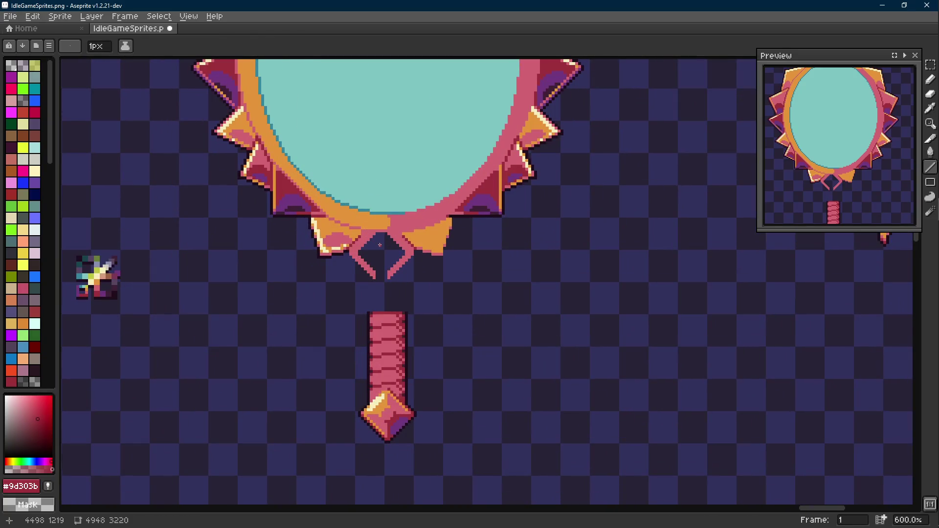
scroll(380, 244, up, 4)
- Select the bow's right half and move it out of the way
key(m)
mouse_move(394, 215)
mouse_down()
mouse_move(513, 346)
mouse_move(572, 353)
mouse_up()
drag(593, 174, 443, 266)
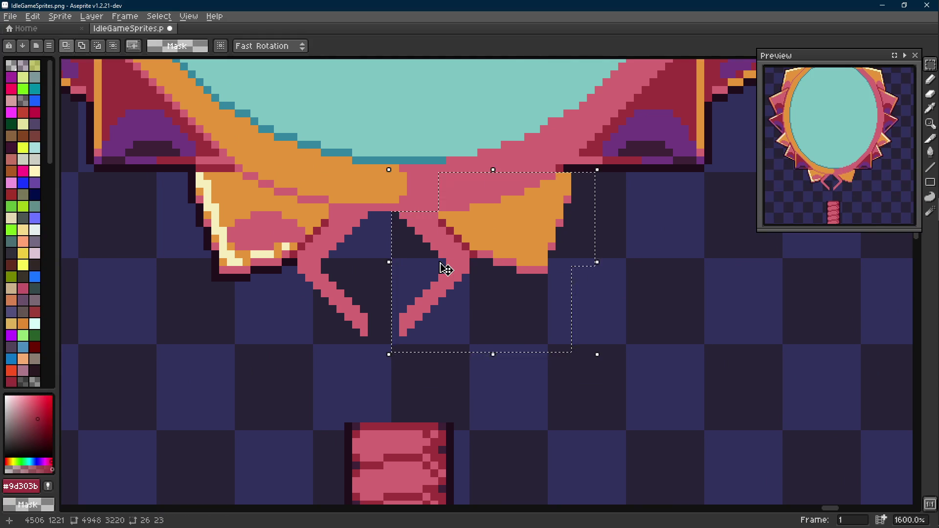
scroll(445, 267, down, 7)
click(453, 266)
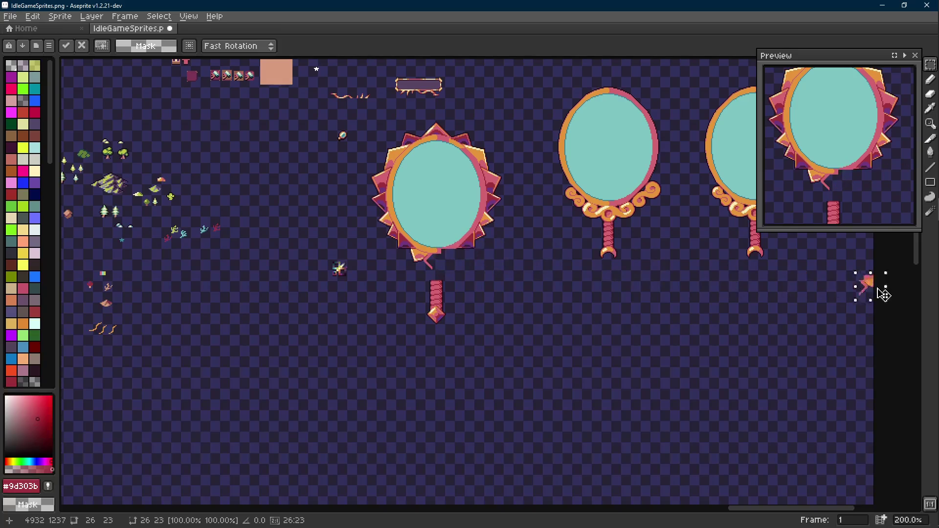
key(Return)
scroll(446, 266, up, 6)
scroll(333, 215, up, 1)
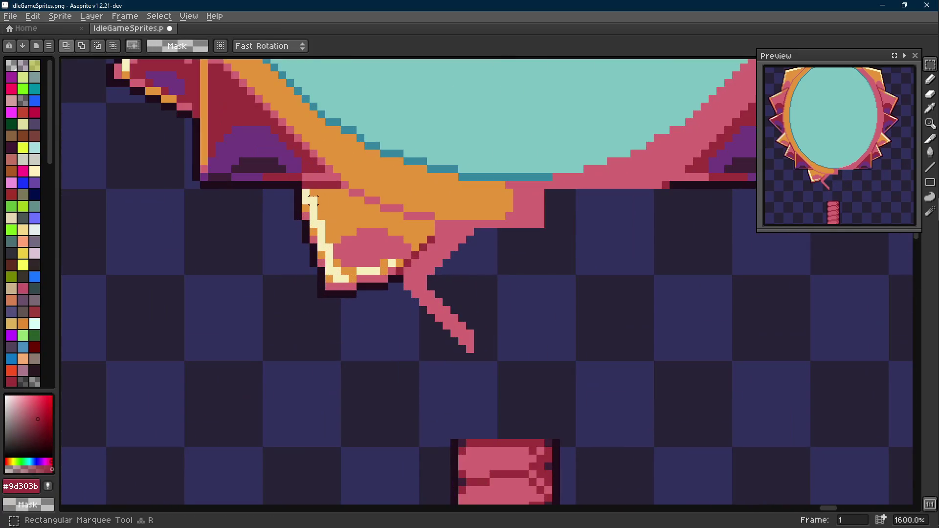
- Copy the left bow half with its tail, flip it horizontally, and place it on the right
mouse_move(295, 193)
mouse_down()
mouse_move(346, 277)
mouse_move(479, 352)
mouse_up()
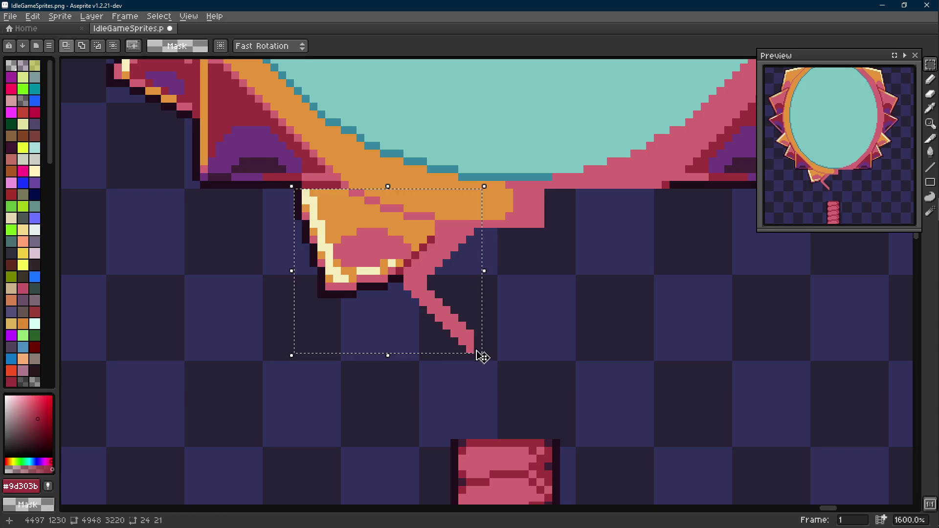
scroll(373, 331, down, 1)
key(ctrl+c)
key(ctrl+v)
key(shift+h)
mouse_move(377, 309)
mouse_down()
mouse_move(524, 318)
mouse_move(483, 282)
mouse_up()
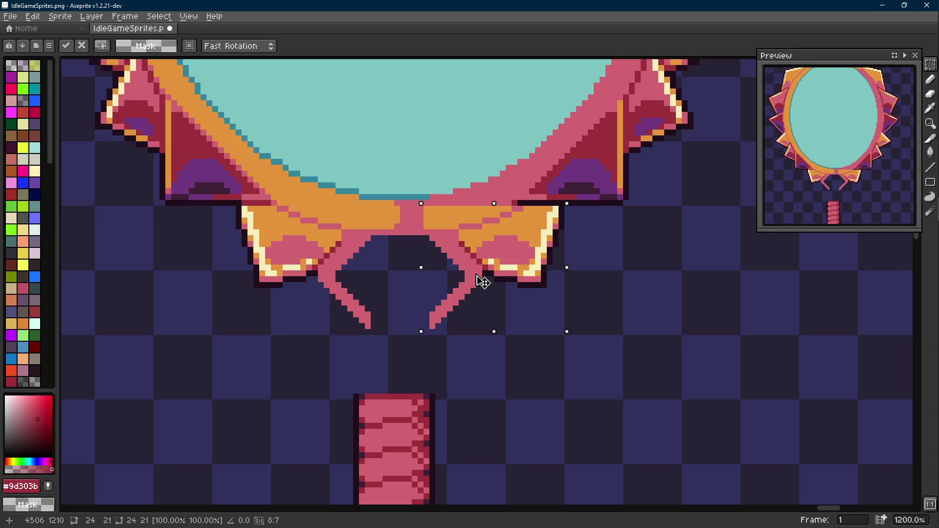
- Discard the misplaced flipped copy of the bow piece
mouse_move(483, 282)
mouse_down()
mouse_move(476, 298)
mouse_move(467, 287)
mouse_up()
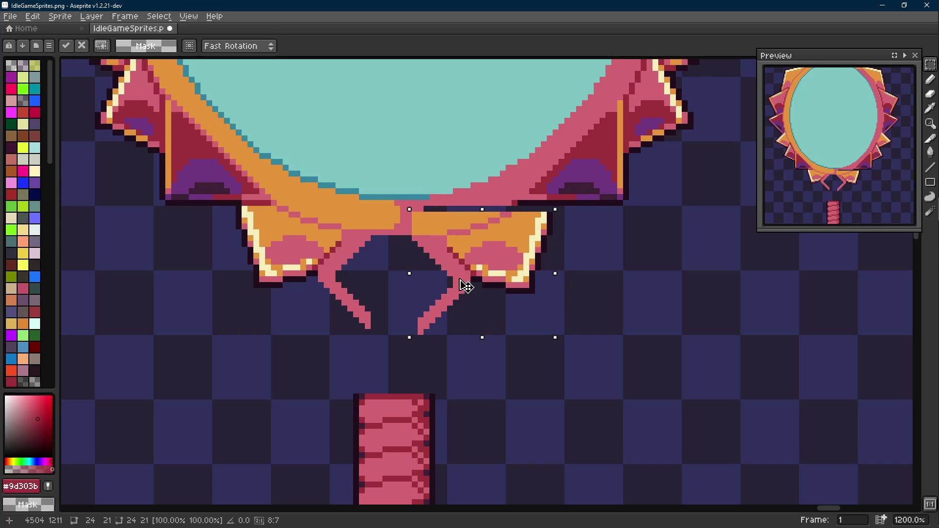
drag(467, 284, 466, 282)
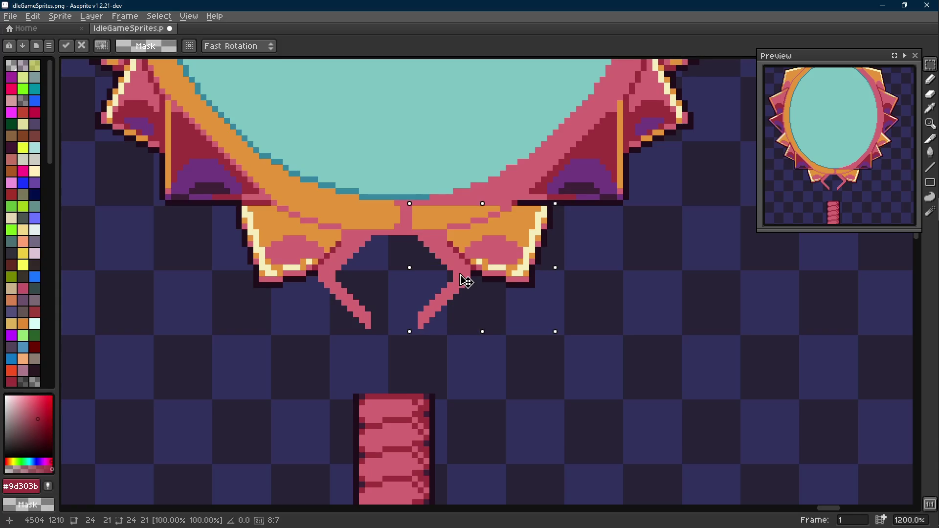
key(Escape)
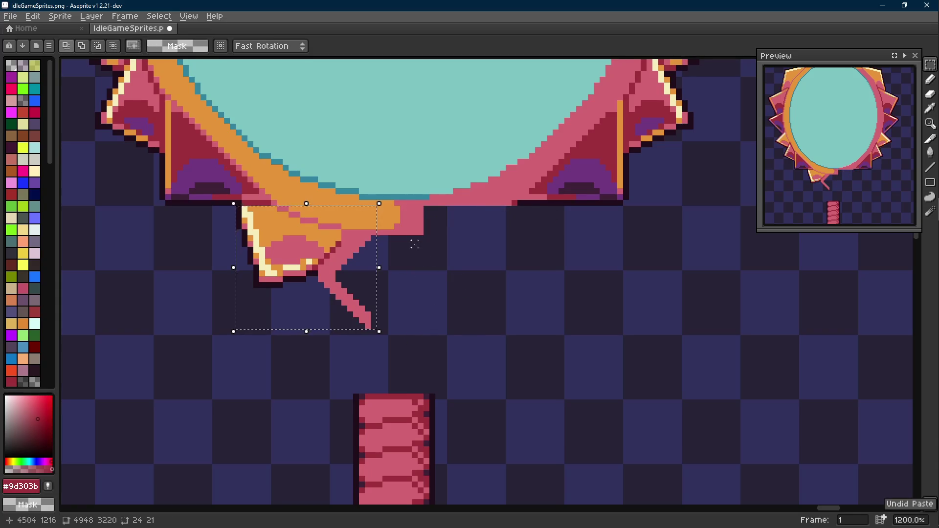
scroll(408, 216, up, 1)
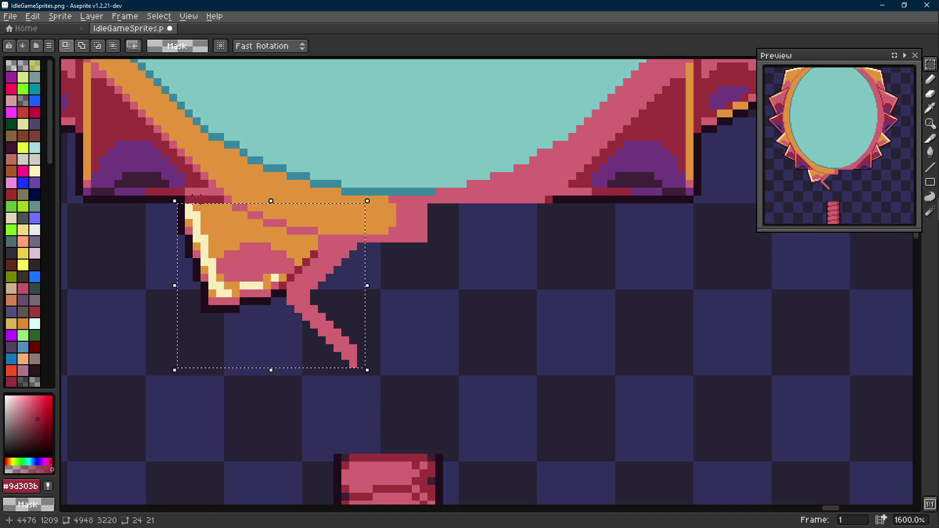
- Duplicate the left bow piece with its prong, flip it horizontally and place it on the right
drag(186, 172, 232, 203)
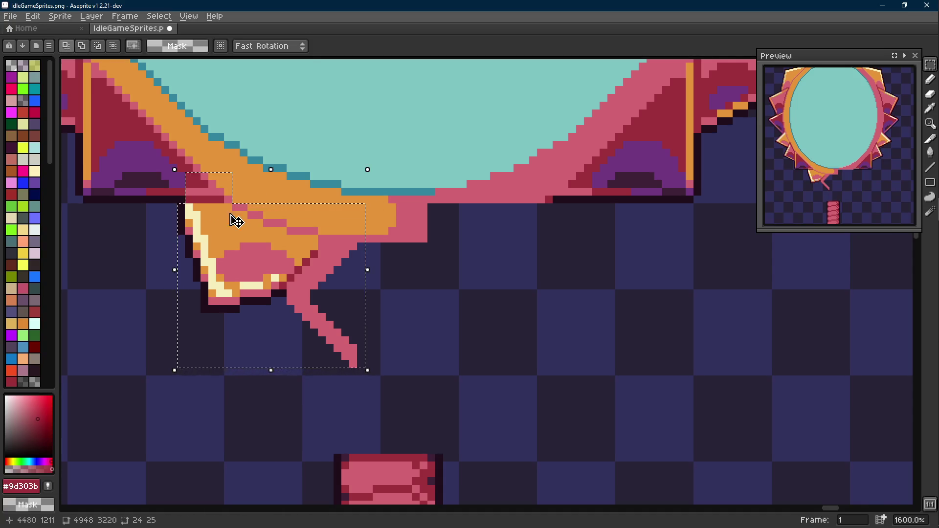
key(ctrl+c)
key(ctrl+v)
key(shift+h)
mouse_move(272, 269)
mouse_down()
mouse_move(516, 299)
mouse_move(517, 269)
mouse_up()
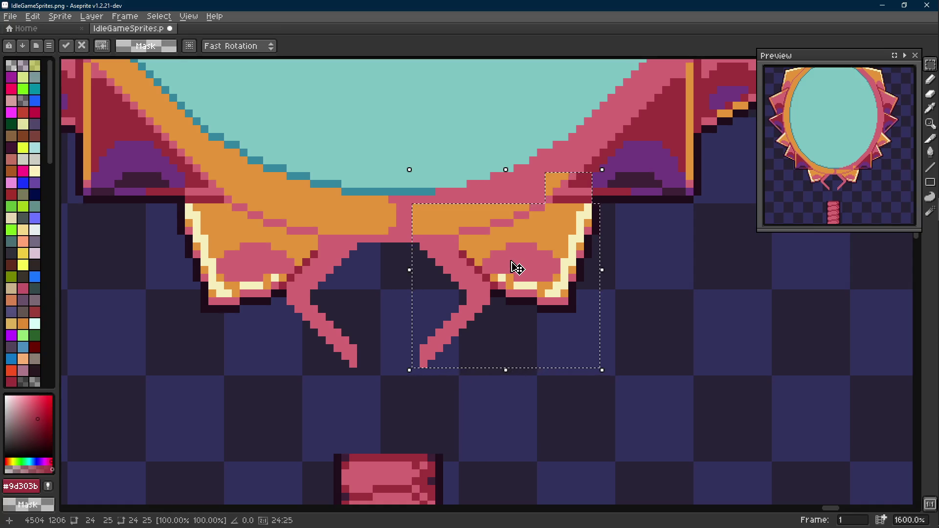
key(ctrl+d)
- Deselect and sample the frame's pink colour
drag(564, 313, 201, 315)
key(ctrl+d)
key(i)
click(524, 195)
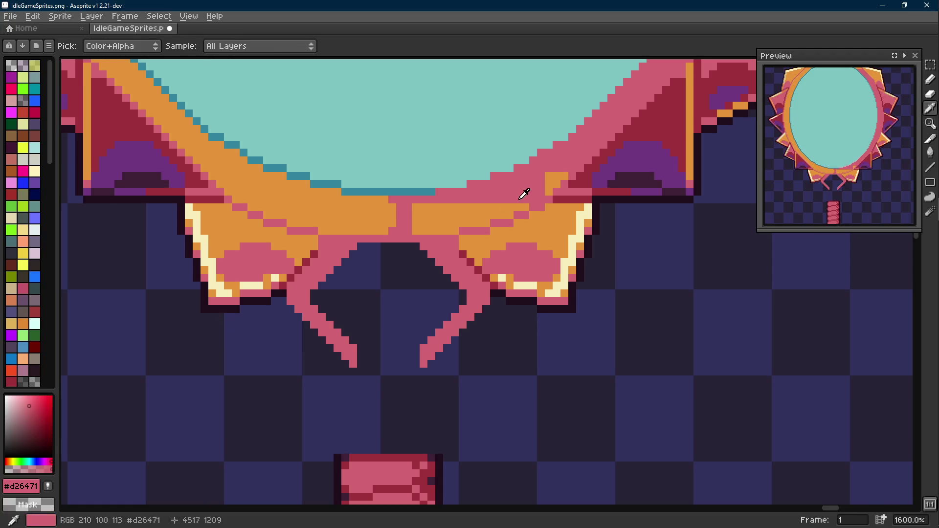
- Bucket-fill the leftover orange spot with pink
key(g)
click(494, 207)
scroll(468, 233, down, 6)
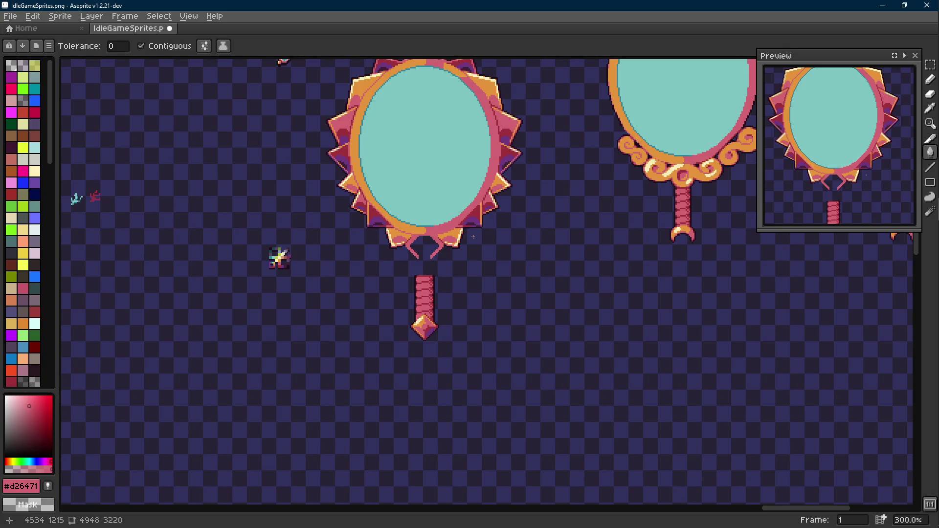
scroll(417, 255, up, 7)
- Extend both pink prongs with straight lines so they meet in a V
key(i)
key(b)
key(shift+e)
drag(389, 275, 413, 313)
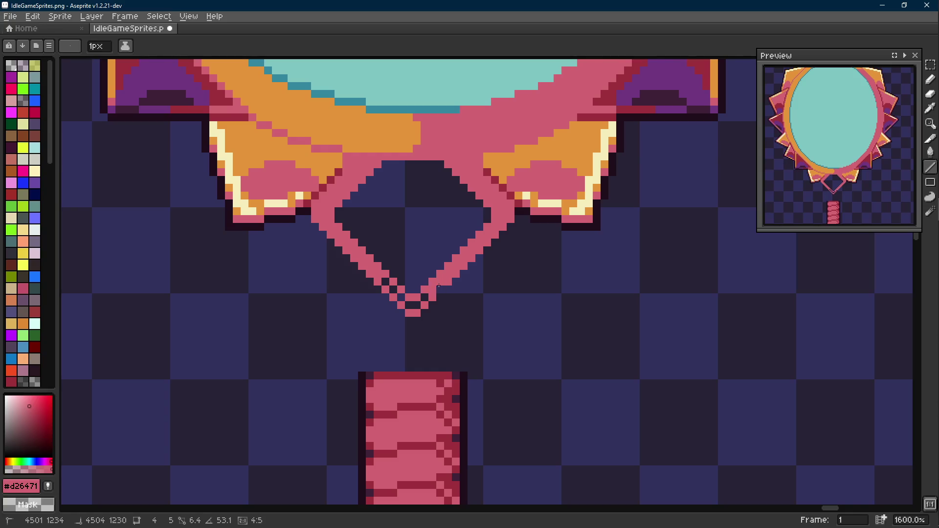
mouse_move(441, 281)
mouse_down()
mouse_move(413, 308)
mouse_move(381, 279)
mouse_up()
scroll(382, 280, down, 1)
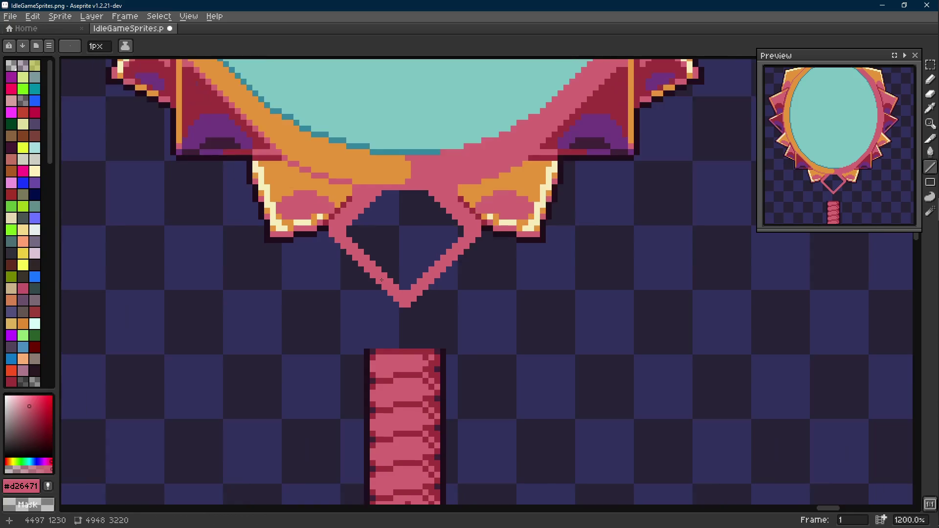
mouse_move(333, 239)
mouse_down()
mouse_move(404, 311)
mouse_move(479, 239)
mouse_up()
- Paint pink pixels inside the top of the diamond
scroll(481, 254, up, 1)
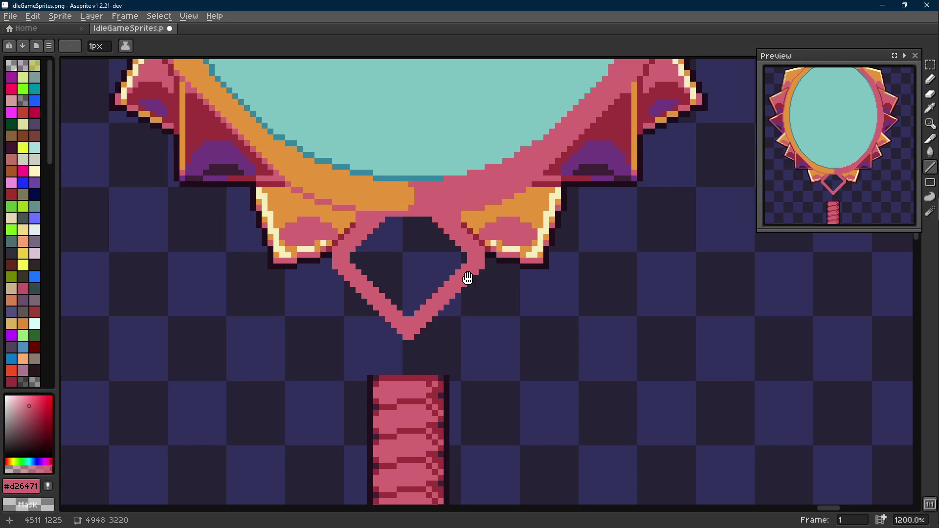
scroll(467, 278, down, 7)
scroll(477, 279, up, 3)
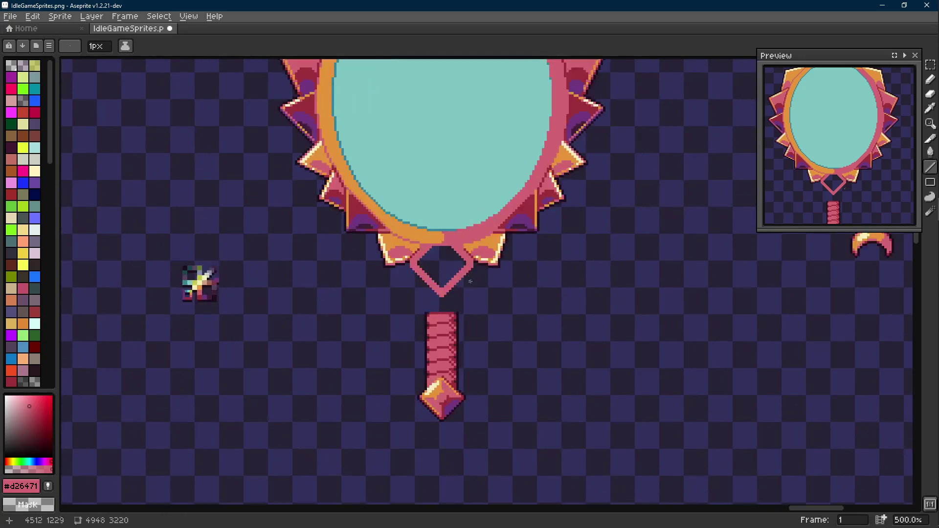
scroll(462, 286, up, 6)
key(alt)
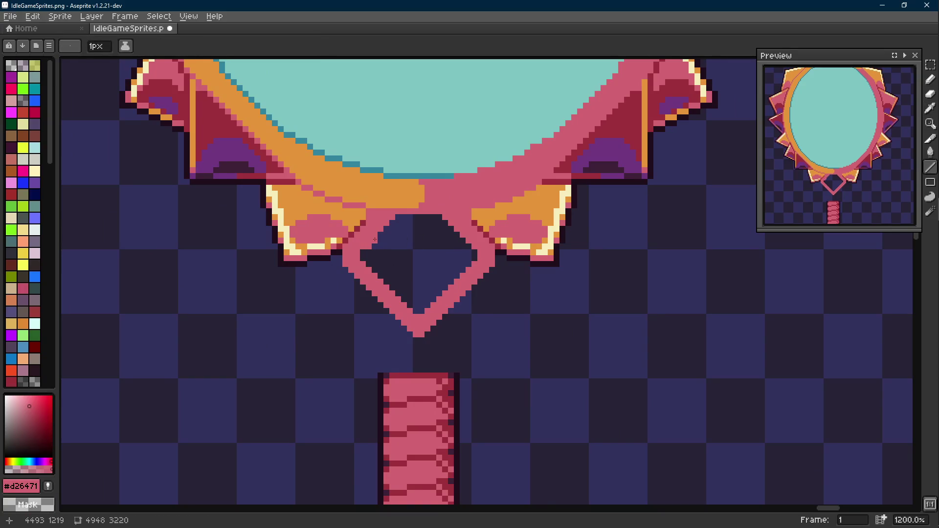
drag(386, 234, 392, 234)
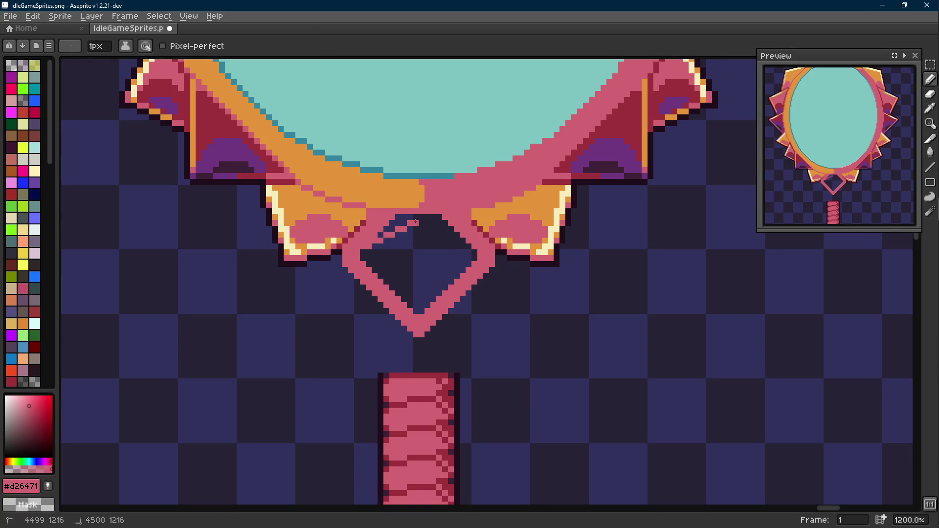
- Fill the gap under the diamond top with pink
scroll(467, 242, up, 1)
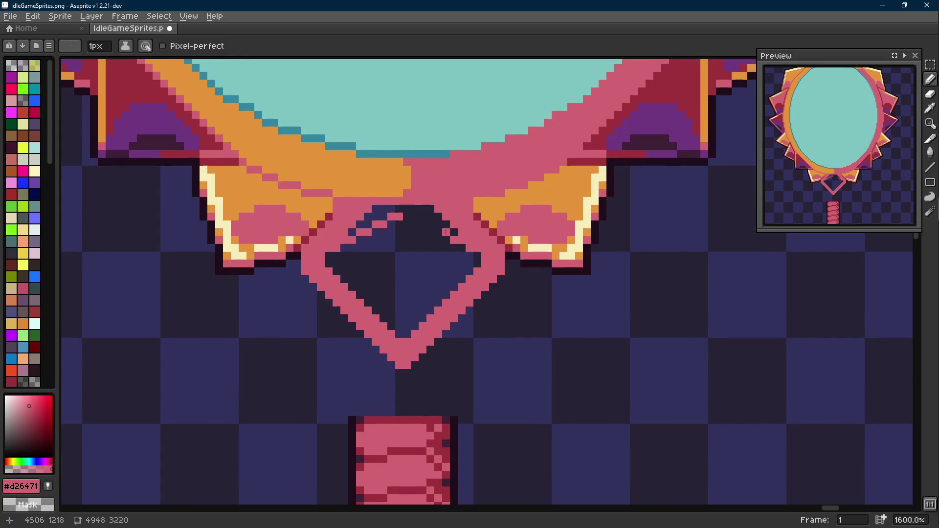
key(g)
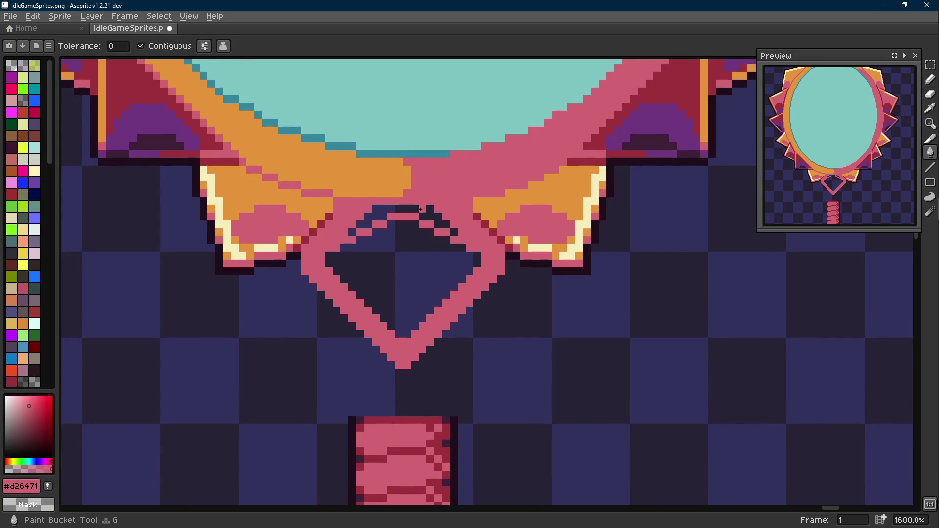
click(403, 211)
key(b)
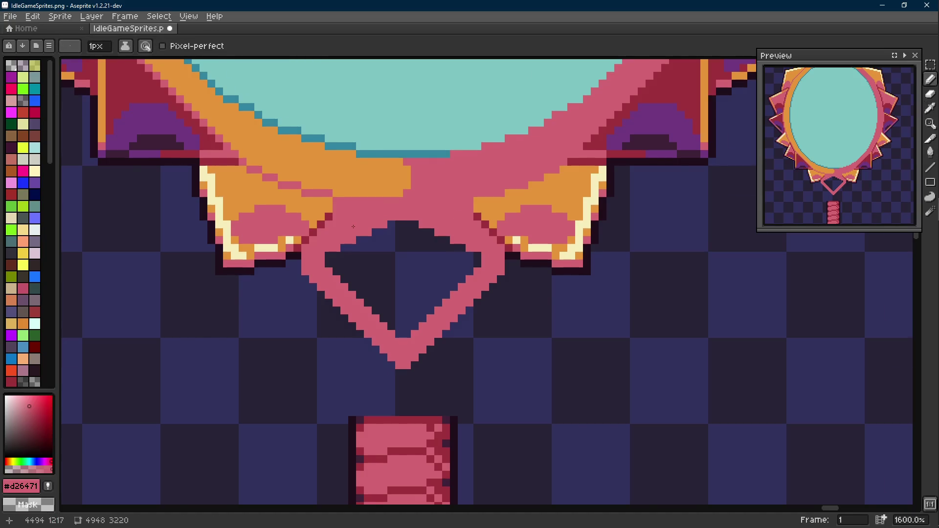
scroll(353, 227, down, 8)
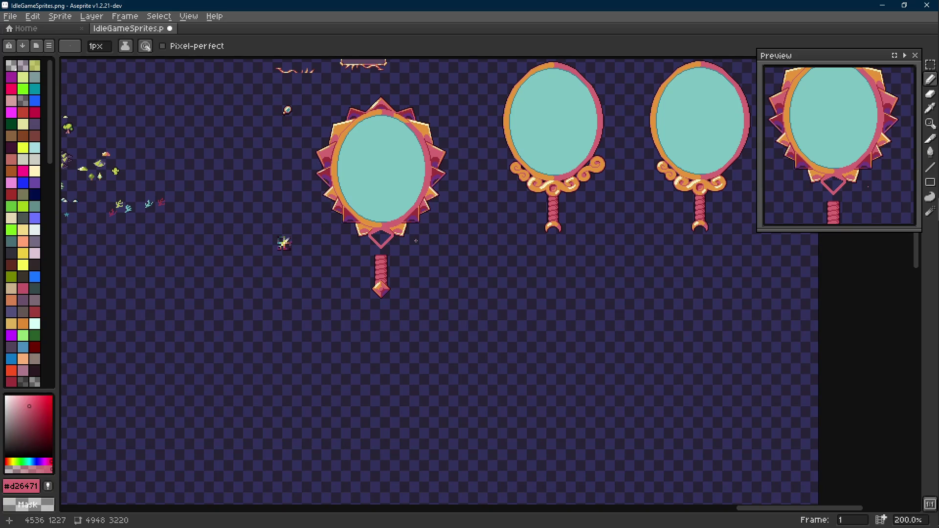
scroll(415, 242, up, 8)
- Draw dark outline lines along the diamond's lower-right and upper-left inner edges
key(alt)
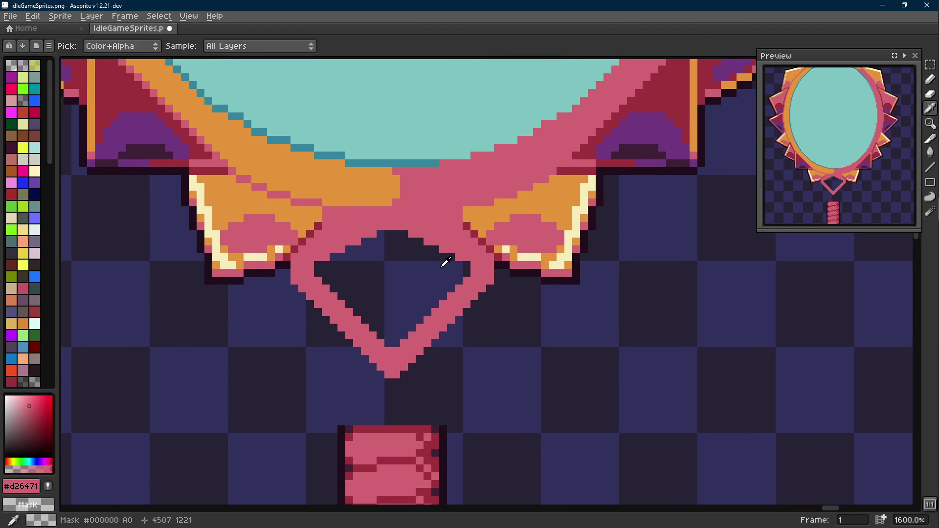
click(457, 257)
key(m)
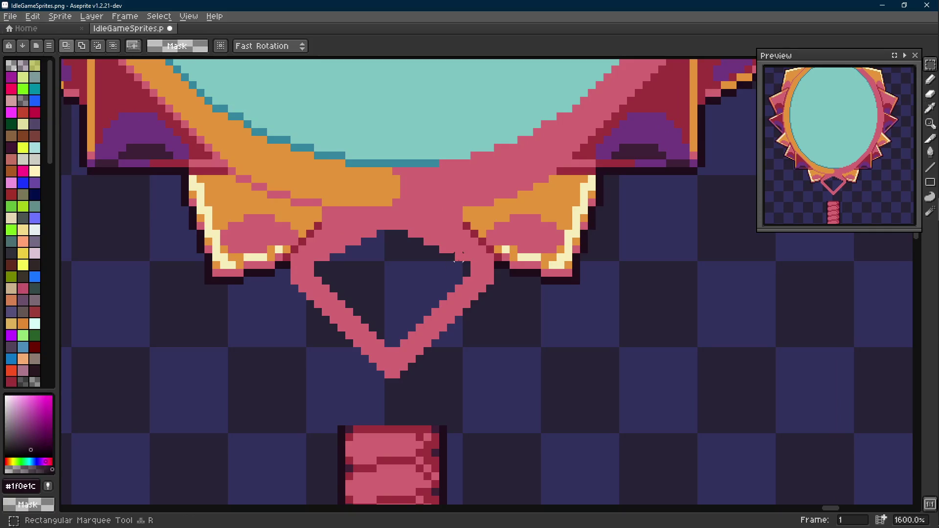
key(shift+e)
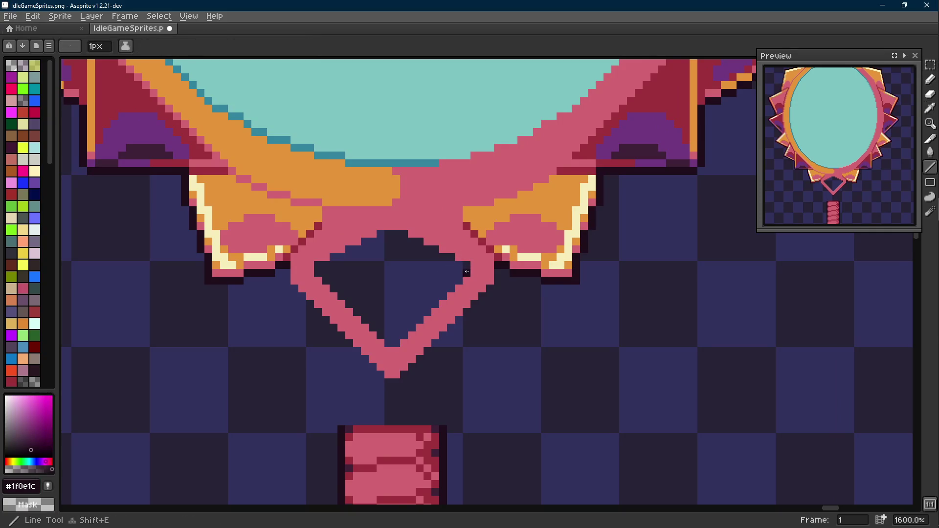
drag(467, 266, 393, 342)
mouse_move(317, 265)
mouse_down()
mouse_move(380, 235)
mouse_move(406, 234)
mouse_move(453, 261)
mouse_up()
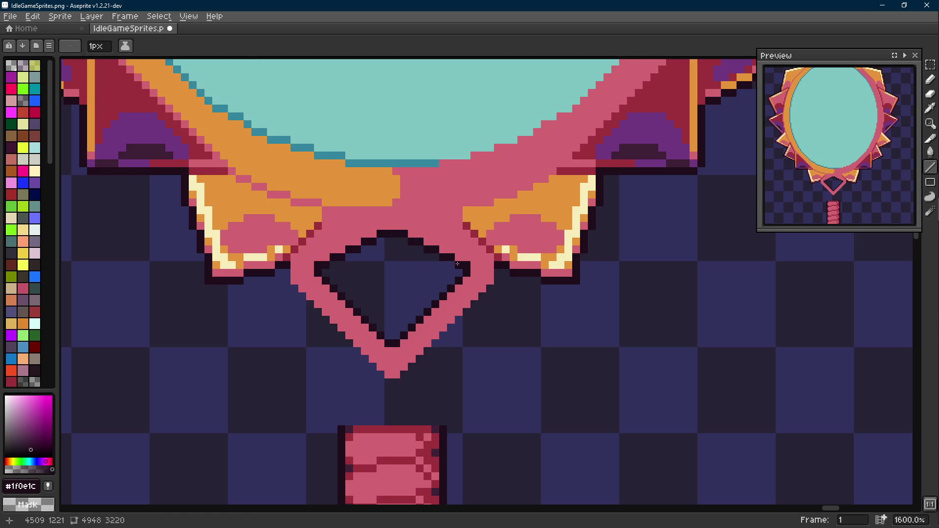
scroll(454, 261, down, 5)
scroll(412, 254, up, 6)
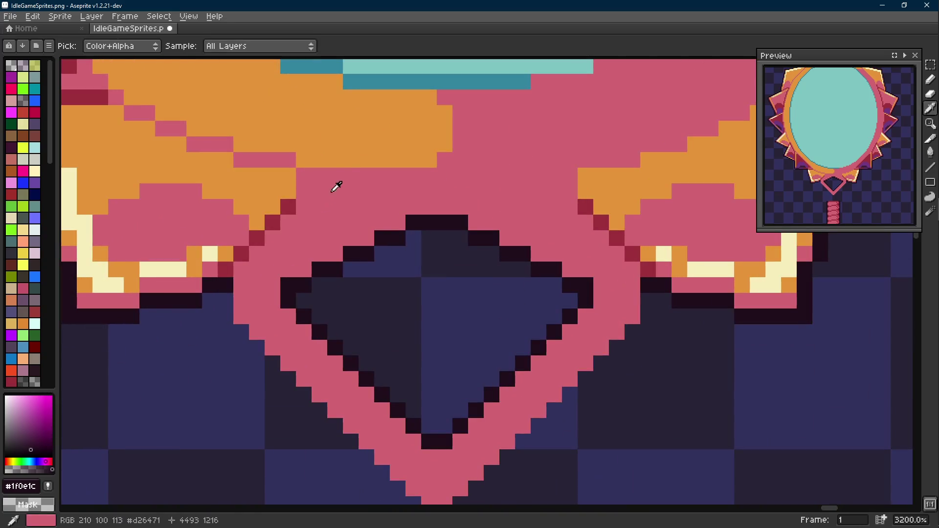
- Undo the recent strokes inside the diamond
alt+click(356, 151)
key(b)
scroll(410, 224, down, 8)
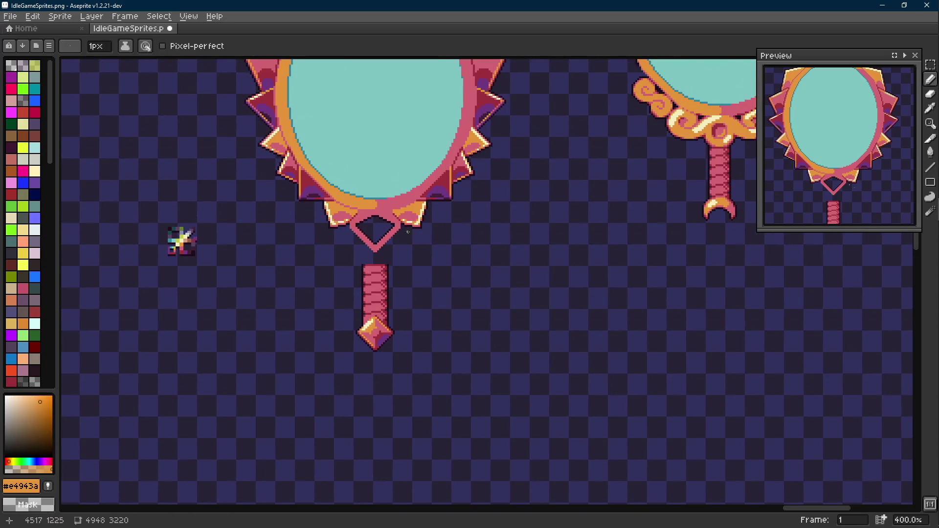
scroll(410, 224, up, 3)
key(v)
key(ctrl+z)
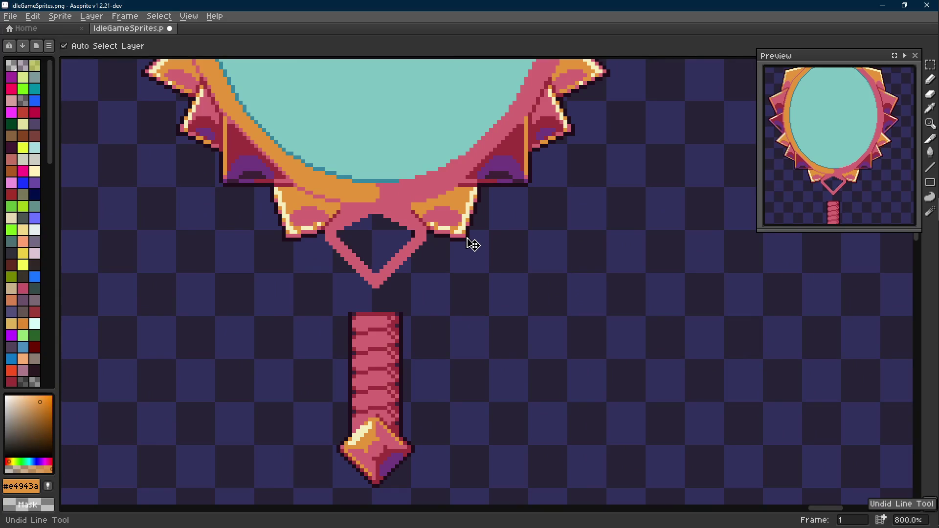
key(ctrl+z)
key(ctrl+z)
key(ctrl+z)
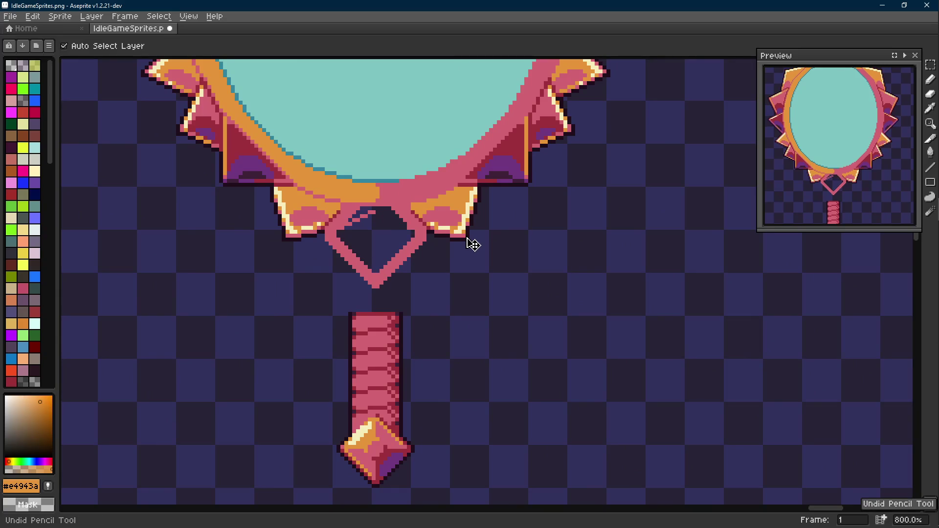
- Try a horizontal pink line inside the diamond, then undo it
key(b)
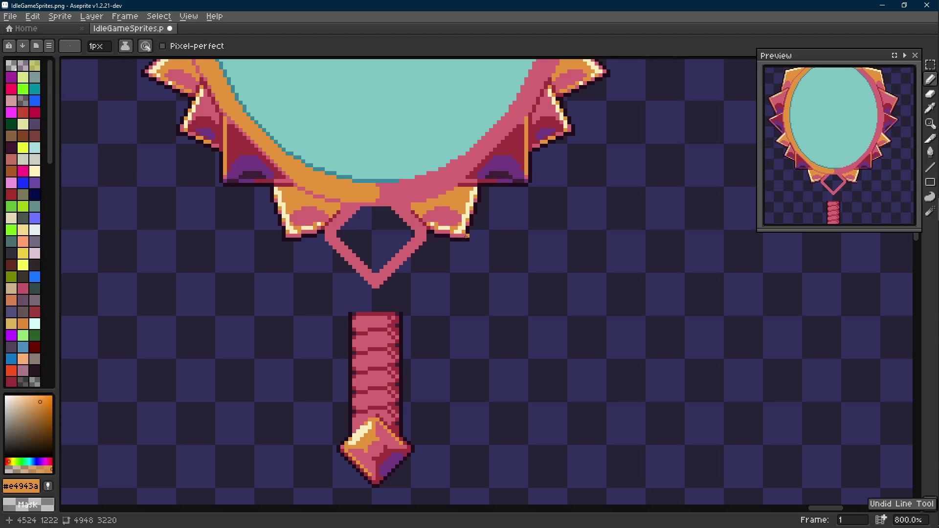
scroll(203, 251, down, 4)
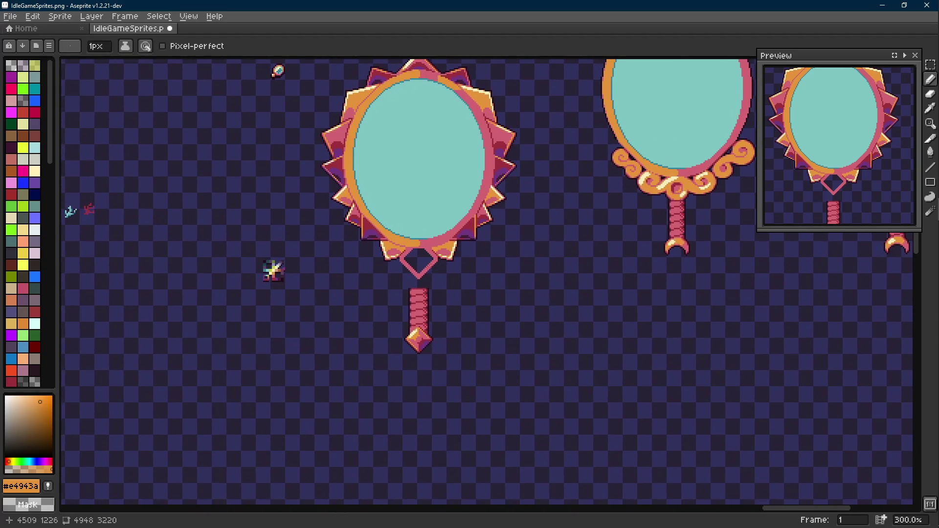
scroll(272, 268, up, 6)
key(i)
click(375, 240)
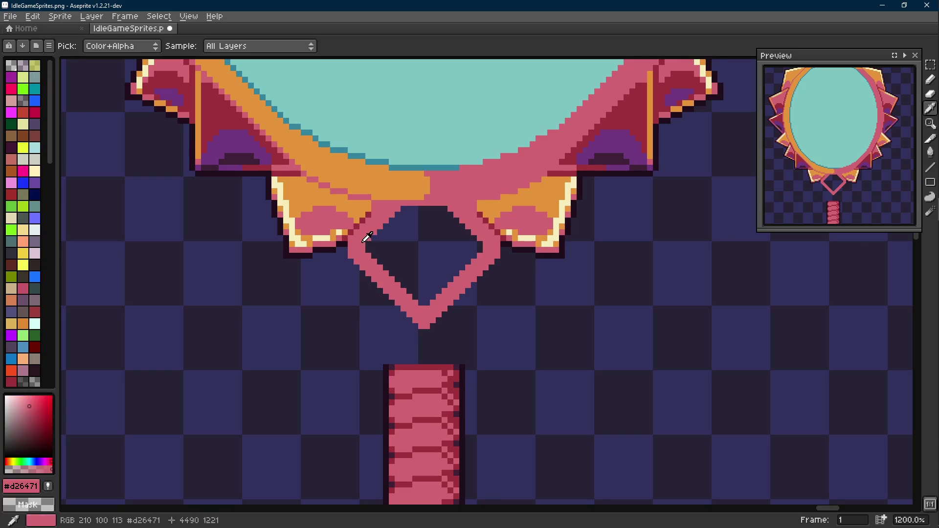
key(l)
drag(371, 243, 444, 245)
key(ctrl+z)
- Sketch dark-red lines inside the diamond, then undo them
key(i)
click(372, 244)
key(b)
key(l)
mouse_move(372, 243)
mouse_down()
mouse_move(421, 243)
mouse_move(420, 206)
mouse_up()
drag(419, 239, 422, 301)
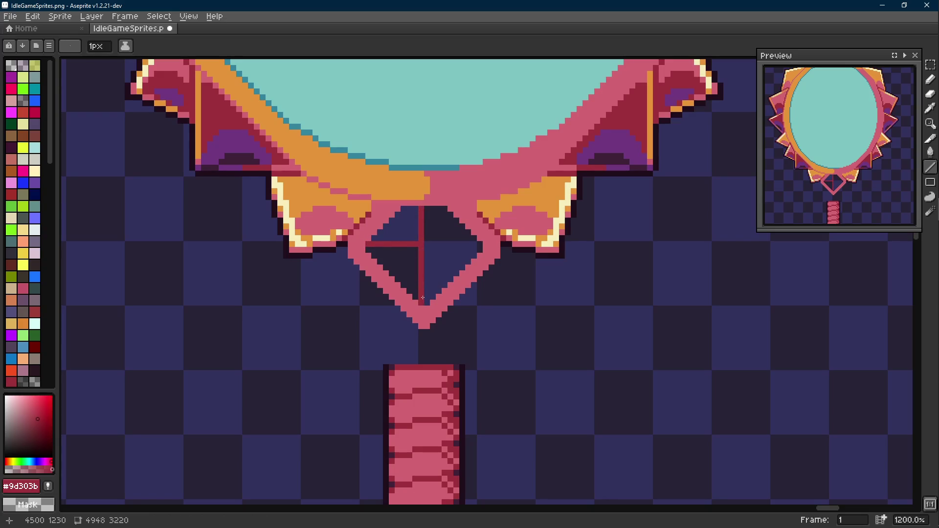
drag(428, 268, 461, 267)
scroll(460, 268, down, 6)
scroll(461, 267, up, 5)
key(ctrl+z)
key(ctrl+z)
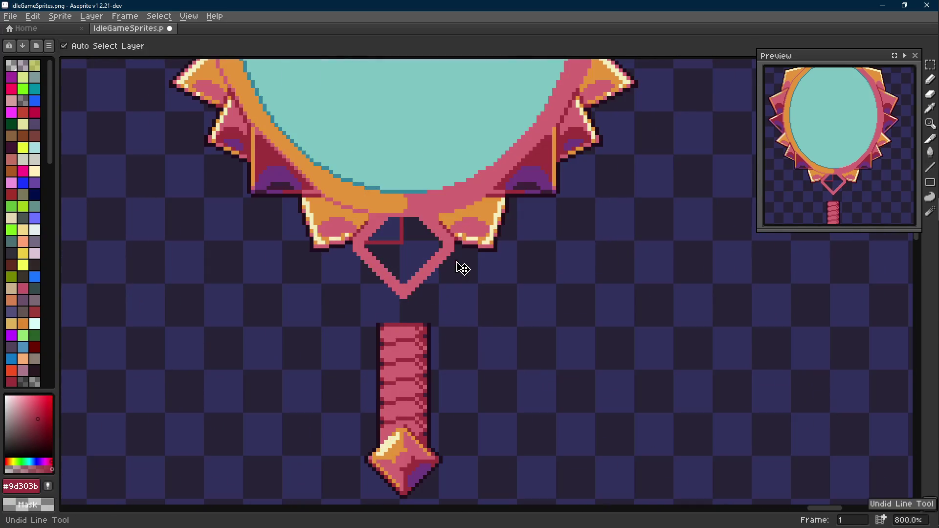
- Outline the diamond's lower-right inner edge in the dark outline colour
scroll(433, 252, up, 2)
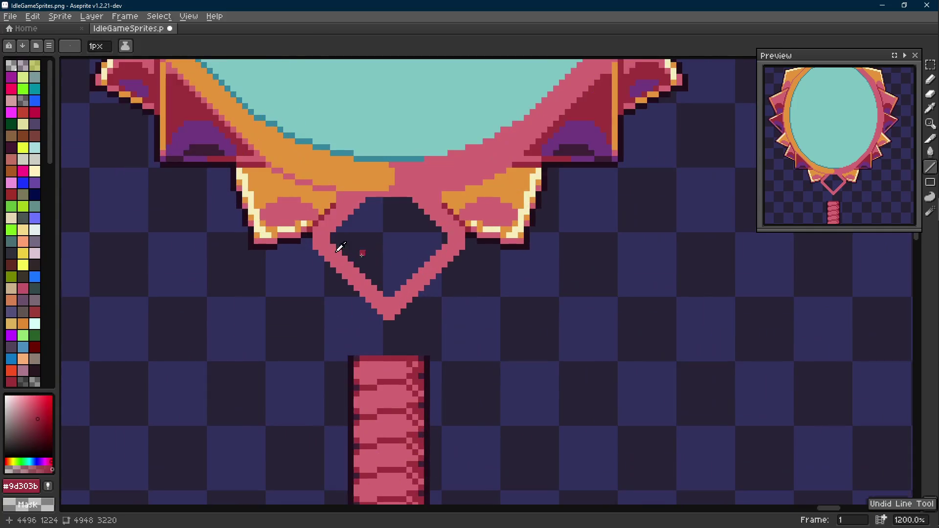
alt+click(309, 240)
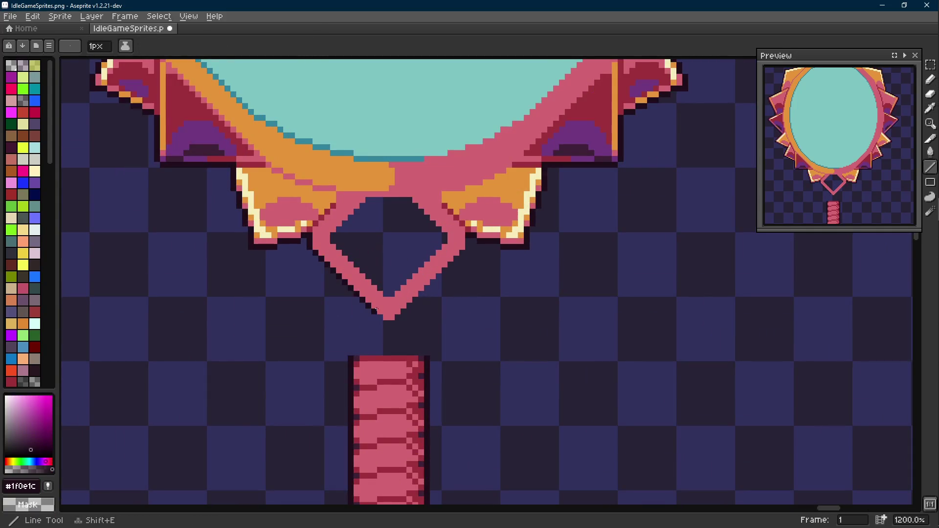
drag(451, 281, 468, 241)
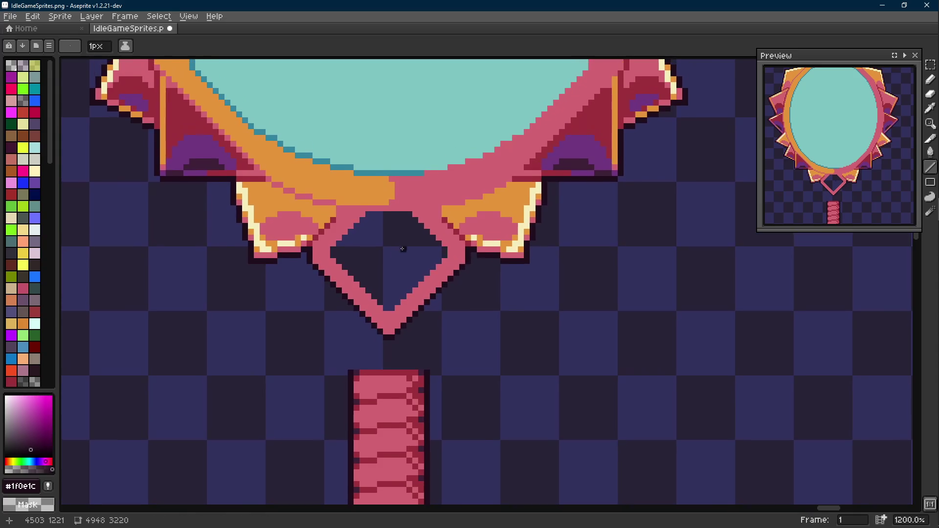
- Sample dark red #9d303b and save IdleGameSprites.png
scroll(332, 210, up, 1)
alt+click(336, 210)
scroll(346, 219, down, 1)
key(ctrl+s)
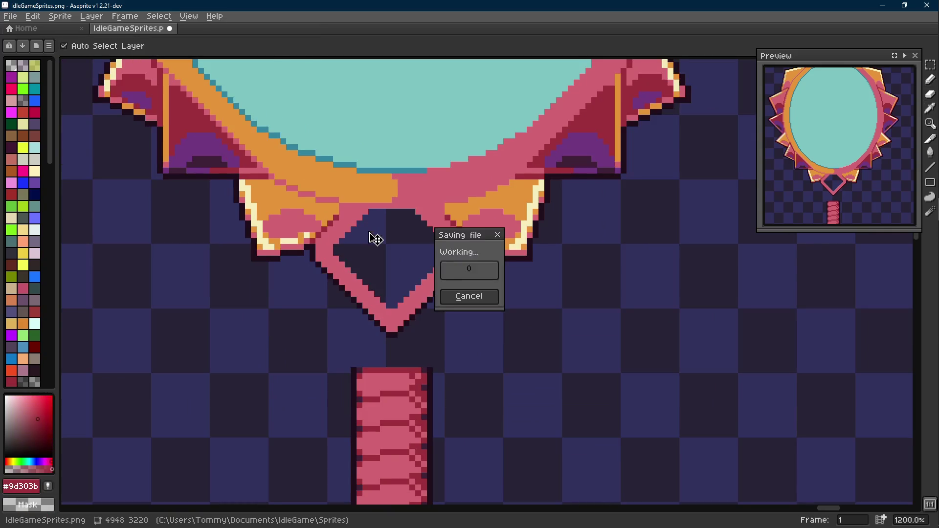
- Outline the diamond's inner top-left and top-right edges in dark
key(b)
scroll(244, 266, down, 5)
scroll(381, 267, up, 6)
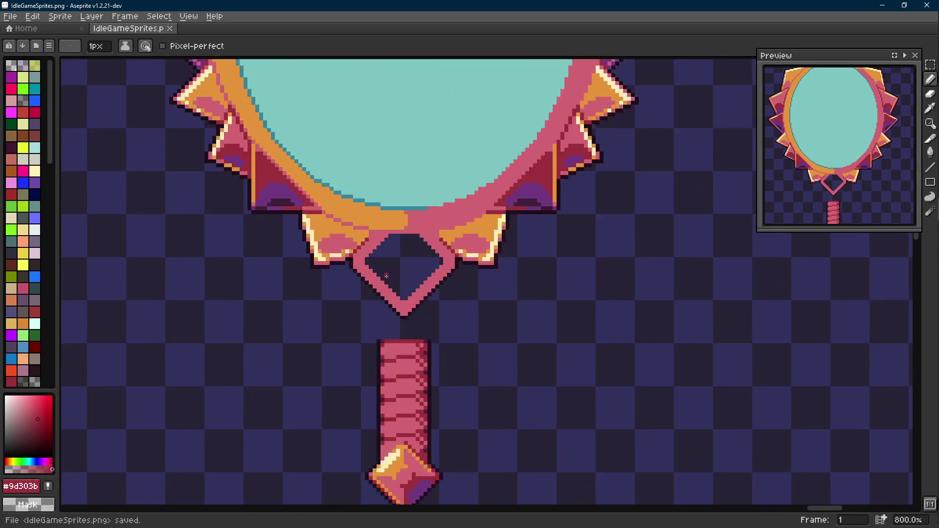
key(shift+e)
drag(352, 249, 389, 198)
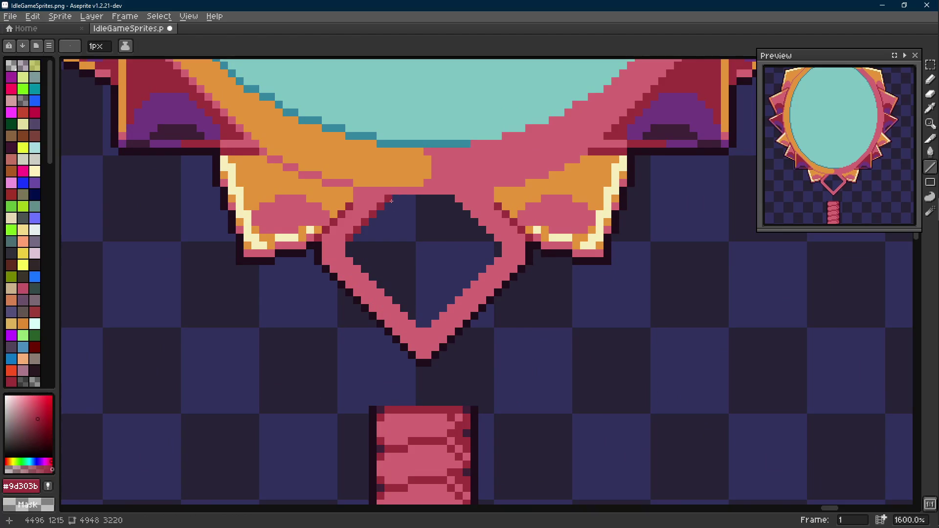
drag(463, 204, 495, 235)
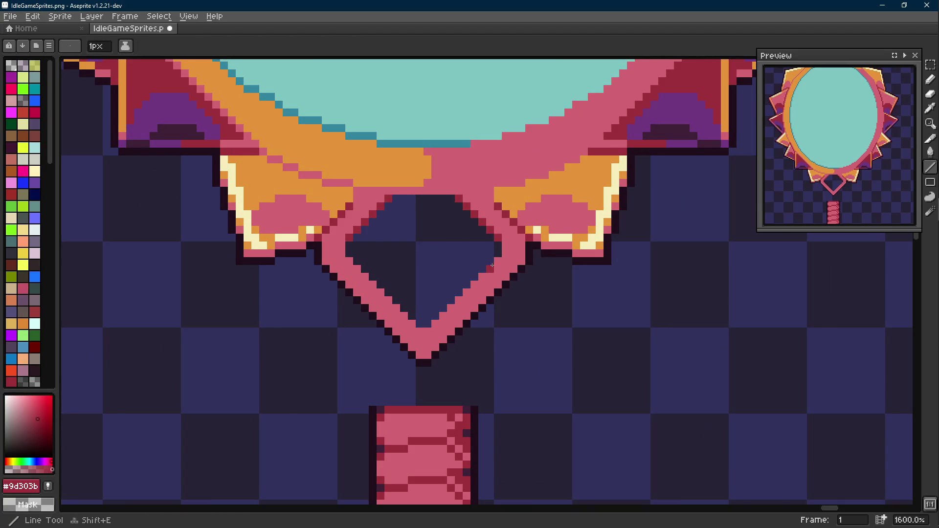
- Extend the dark outline up the right inner edge and along the inner left edge
scroll(492, 265, down, 7)
scroll(498, 267, up, 2)
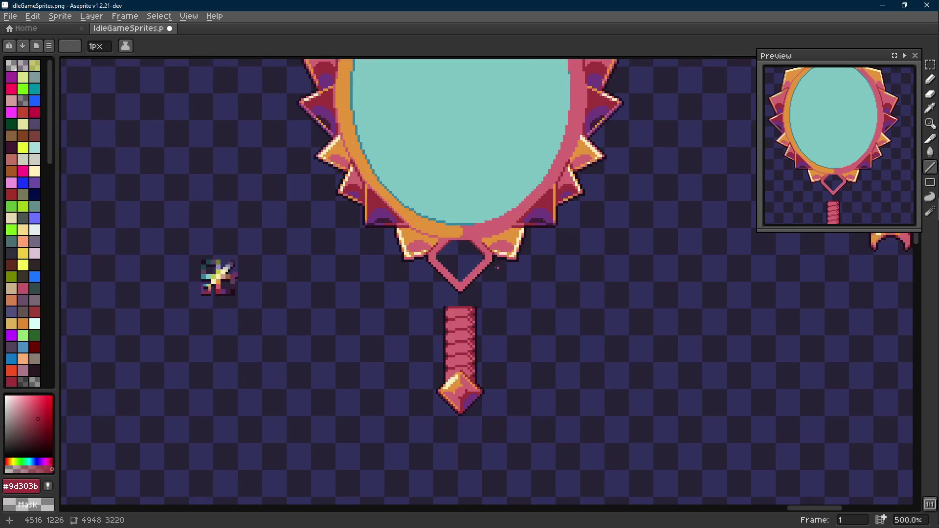
scroll(486, 267, up, 5)
key(b)
alt+click(508, 256)
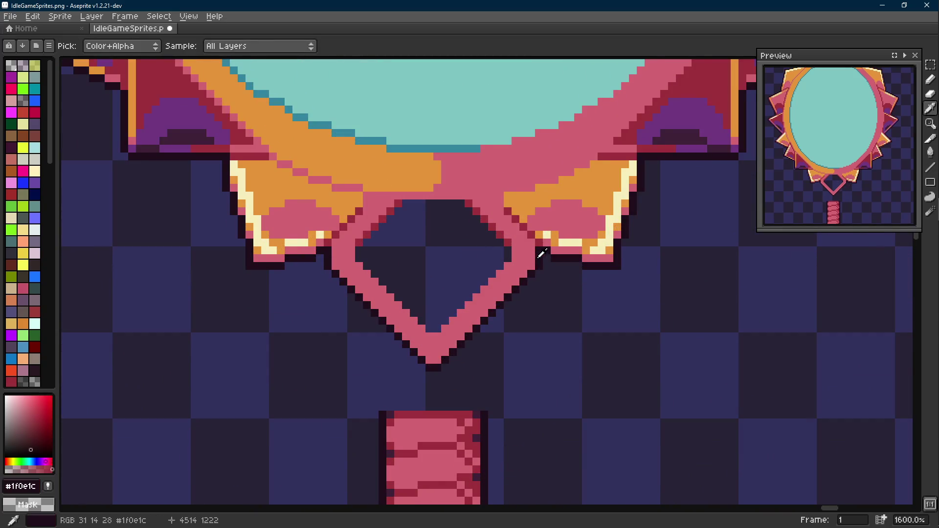
click(508, 251)
key(shift+e)
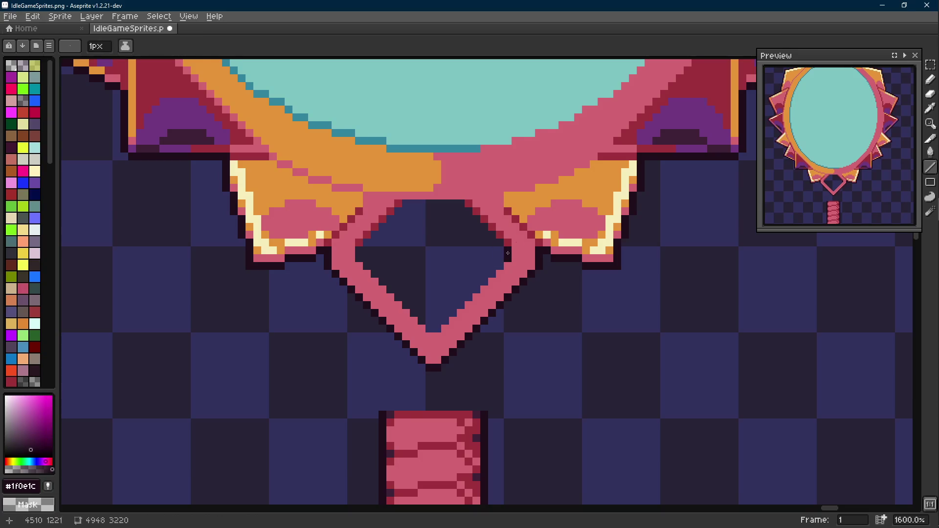
drag(508, 250, 459, 206)
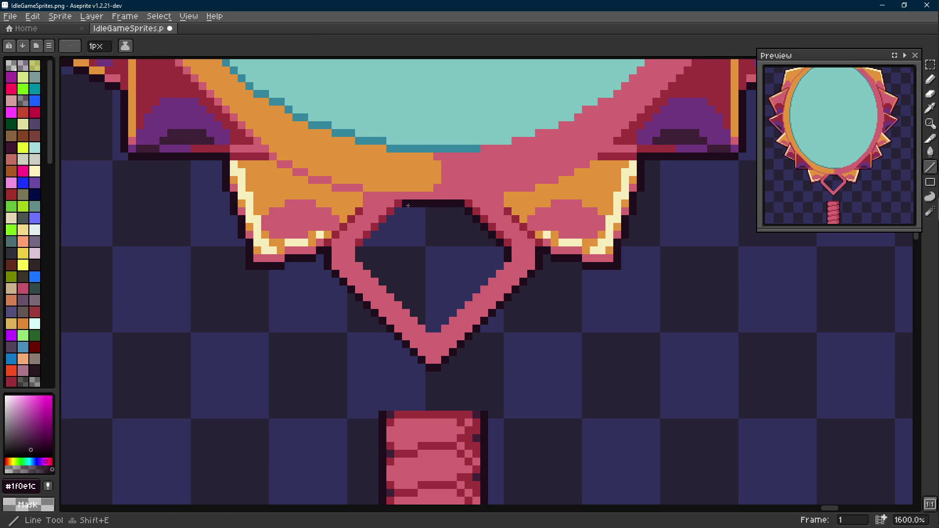
mouse_move(364, 246)
mouse_down()
mouse_move(437, 327)
mouse_move(492, 258)
mouse_move(499, 264)
mouse_up()
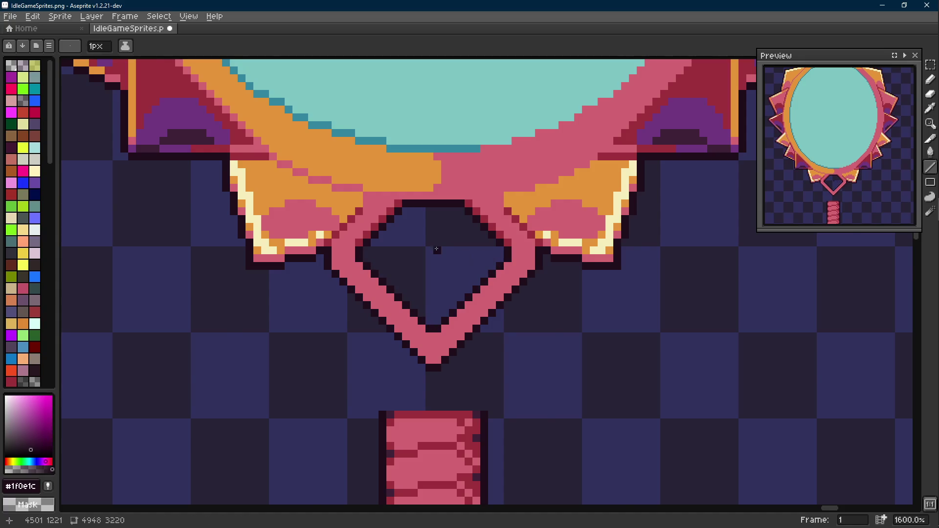
- Add dark-red shading lines along the diamond's right side and outer edge
scroll(437, 249, down, 5)
scroll(440, 195, up, 5)
alt+click(483, 227)
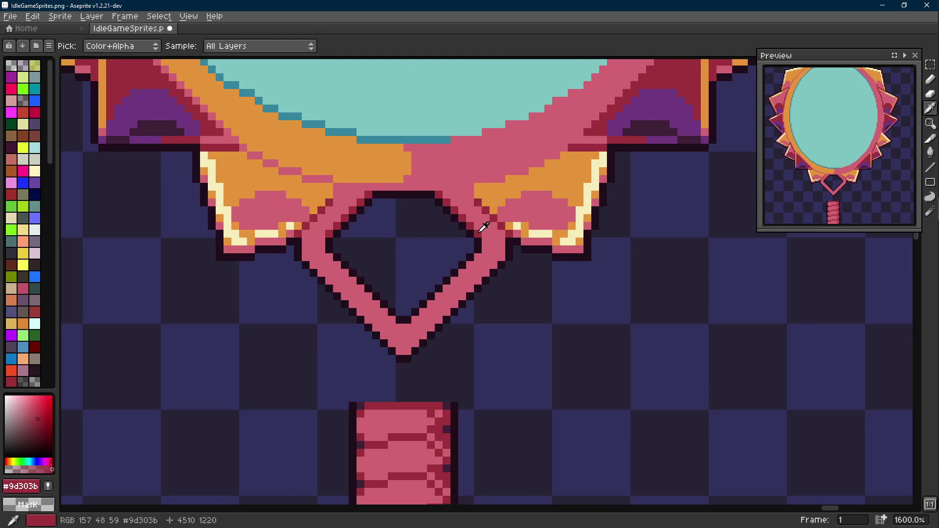
mouse_move(481, 252)
mouse_down()
mouse_move(418, 316)
mouse_move(329, 266)
mouse_up()
scroll(329, 266, down, 2)
mouse_move(301, 209)
mouse_down()
mouse_move(395, 301)
mouse_move(492, 207)
mouse_move(398, 311)
mouse_move(293, 221)
mouse_move(288, 204)
mouse_up()
- Re-sample the dark outline colour and select the striped handle with its base gem
alt+click(500, 192)
scroll(404, 242, down, 6)
scroll(421, 262, up, 7)
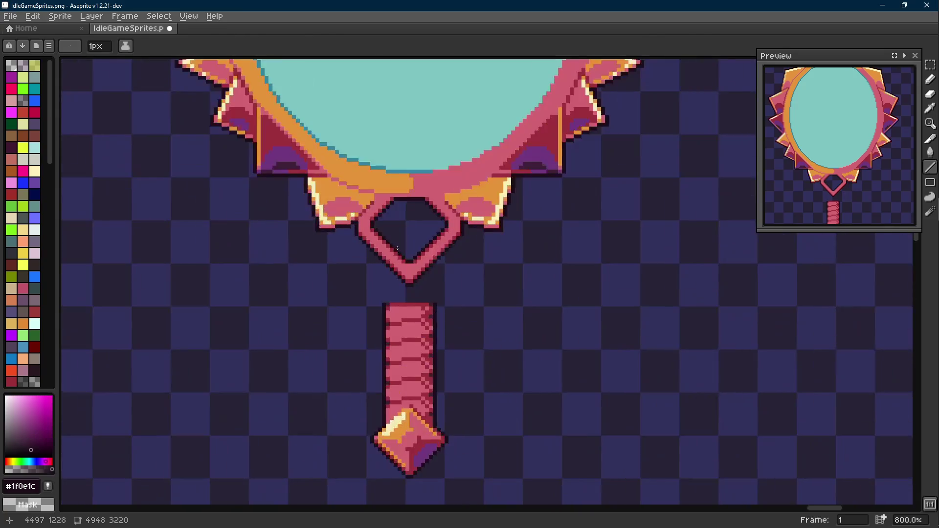
alt+click(411, 272)
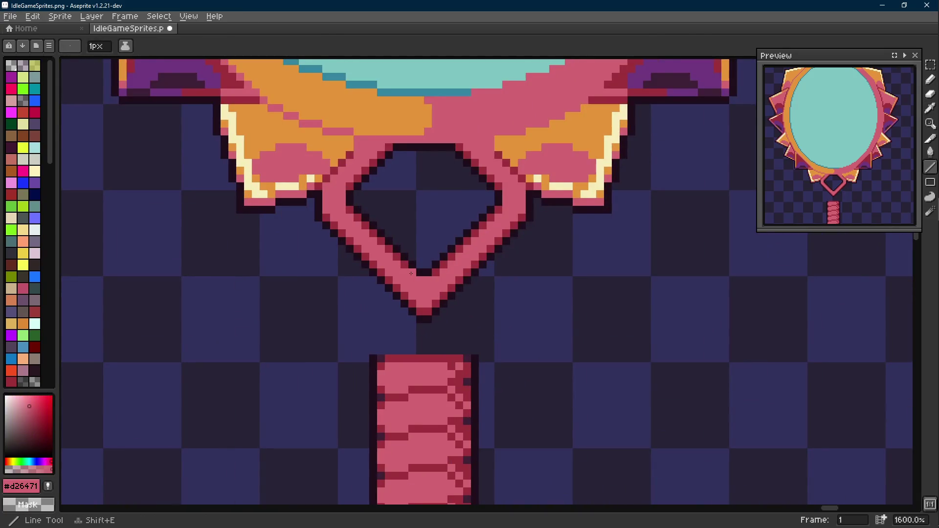
scroll(411, 272, down, 6)
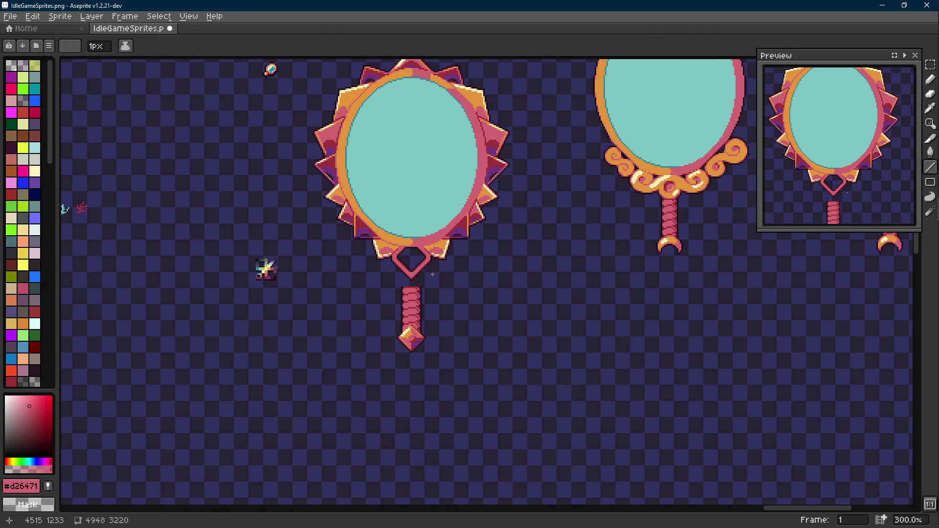
scroll(424, 275, up, 7)
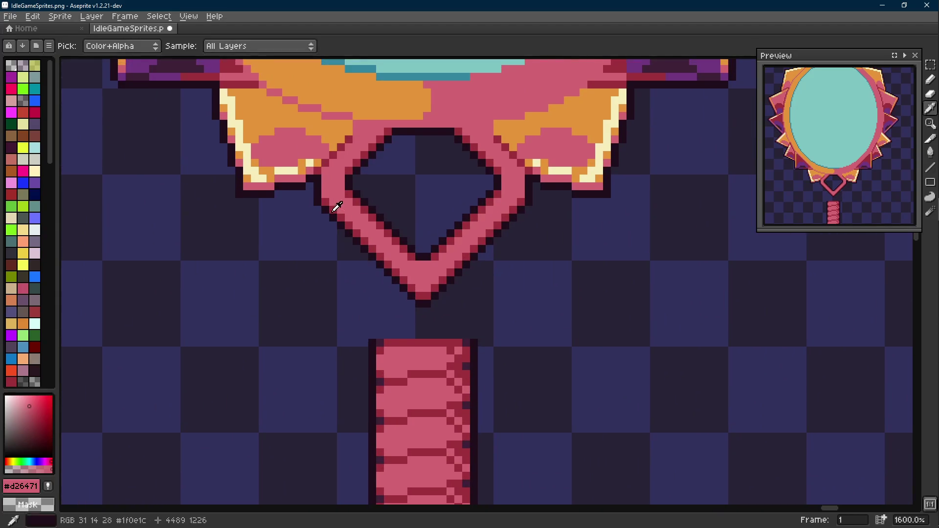
alt+click(321, 188)
scroll(425, 258, down, 6)
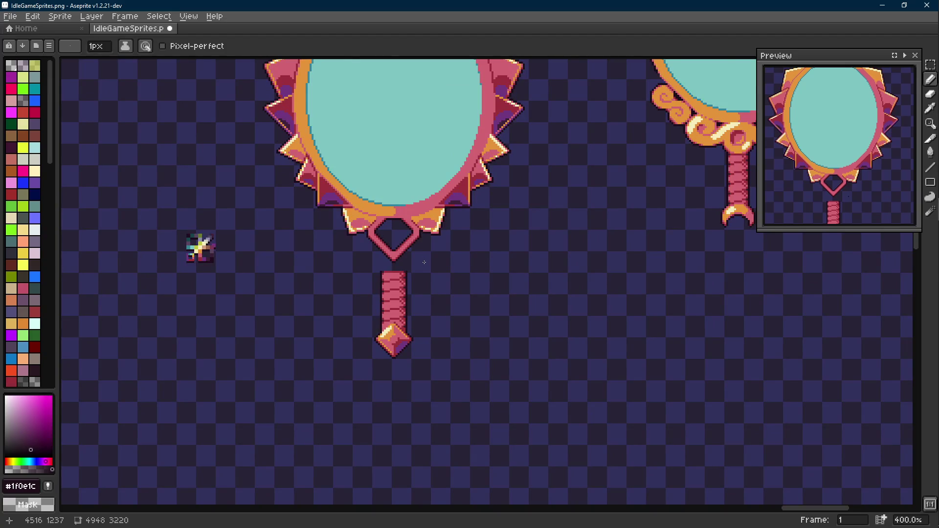
scroll(409, 287, up, 1)
key(m)
mouse_move(436, 231)
mouse_down()
mouse_move(390, 332)
mouse_move(344, 384)
mouse_up()
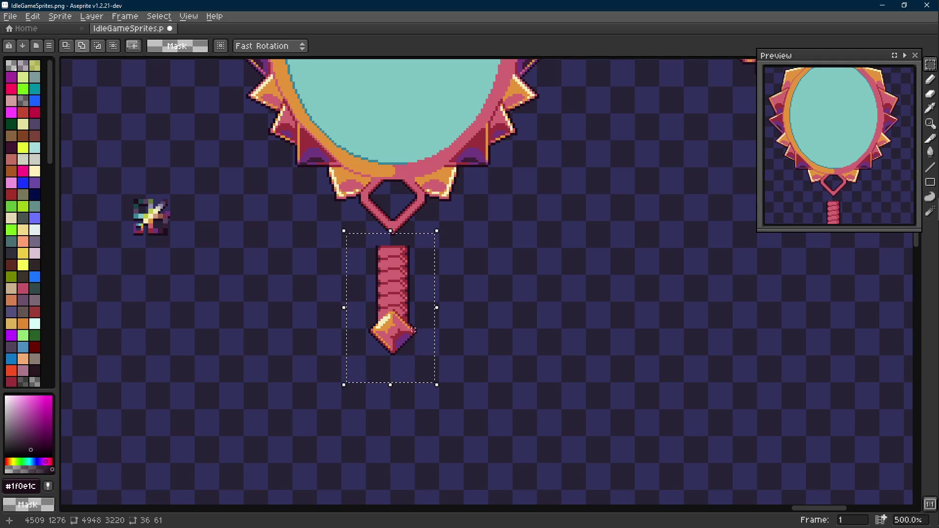
- Move the striped handle down below the diamond connector
key(shift+Down)
key(shift+Down)
click(450, 312)
scroll(446, 360, up, 5)
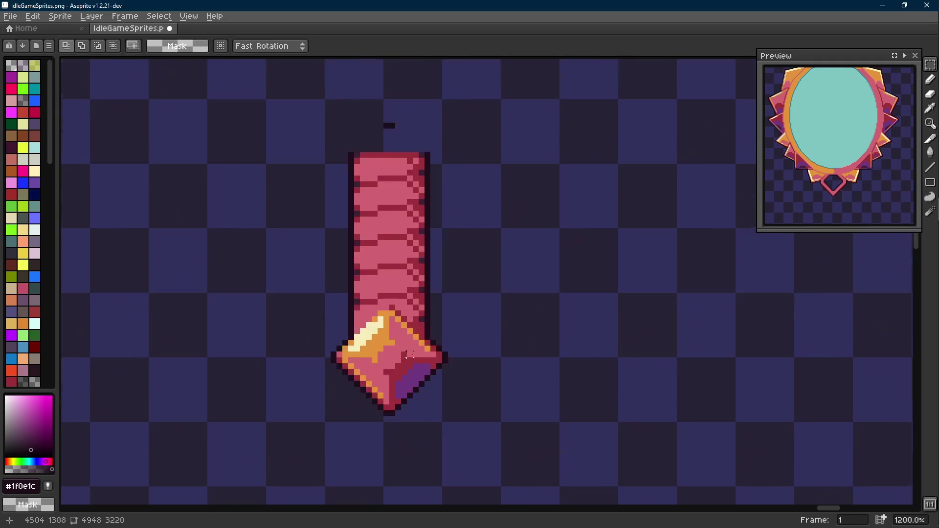
- Select the gem at the handle's base and place a copy beside the handle
drag(449, 332, 291, 434)
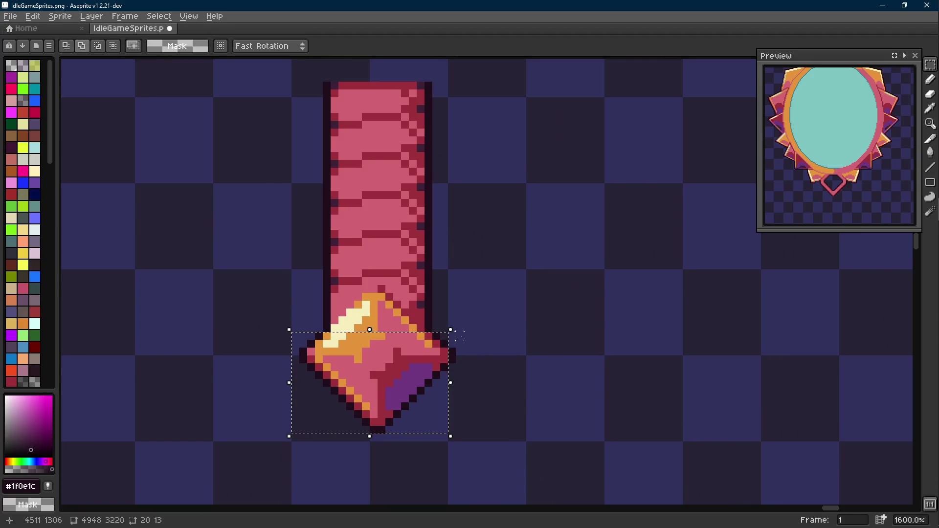
scroll(419, 318, up, 2)
mouse_move(427, 347)
mouse_down()
mouse_move(288, 325)
mouse_move(409, 317)
mouse_up()
mouse_move(310, 304)
mouse_down()
mouse_move(402, 308)
mouse_move(389, 296)
mouse_up()
mouse_move(336, 283)
mouse_down()
mouse_move(378, 284)
mouse_move(374, 272)
mouse_up()
scroll(364, 280, down, 6)
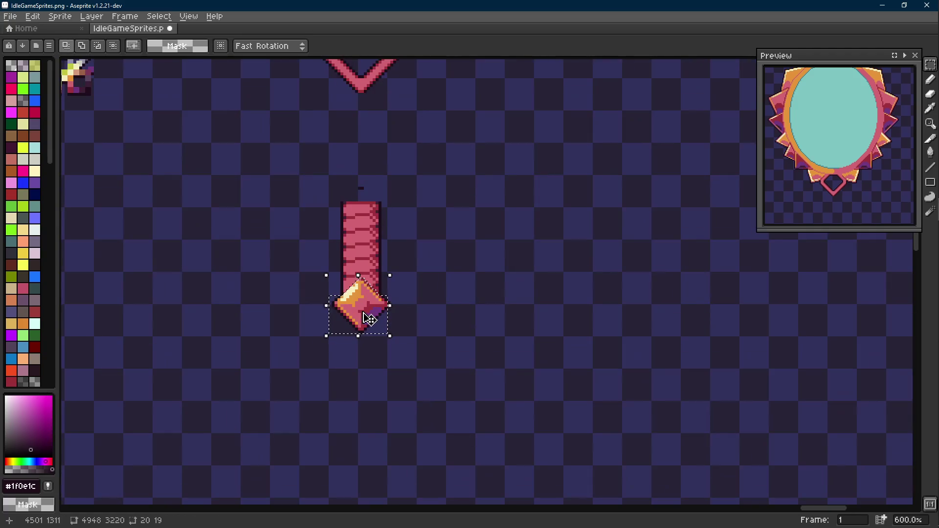
drag(368, 318, 514, 269)
key(i)
- Strip the dark outline from the copied gem with Replace Color
scroll(543, 210, up, 4)
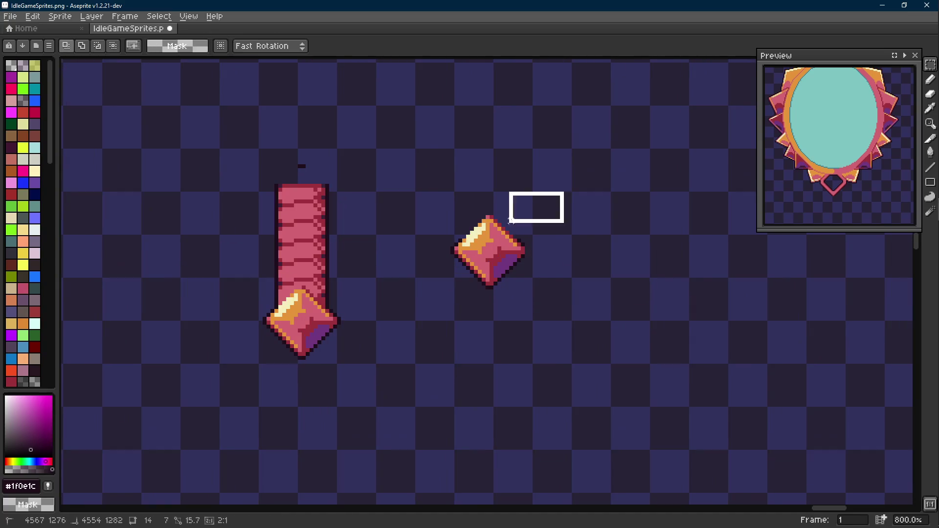
key(m)
key(shift+r)
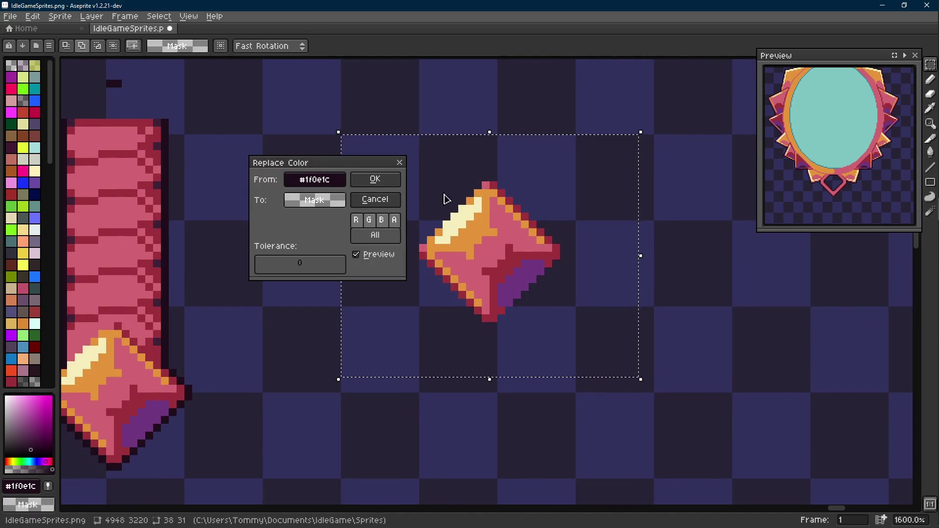
click(391, 180)
scroll(451, 269, down, 6)
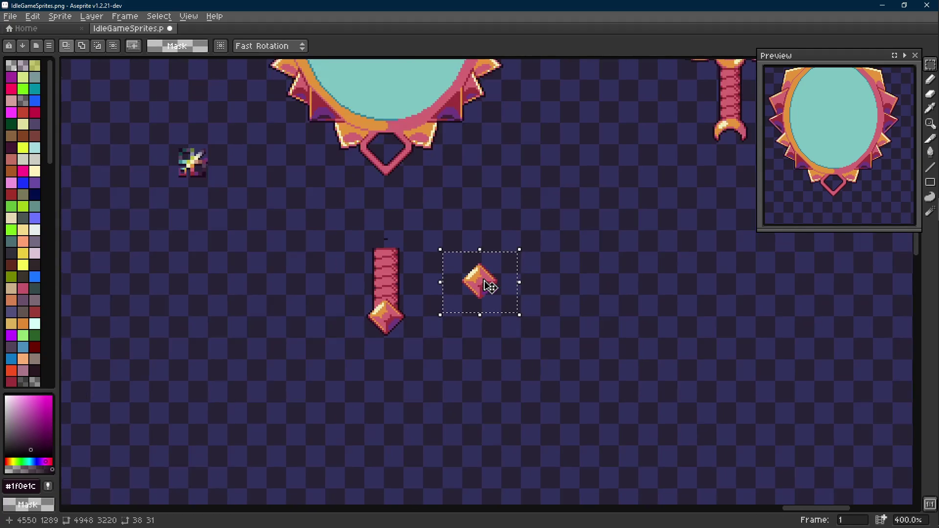
key(ctrl+d)
- Select the handle's lower half and base gem, cancelling an accidental move
key(e)
scroll(388, 239, up, 3)
key(r)
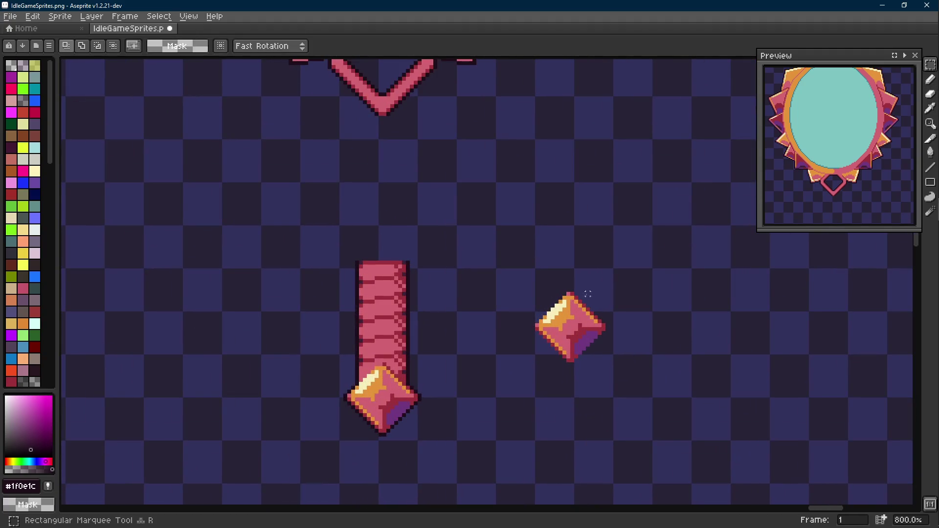
drag(443, 238, 306, 425)
scroll(350, 402, down, 3)
drag(304, 252, 456, 364)
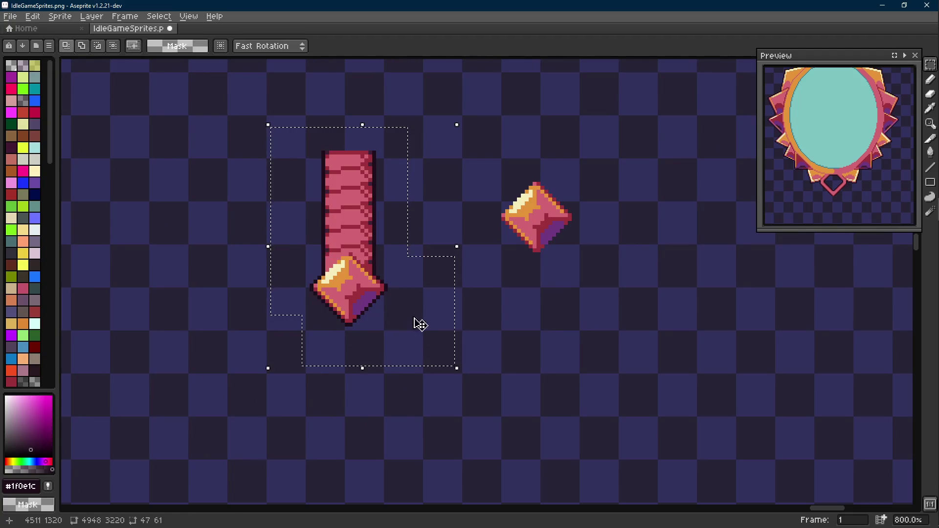
scroll(419, 325, up, 1)
drag(358, 324, 545, 413)
key(Escape)
- Move the copied gem onto the top end of the handle shaft and commit it
drag(591, 203, 492, 325)
scroll(528, 337, up, 2)
mouse_move(562, 349)
mouse_down()
mouse_move(384, 275)
mouse_move(383, 436)
mouse_up()
key(ctrl+z)
key(Up)
key(Up)
key(Up)
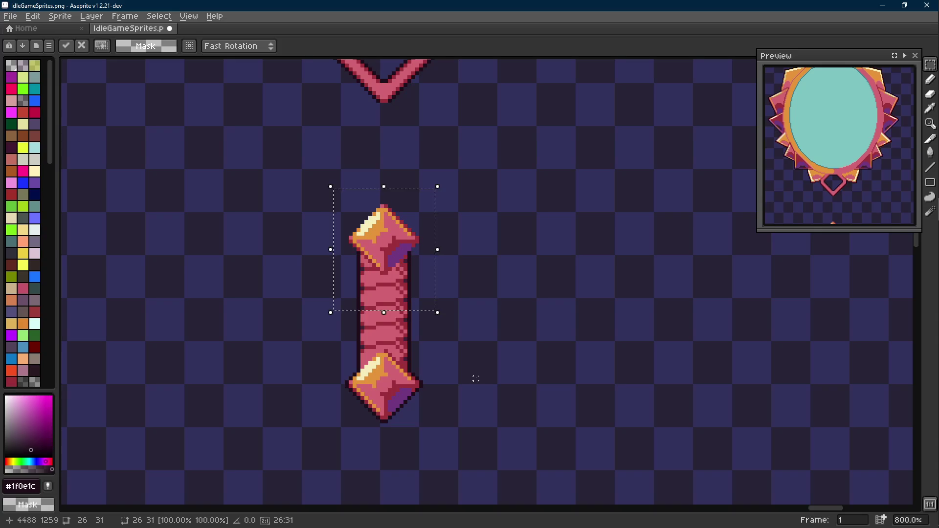
key(Up)
key(Down)
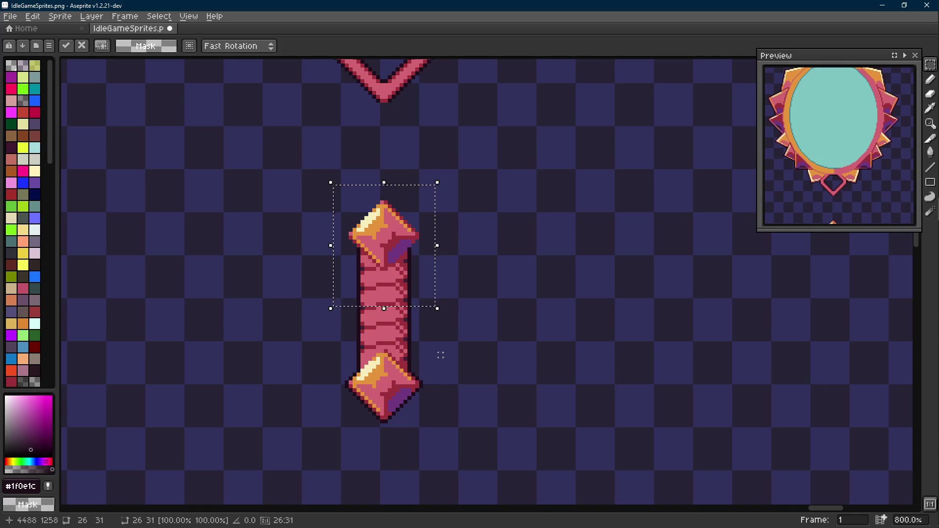
scroll(440, 355, down, 4)
key(ctrl+d)
- Try moving the upper-left mirror down toward the handle, then undo that move
scroll(464, 268, down, 1)
scroll(464, 268, up, 1)
mouse_move(463, 268)
mouse_down()
mouse_move(447, 300)
mouse_move(450, 344)
mouse_up()
mouse_move(536, 87)
mouse_down()
mouse_move(360, 269)
mouse_move(314, 346)
mouse_up()
drag(440, 289, 440, 336)
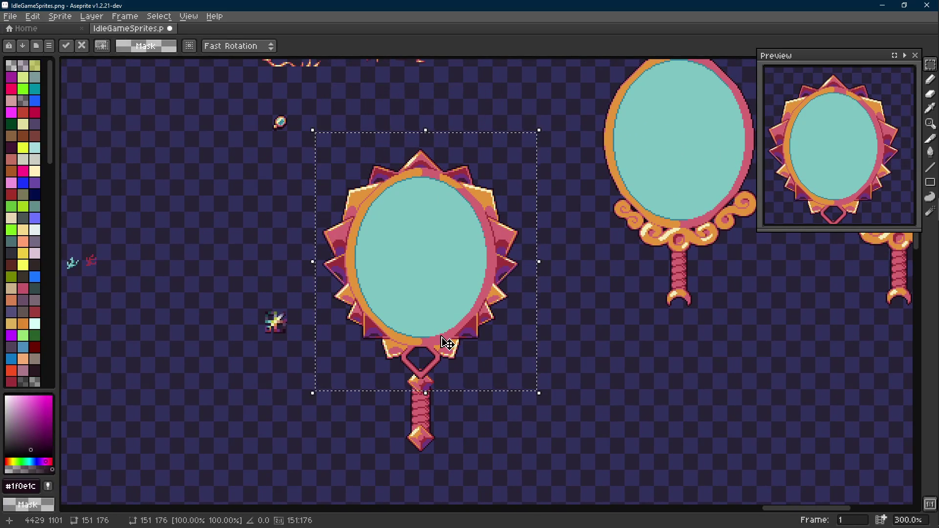
scroll(425, 420, up, 3)
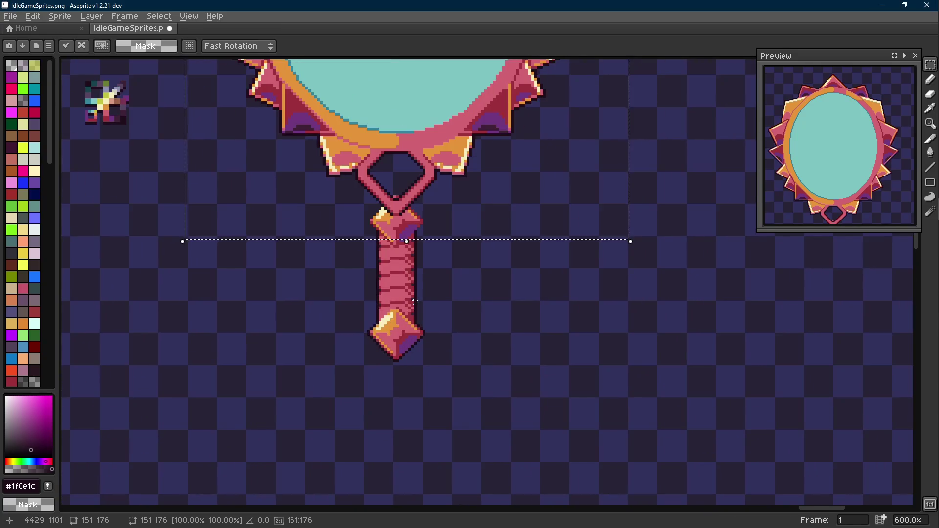
scroll(414, 303, up, 1)
key(ctrl+z)
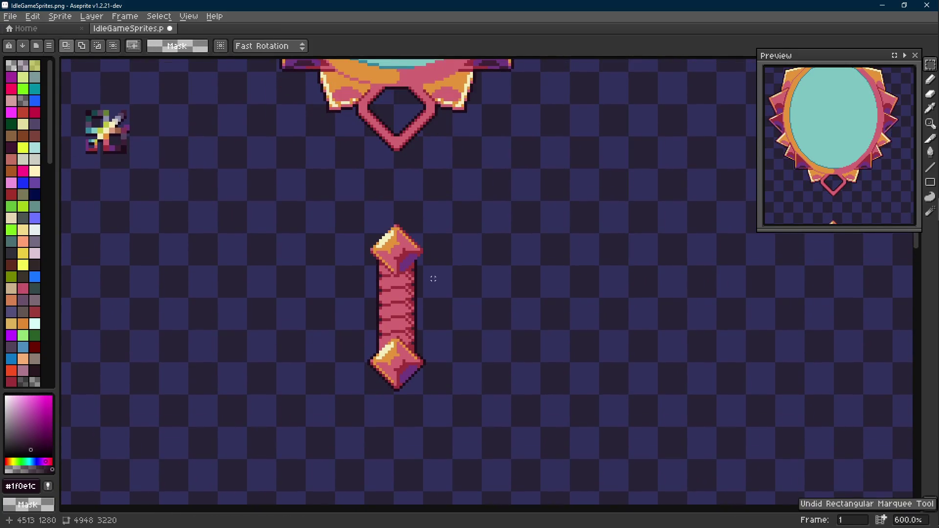
scroll(432, 279, up, 4)
key(b)
scroll(398, 293, up, 2)
scroll(399, 247, down, 2)
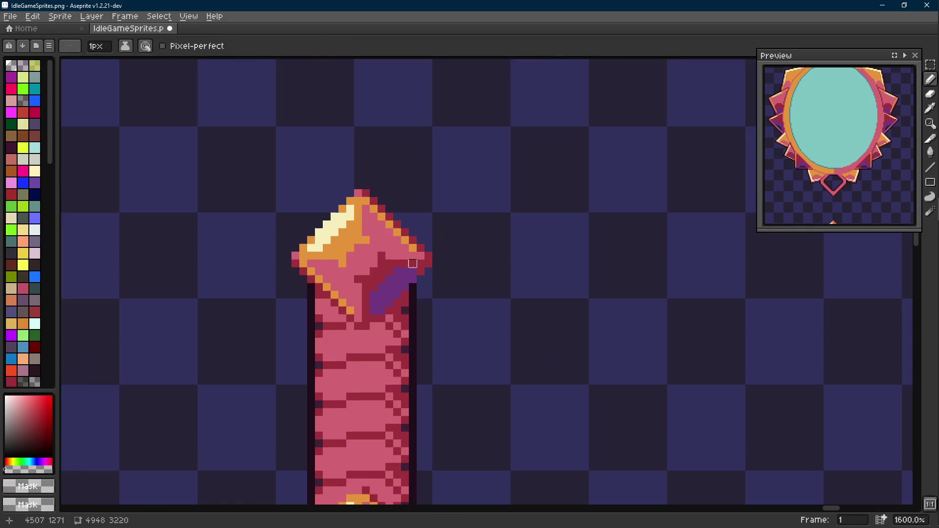
- Fill the top diamond's interior with dark #1f0e1c, using a dark edge line and paint bucket
key(i)
click(423, 261)
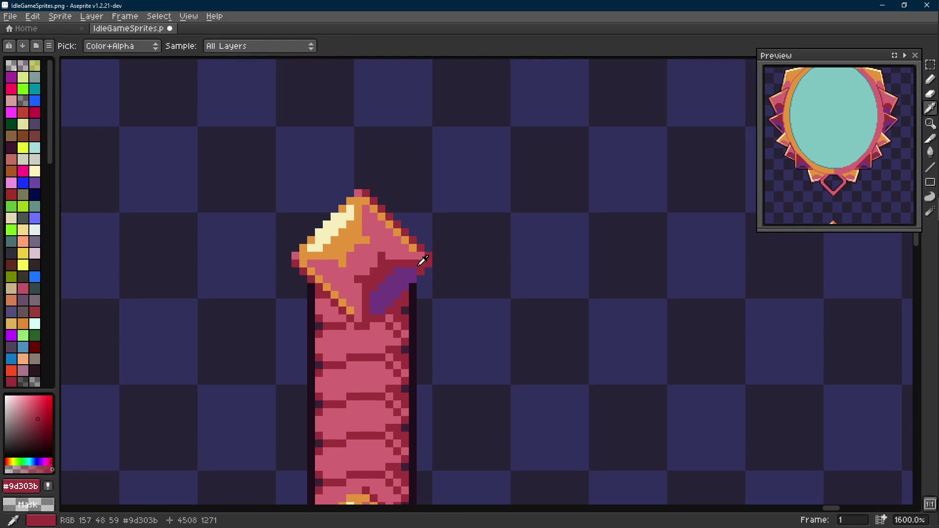
click(442, 257)
click(416, 287)
key(b)
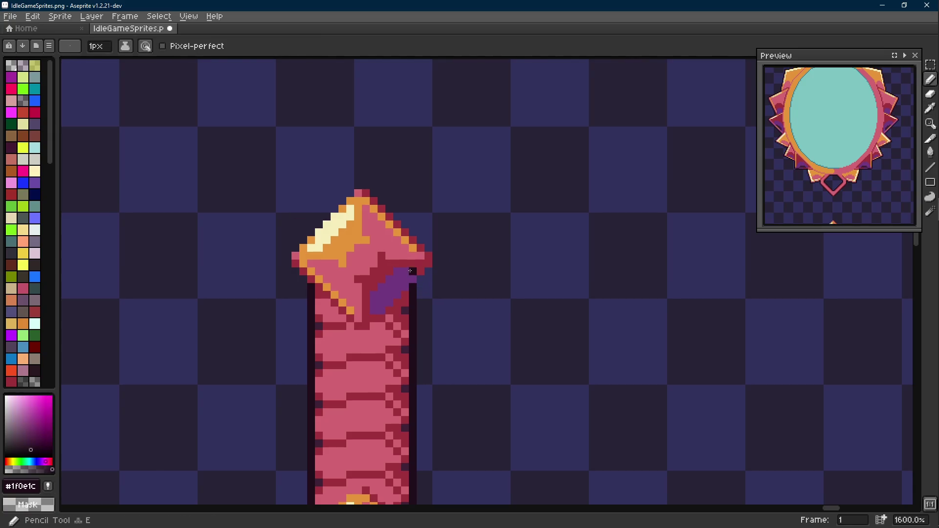
key(shift+e)
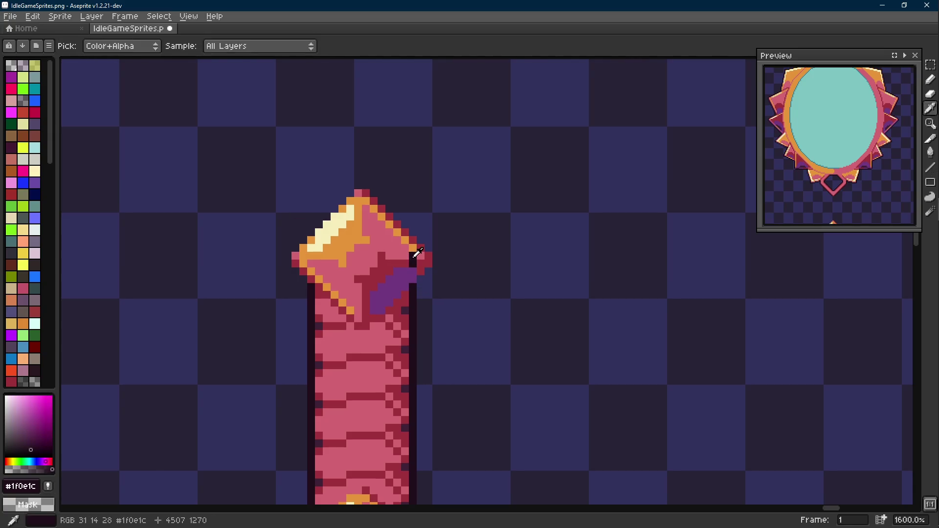
mouse_move(412, 260)
mouse_down()
mouse_move(365, 210)
mouse_move(312, 264)
mouse_move(351, 304)
mouse_move(368, 306)
mouse_move(409, 269)
mouse_move(374, 290)
mouse_up()
key(g)
click(381, 254)
click(386, 287)
click(342, 235)
- Draw the diamond's lower-left edge in orange #e4943a, replacing a short pink diagonal
key(b)
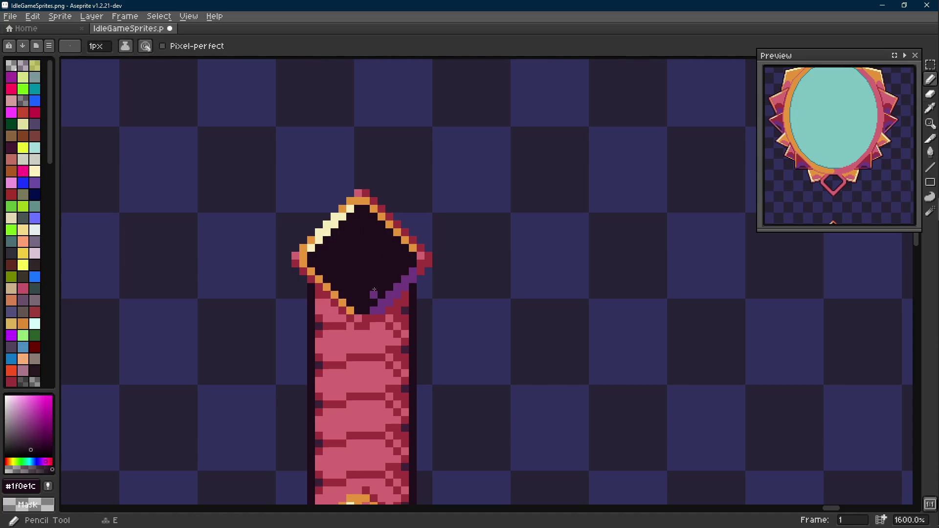
key(i)
click(325, 274)
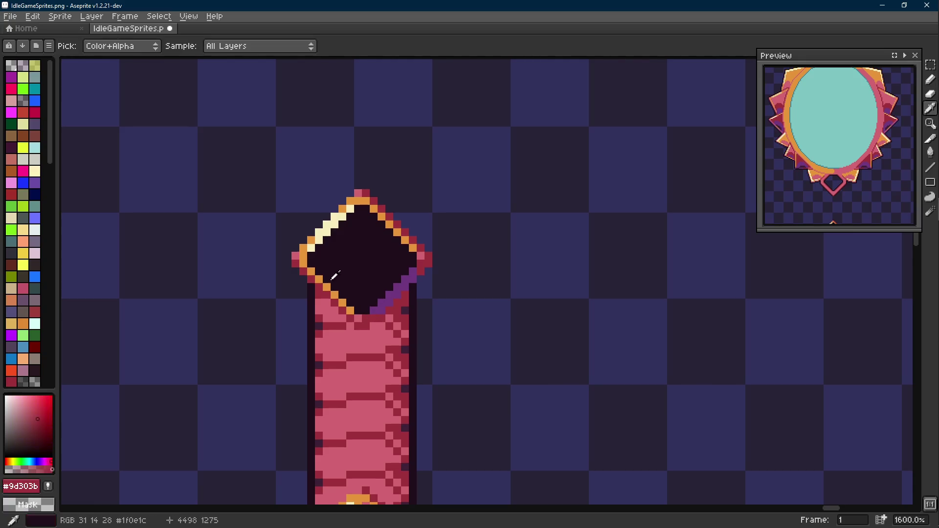
click(309, 254)
key(shift+e)
drag(294, 259, 357, 322)
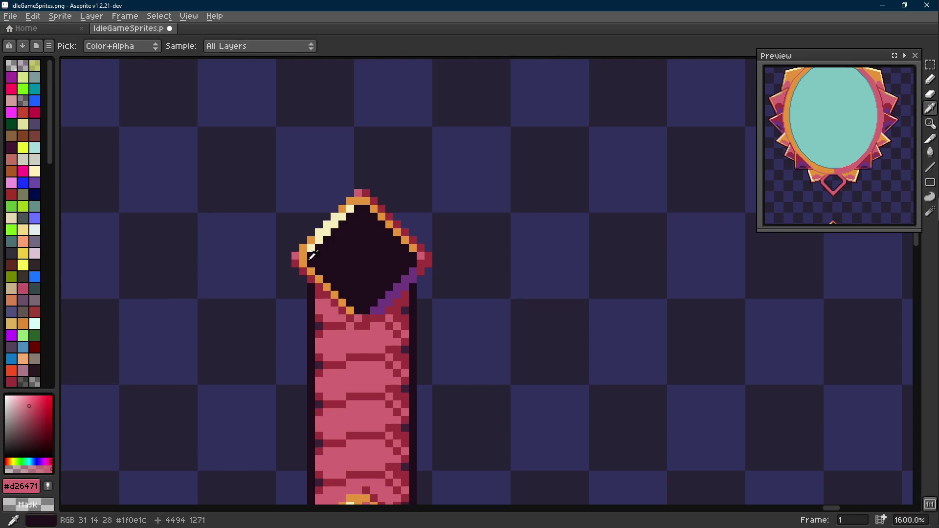
alt+click(302, 259)
click(296, 265)
drag(296, 266, 353, 321)
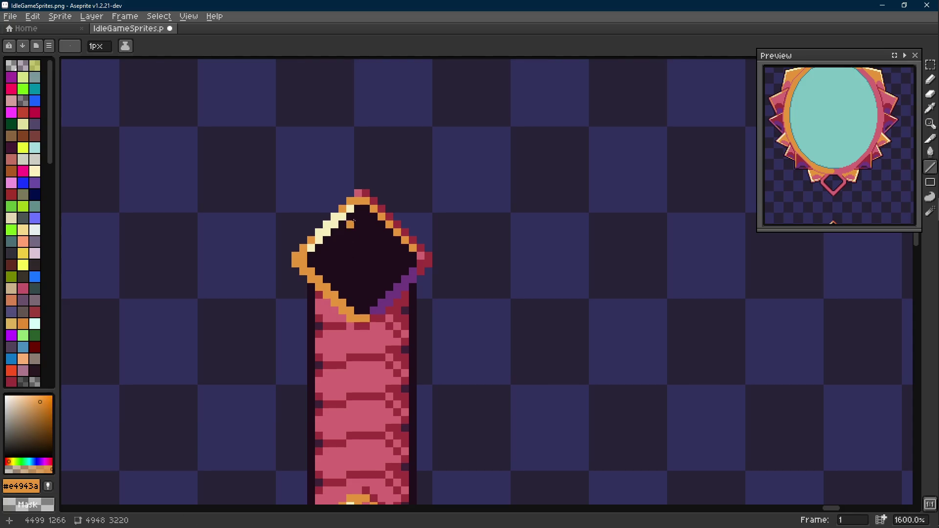
- Recolour the cream highlight orange and redraw the diamond's upper-right edge in orange
key(g)
click(350, 208)
key(b)
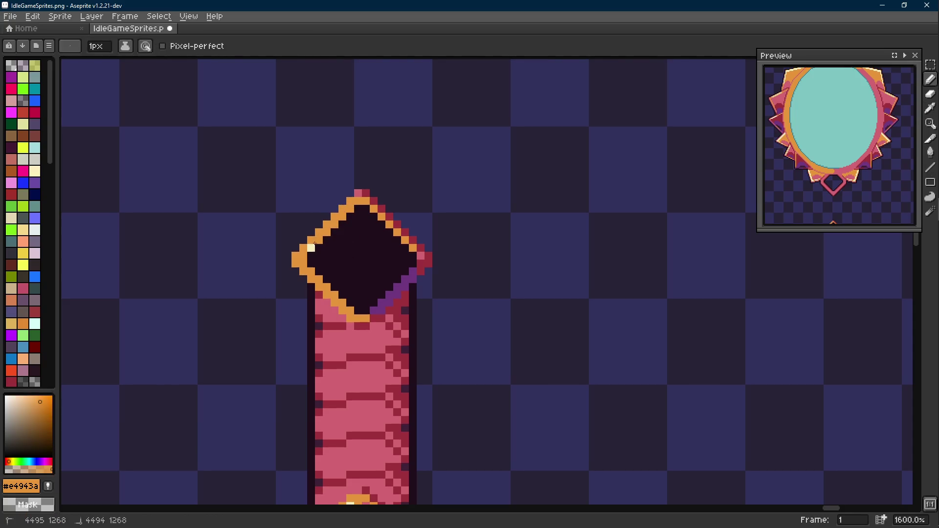
click(312, 247)
key(g)
key(b)
key(l)
mouse_move(366, 194)
mouse_down()
mouse_move(429, 255)
mouse_move(383, 310)
mouse_up()
key(l)
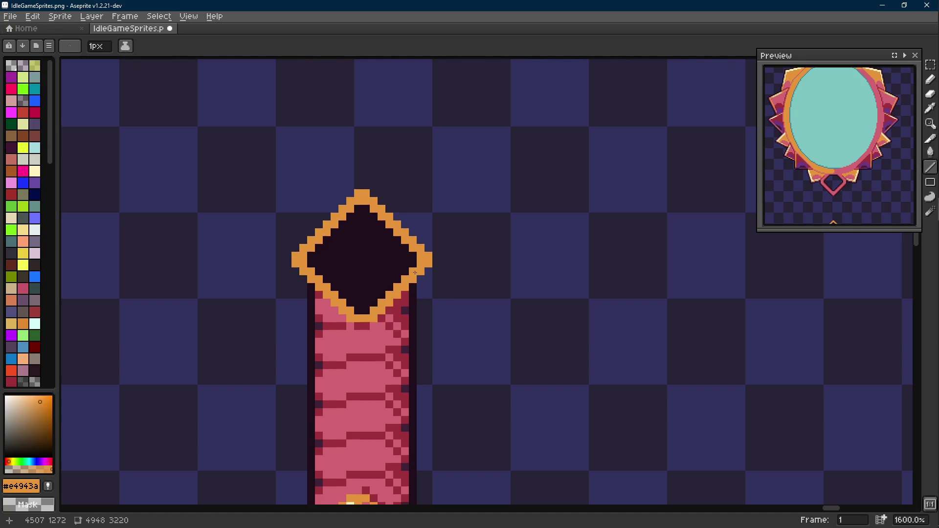
scroll(368, 323, down, 4)
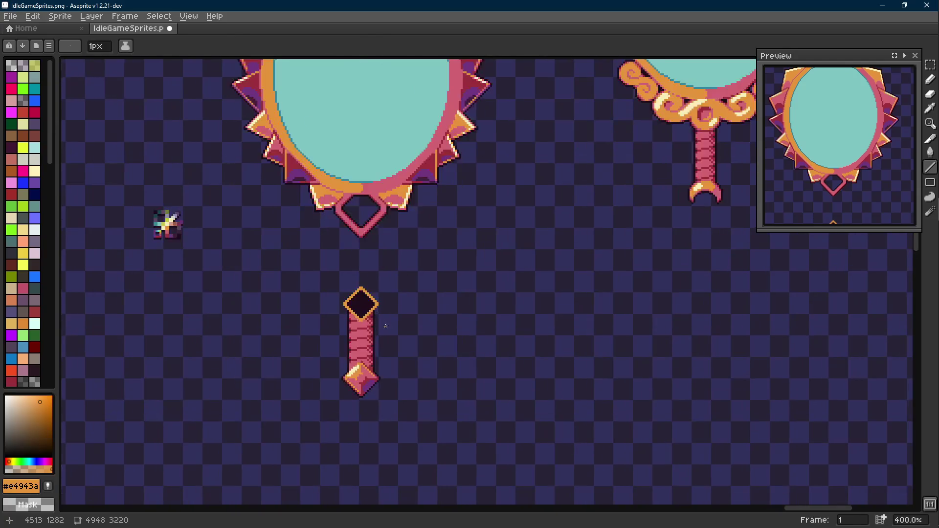
- Draw an orange line along the handle diamond's inner lower-left edge
scroll(363, 321, up, 4)
key(i)
scroll(363, 321, up, 1)
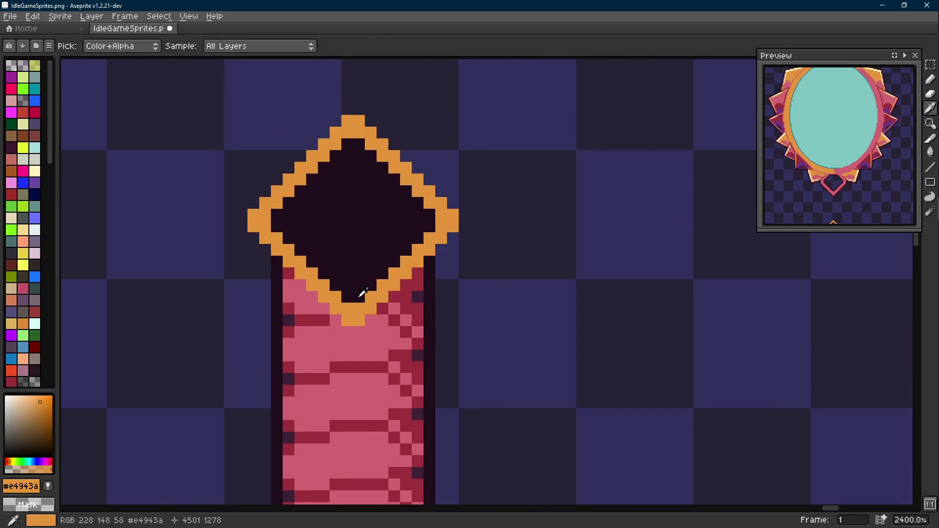
key(l)
click(351, 295)
key(ctrl+z)
mouse_move(337, 288)
mouse_down()
mouse_move(277, 216)
mouse_move(359, 144)
mouse_move(431, 224)
mouse_move(352, 292)
mouse_move(360, 295)
mouse_up()
- Clear the diamond's interior to transparent with a transparent line and flood fill
scroll(382, 289, down, 7)
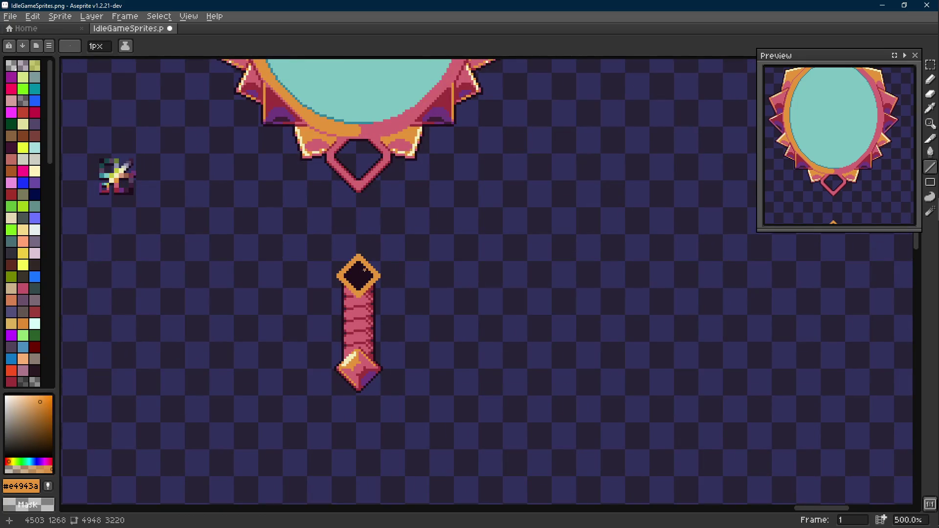
scroll(364, 269, up, 5)
key(b)
alt+click(388, 256)
key(l)
mouse_move(383, 284)
mouse_down()
mouse_move(345, 323)
mouse_move(328, 291)
mouse_move(313, 292)
mouse_up()
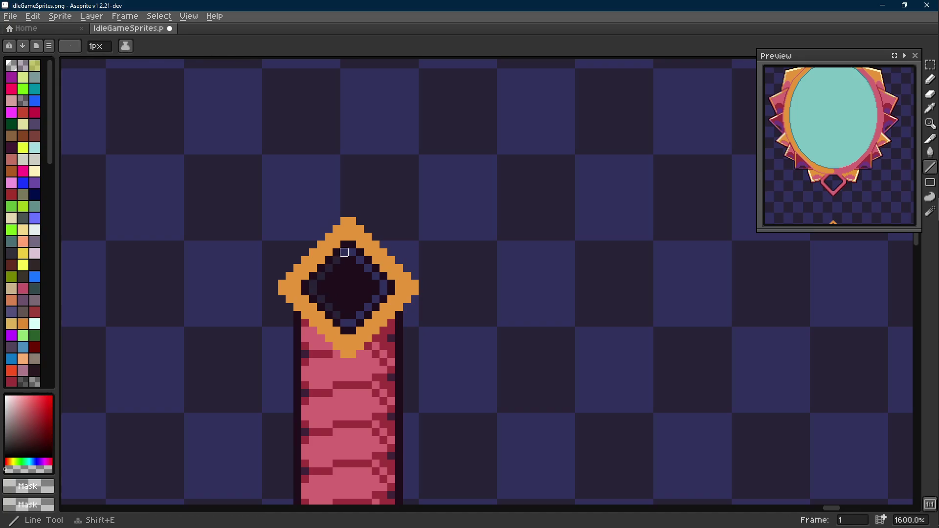
key(g)
click(344, 275)
- Add dark #1f0e1c inner-edge lines and pixels along the diamond's lower edges
scroll(344, 274, down, 5)
scroll(344, 274, up, 4)
key(i)
click(379, 303)
key(l)
scroll(358, 338, up, 3)
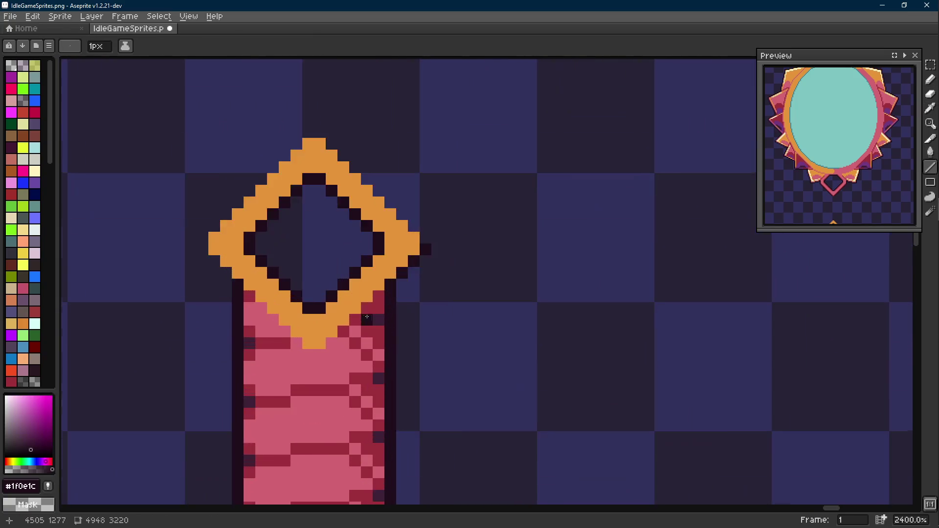
key(i)
key(l)
drag(353, 308, 341, 320)
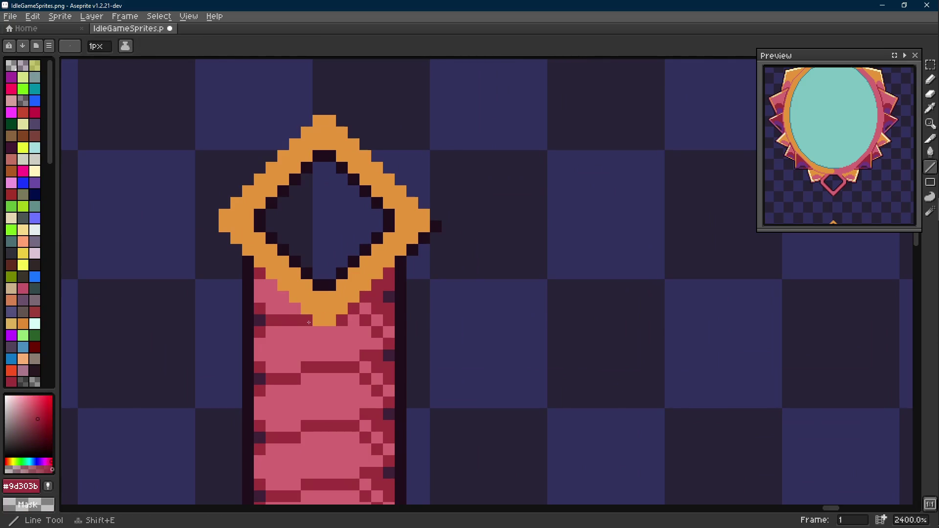
scroll(361, 319, down, 7)
key(b)
scroll(340, 321, up, 2)
click(307, 292)
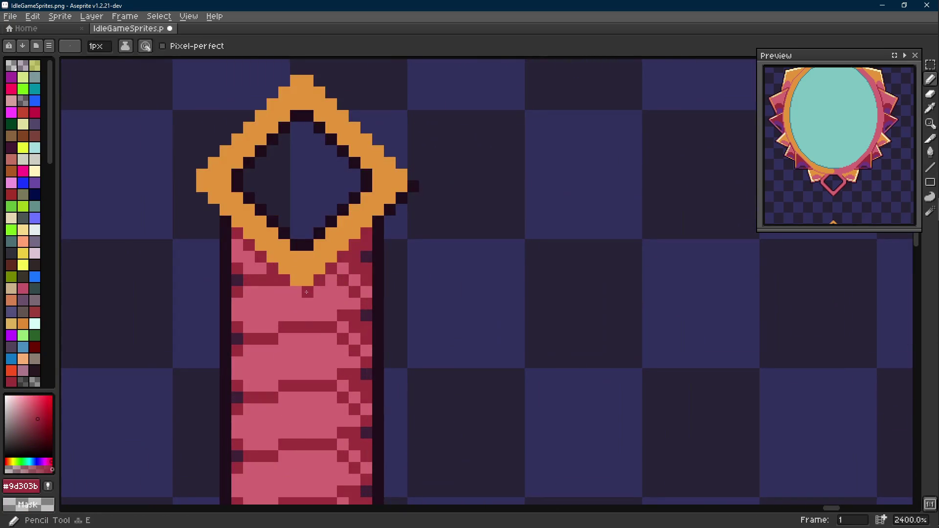
scroll(307, 292, down, 8)
- Replace the dark outline colour with transparency in the areas beside the mirror's pink diamond
drag(365, 283, 411, 308)
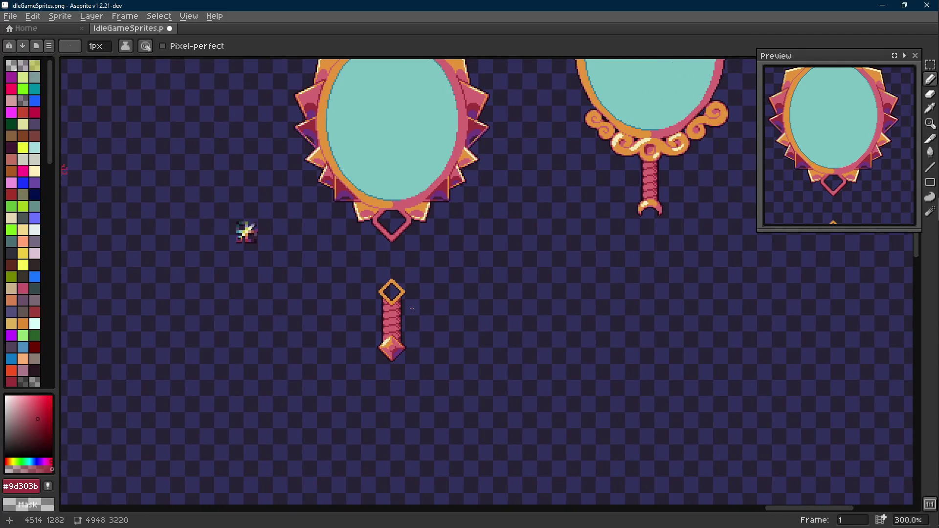
scroll(401, 306, up, 2)
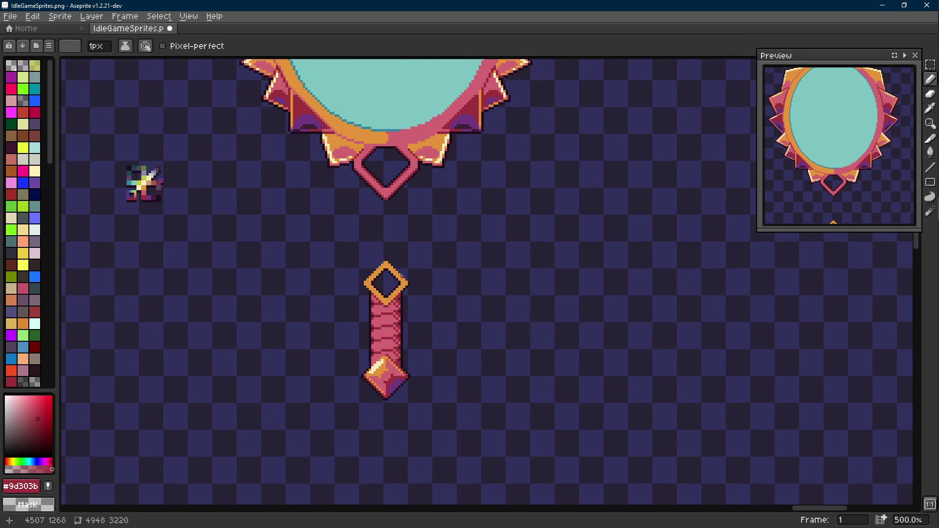
scroll(402, 276, up, 5)
alt+click(413, 293)
key(l)
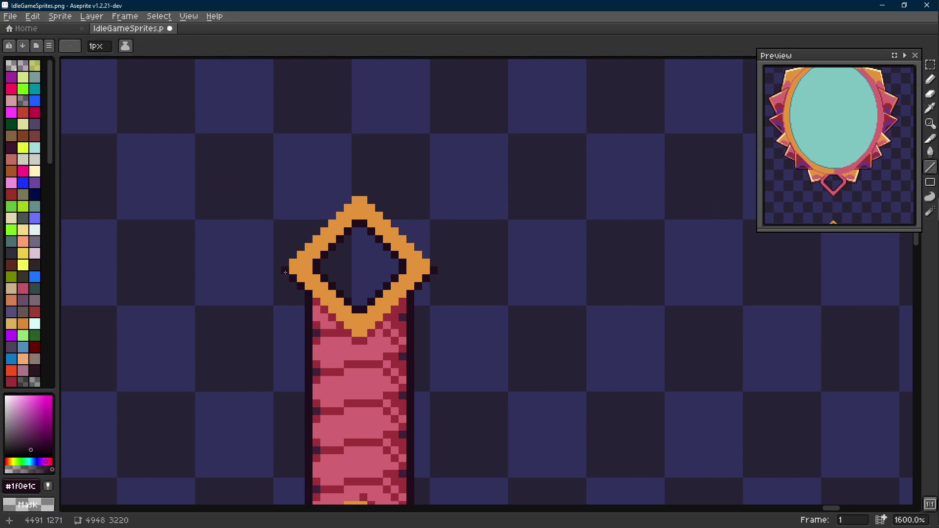
scroll(285, 272, down, 2)
scroll(331, 253, up, 2)
key(r)
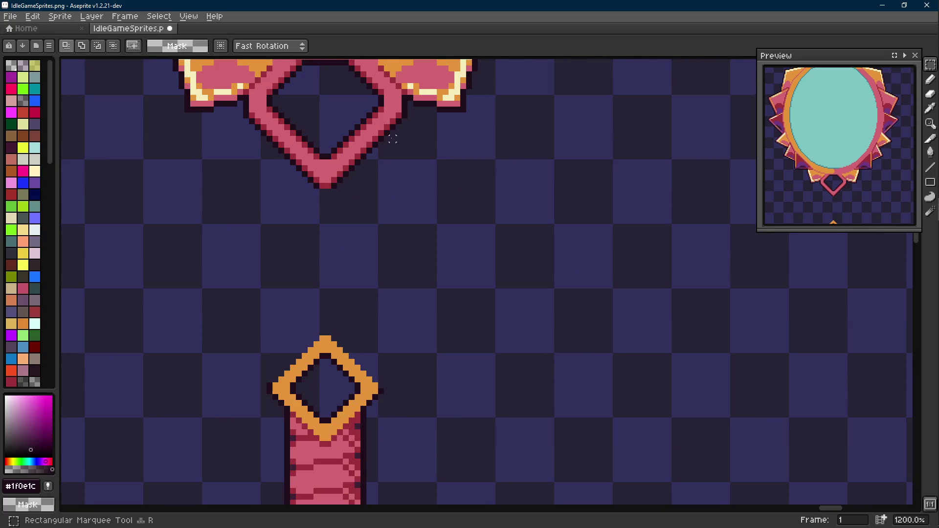
mouse_move(396, 135)
mouse_down()
mouse_move(350, 191)
mouse_move(362, 197)
mouse_up()
drag(375, 161, 237, 213)
mouse_move(243, 137)
mouse_down()
mouse_move(300, 180)
mouse_move(302, 161)
mouse_up()
scroll(269, 162, up, 3)
key(i)
key(shift+r)
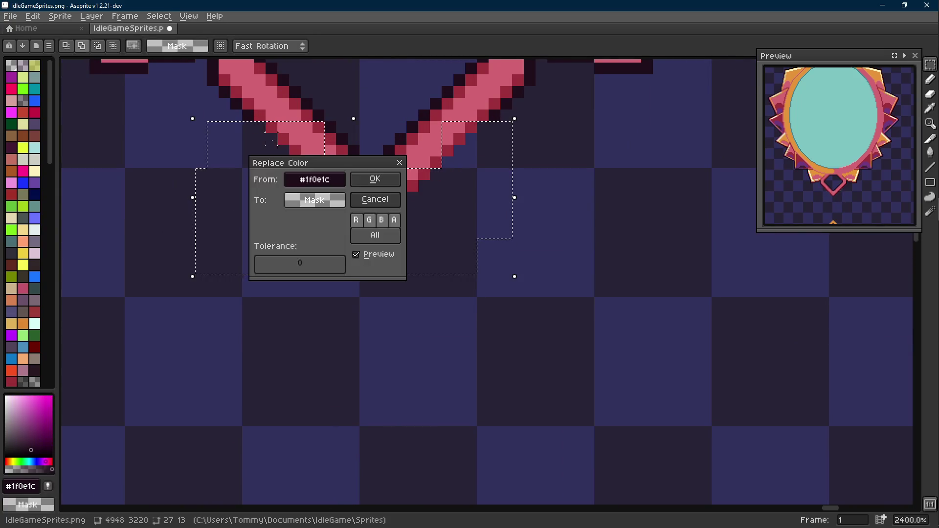
click(376, 180)
- Recolour the mirror's lower diamond loop from dark red #9d303b to pink #d26471
scroll(369, 195, down, 1)
scroll(366, 198, up, 2)
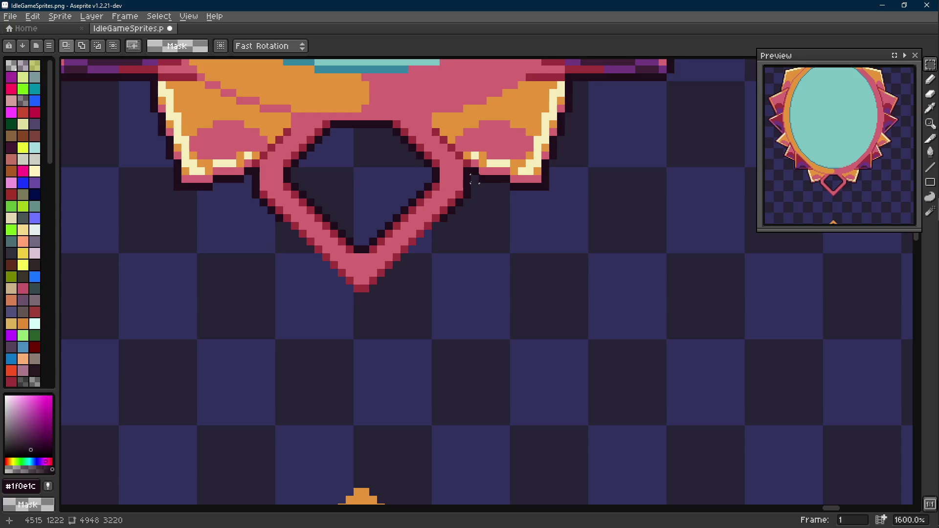
scroll(467, 187, down, 4)
scroll(462, 191, up, 2)
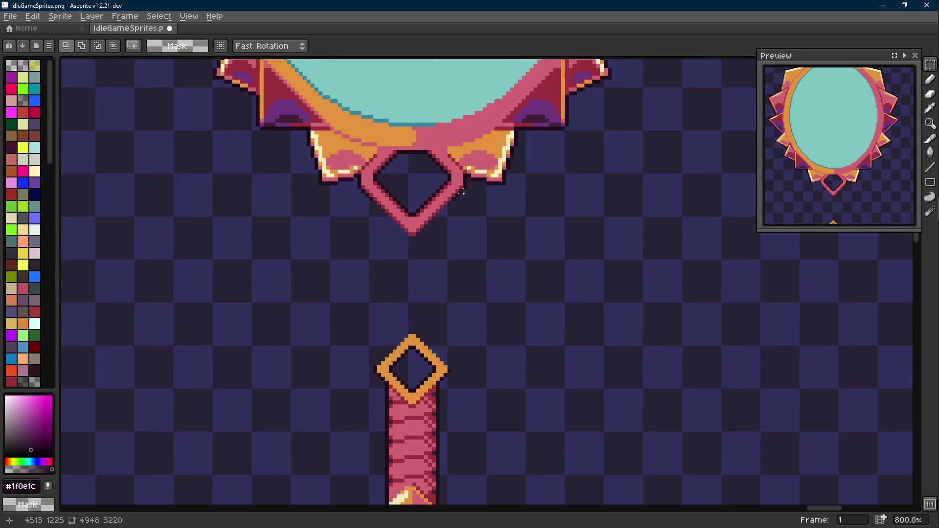
drag(466, 177, 358, 258)
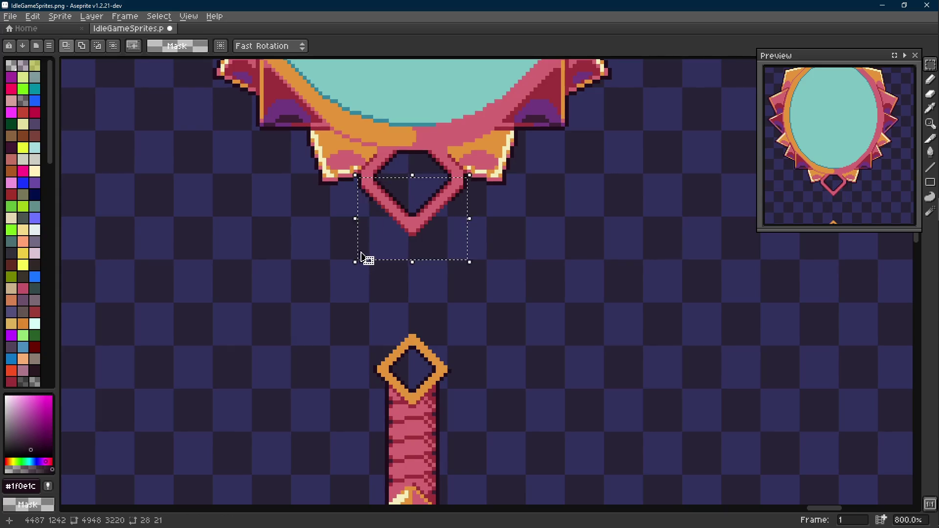
scroll(373, 191, up, 3)
key(ctrl+d)
mouse_move(576, 180)
mouse_down()
mouse_move(315, 308)
mouse_move(263, 375)
mouse_up()
alt+right_click(327, 186)
alt+click(325, 177)
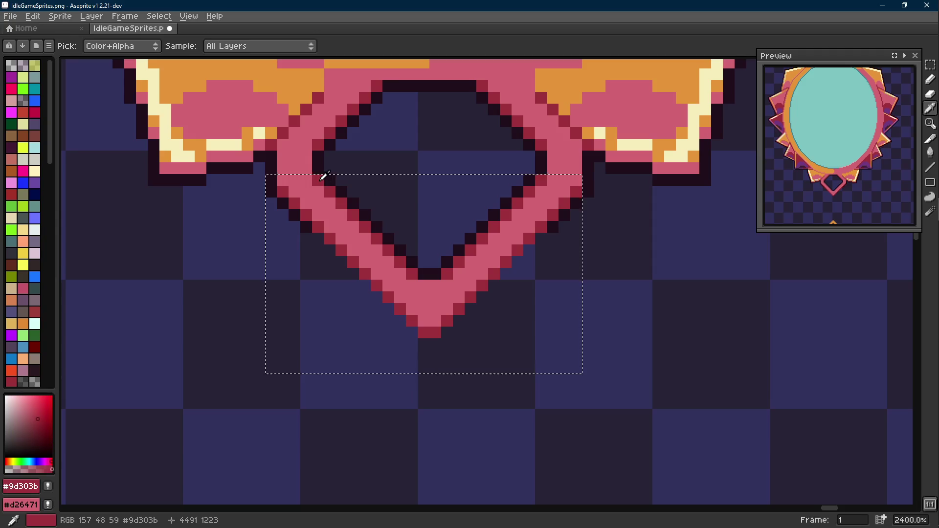
key(shift+r)
click(391, 182)
scroll(434, 238, down, 7)
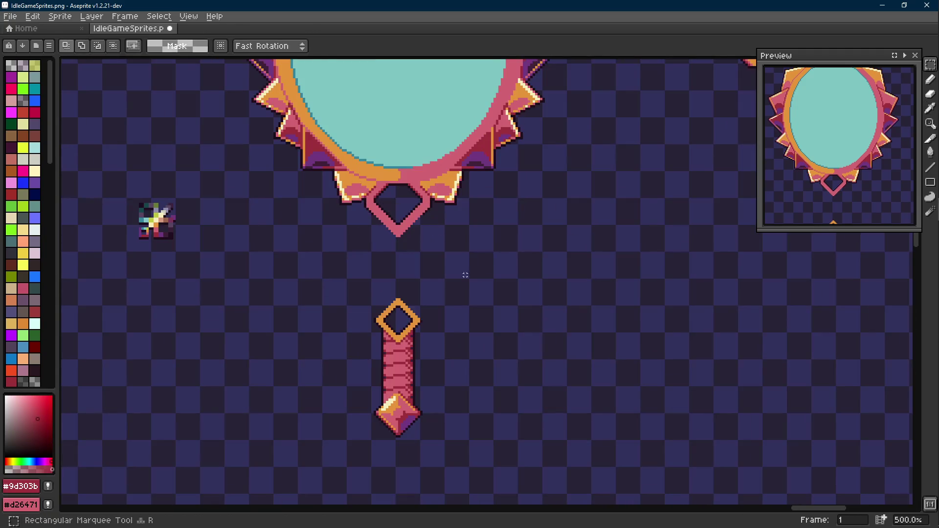
scroll(440, 281, down, 2)
scroll(437, 289, up, 1)
scroll(408, 215, up, 8)
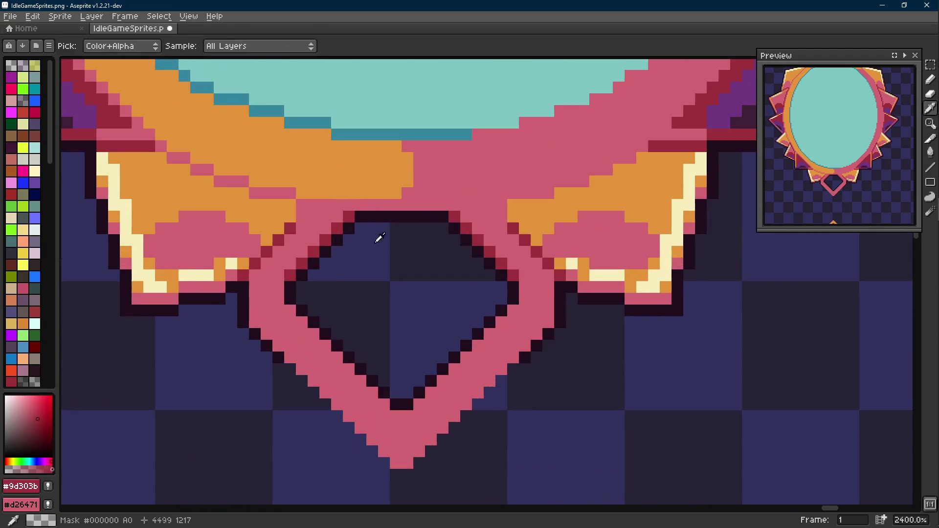
- Sample pink #d26471 from the mirror as the drawing colour
alt+click(336, 212)
key(shift+e)
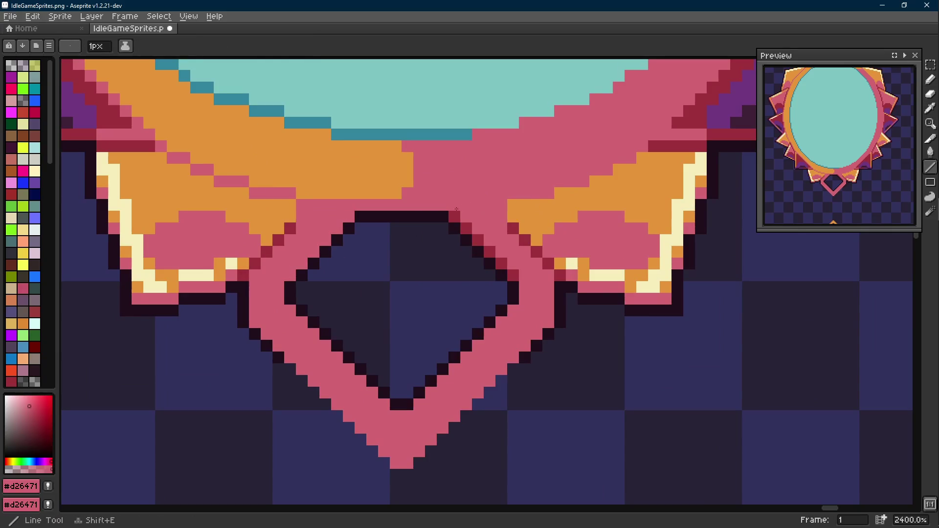
scroll(512, 274, down, 8)
scroll(480, 333, up, 1)
key(r)
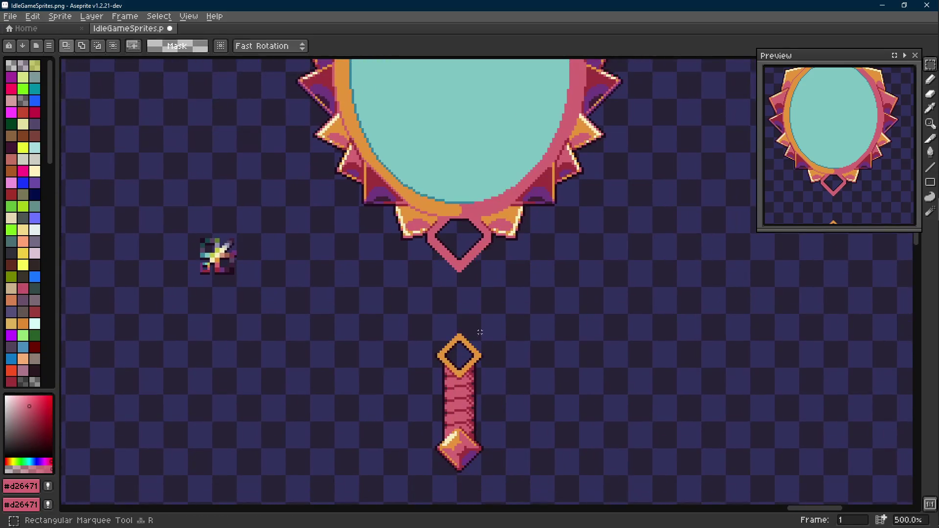
scroll(484, 322, down, 2)
- Lift the handle piece about 50 pixels up toward the mirror
drag(489, 278, 391, 467)
mouse_move(430, 416)
mouse_down()
mouse_move(430, 336)
mouse_move(426, 391)
mouse_up()
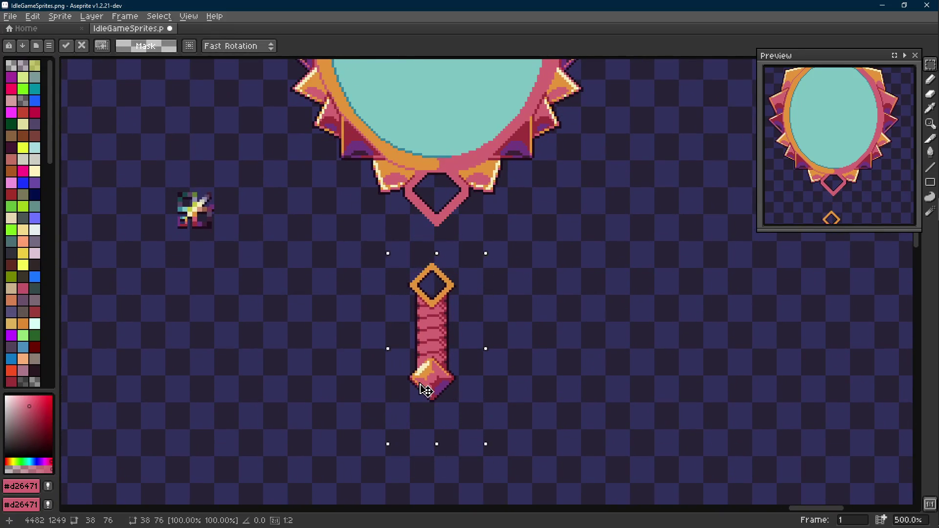
key(Return)
scroll(457, 279, up, 5)
key(shift+e)
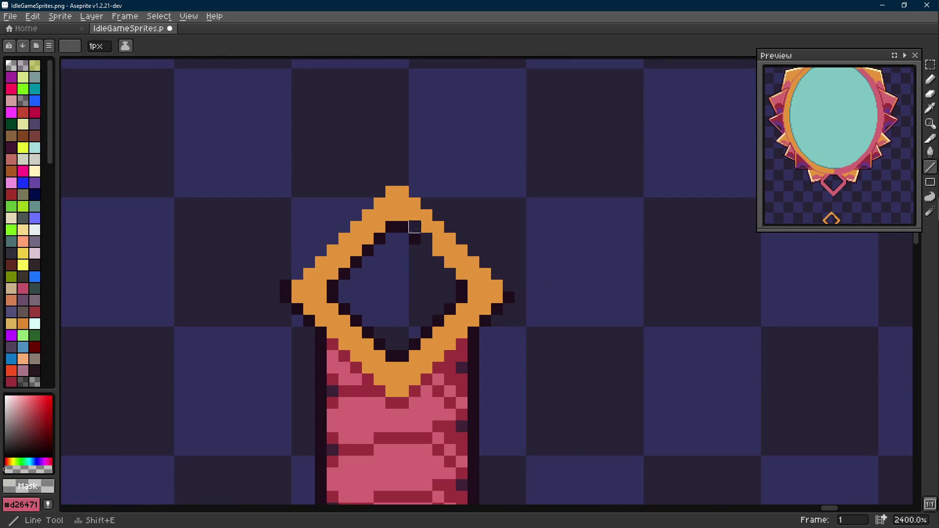
scroll(371, 277, down, 8)
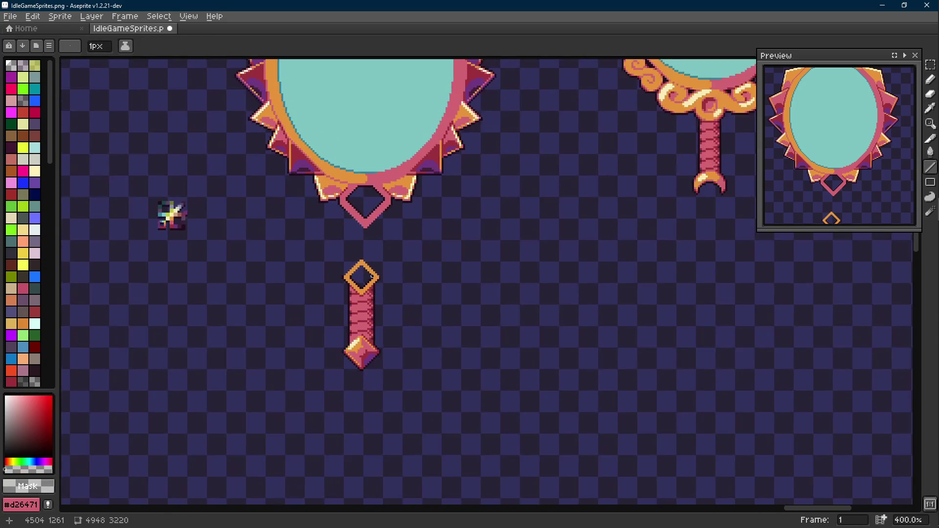
key(m)
drag(346, 287, 428, 445)
mouse_move(371, 413)
mouse_down()
mouse_move(373, 392)
mouse_move(376, 399)
mouse_up()
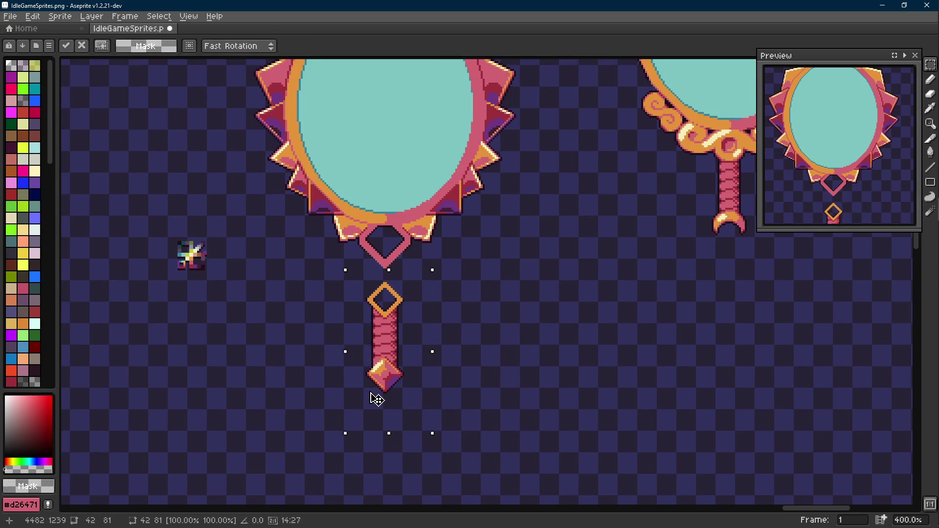
click(462, 285)
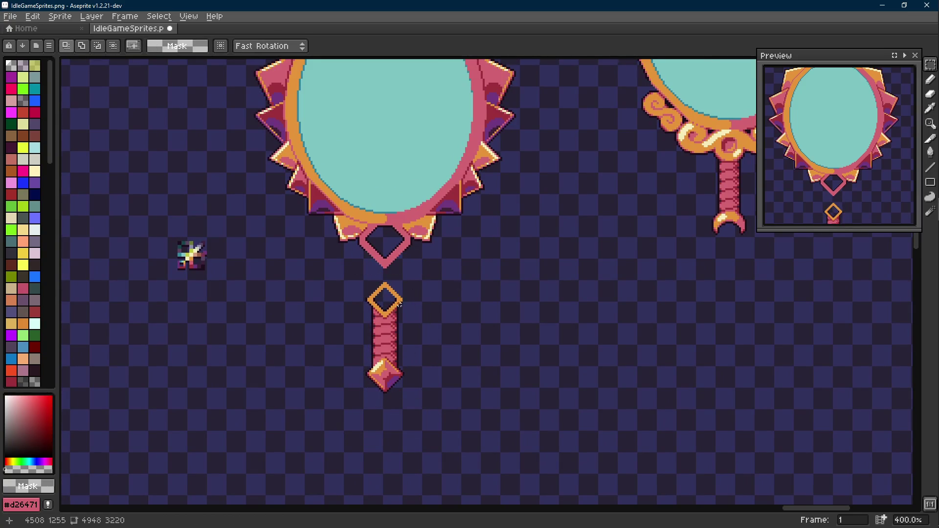
scroll(399, 304, up, 5)
- Raise the orange diamond's upper half and close the gaps in its sides with orange
drag(450, 208, 257, 292)
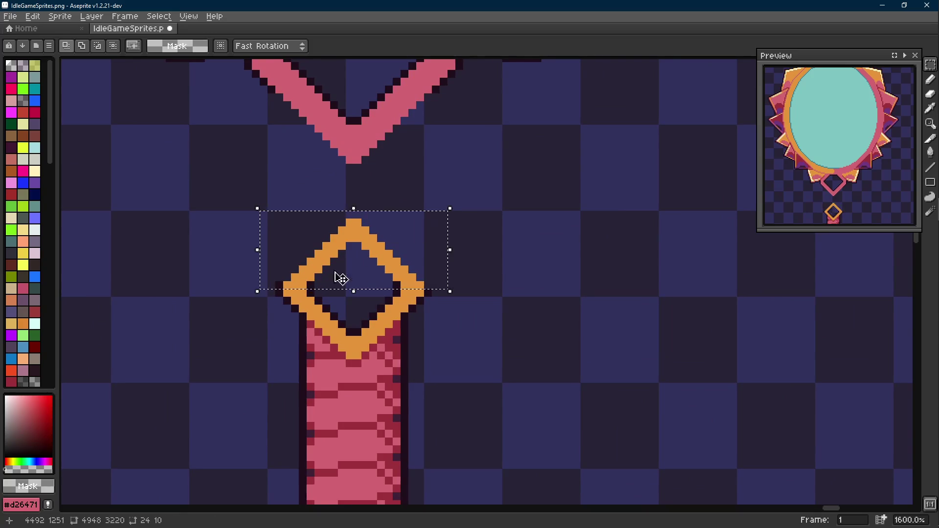
key(Up)
key(b)
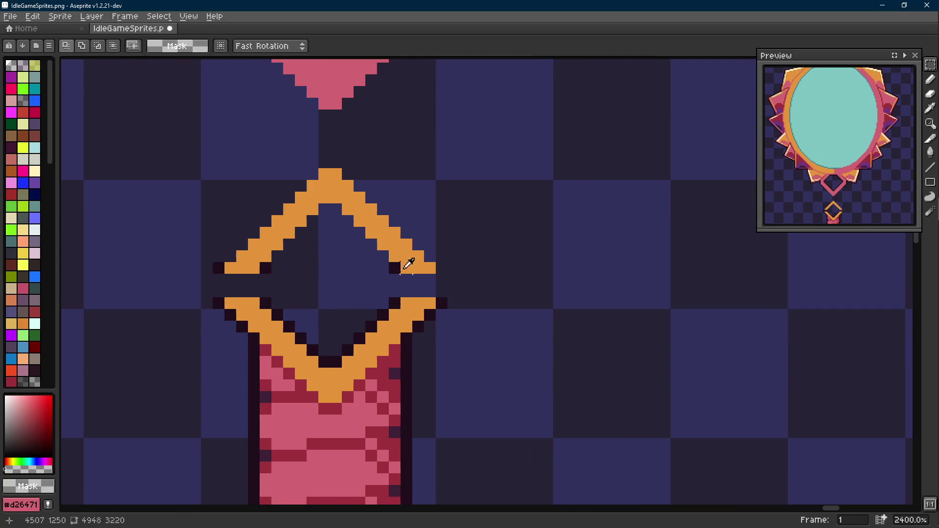
scroll(420, 279, up, 2)
alt+click(419, 281)
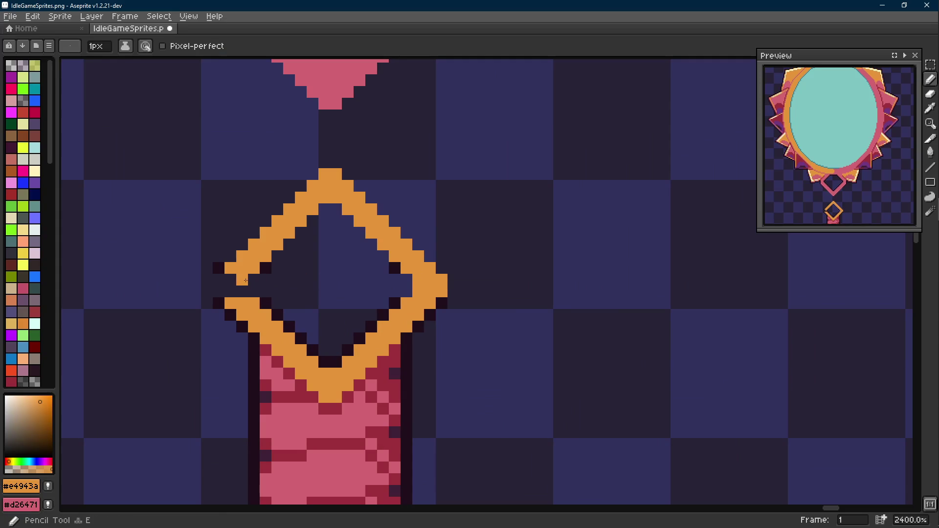
drag(242, 292, 228, 279)
- Replace the dark pixels in the diamond's middle band with transparency
key(i)
drag(201, 239, 483, 285)
right_click(385, 280)
key(Scroll_Lock)
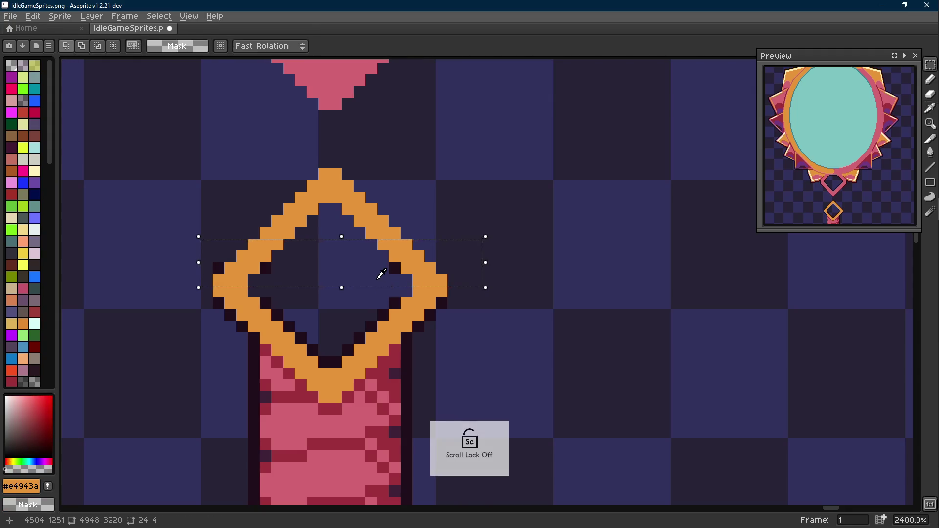
click(398, 264)
key(shift+r)
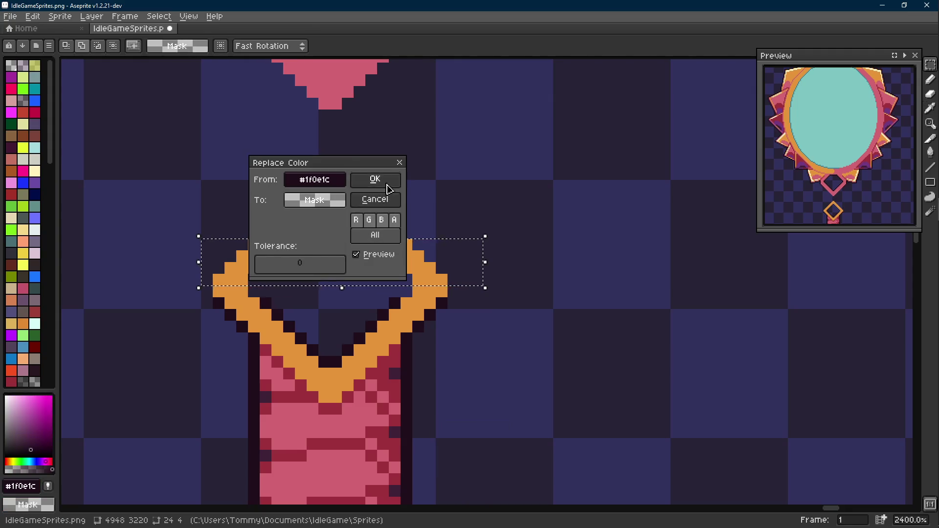
click(374, 178)
- Marquee-select the whole mirror frame
key(m)
scroll(421, 192, down, 4)
scroll(420, 193, down, 2)
scroll(425, 220, up, 3)
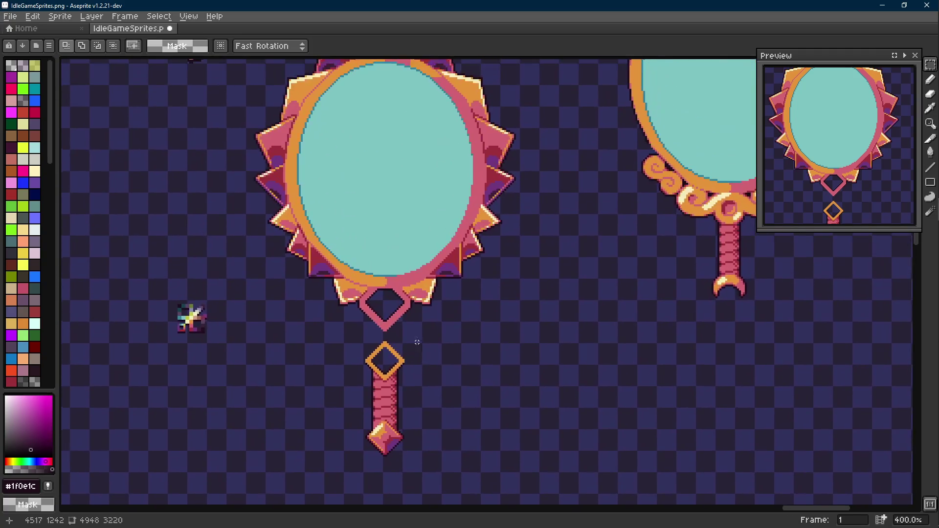
scroll(439, 258, down, 1)
mouse_move(501, 98)
mouse_down()
mouse_move(325, 270)
mouse_move(287, 314)
mouse_move(286, 340)
mouse_up()
- Nudge the mirror frame down two steps and commit it in place
key(Down)
key(Down)
key(Down)
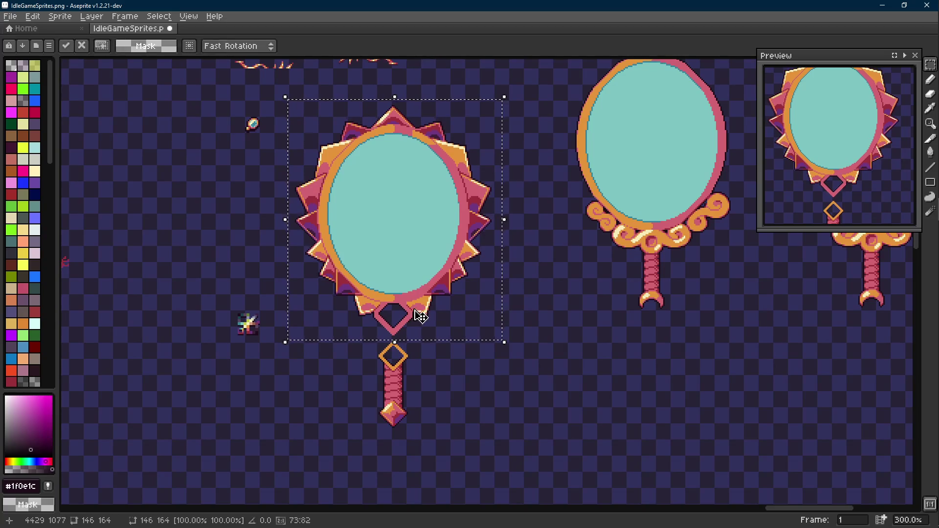
key(Down)
key(Down)
key(Down)
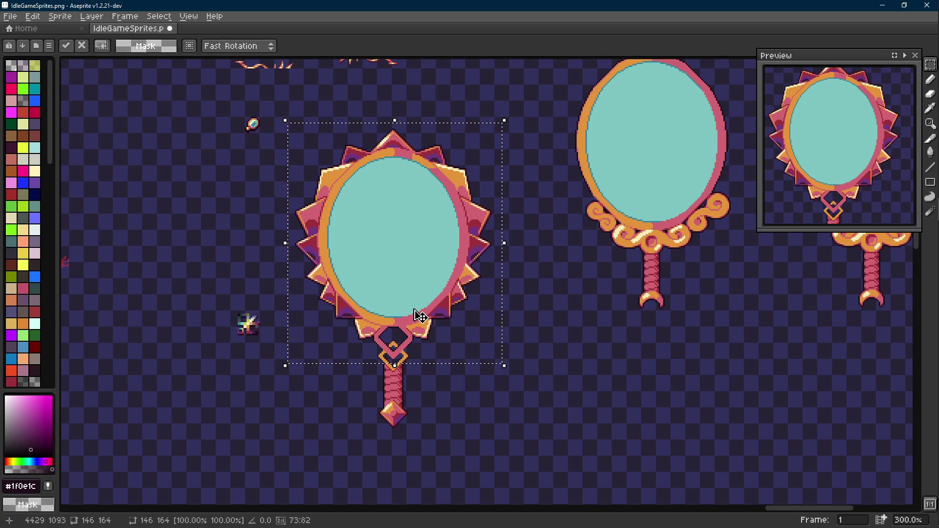
scroll(444, 335, down, 3)
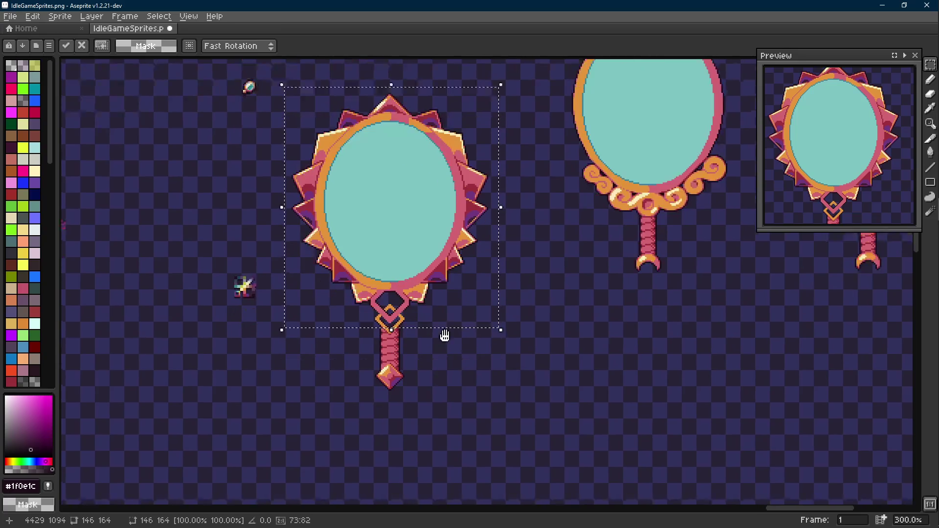
key(ctrl+d)
scroll(373, 289, up, 8)
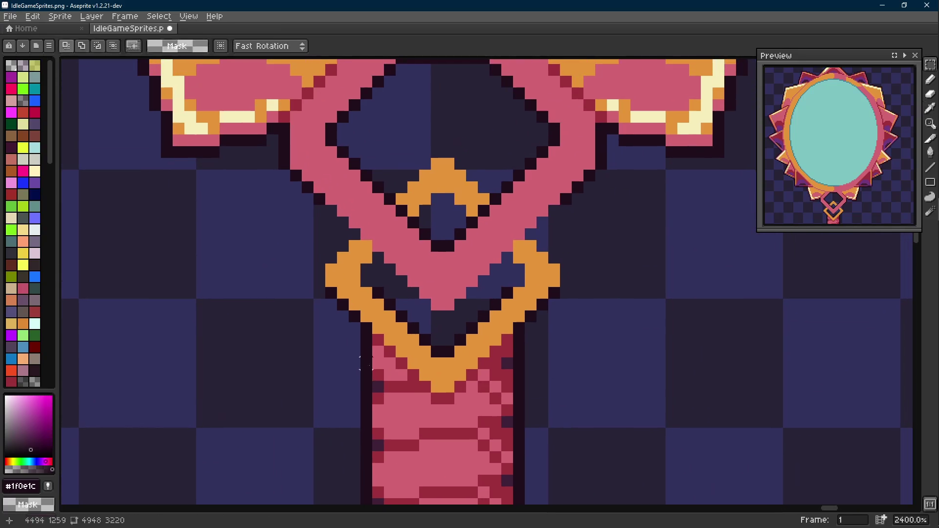
- Draw a dark line at the diamond's top and fill the small diamond's centre dark
key(i)
key(l)
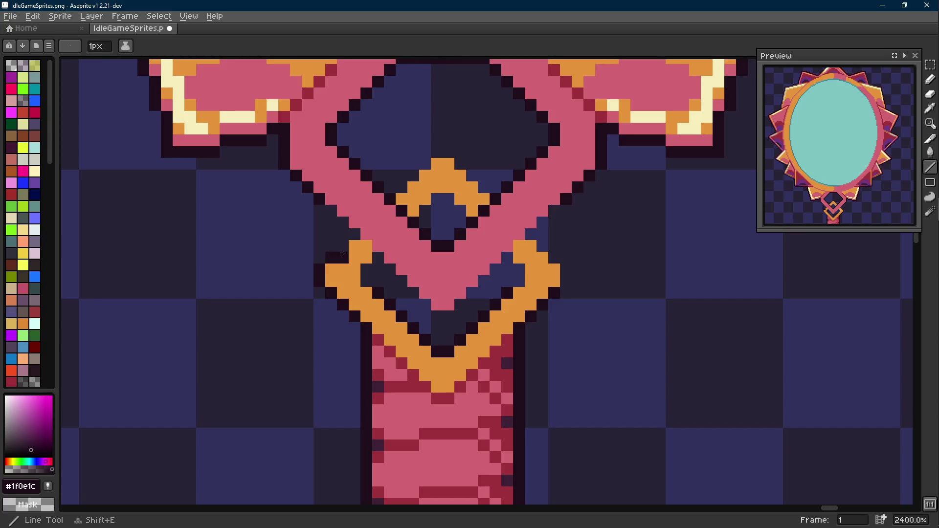
scroll(353, 240, up, 1)
mouse_move(411, 180)
mouse_down()
mouse_move(380, 211)
mouse_move(431, 181)
mouse_move(459, 210)
mouse_up()
key(g)
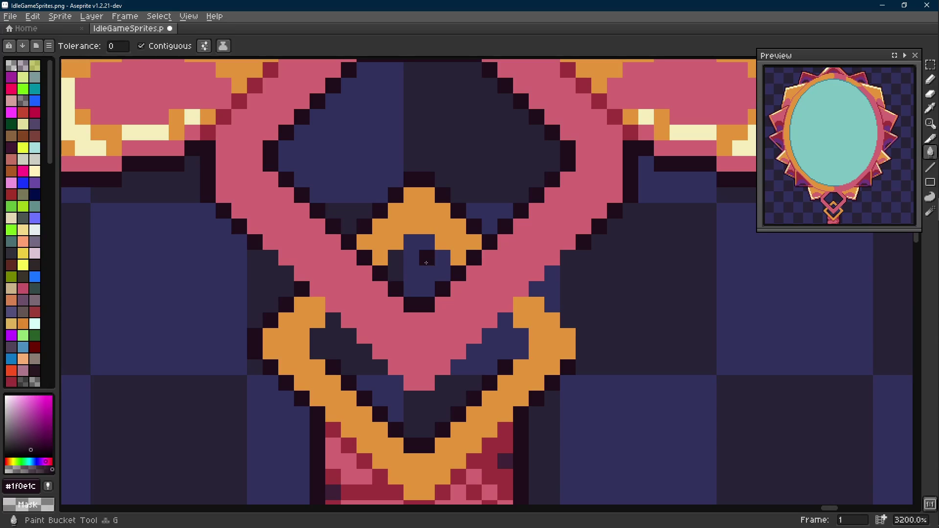
click(419, 267)
- Fill the lower chevron's interior dark and add a dark diagonal line beside the diamond
key(i)
key(b)
key(g)
click(464, 308)
key(i)
key(shift+e)
click(500, 230)
drag(499, 229, 539, 292)
scroll(538, 292, down, 5)
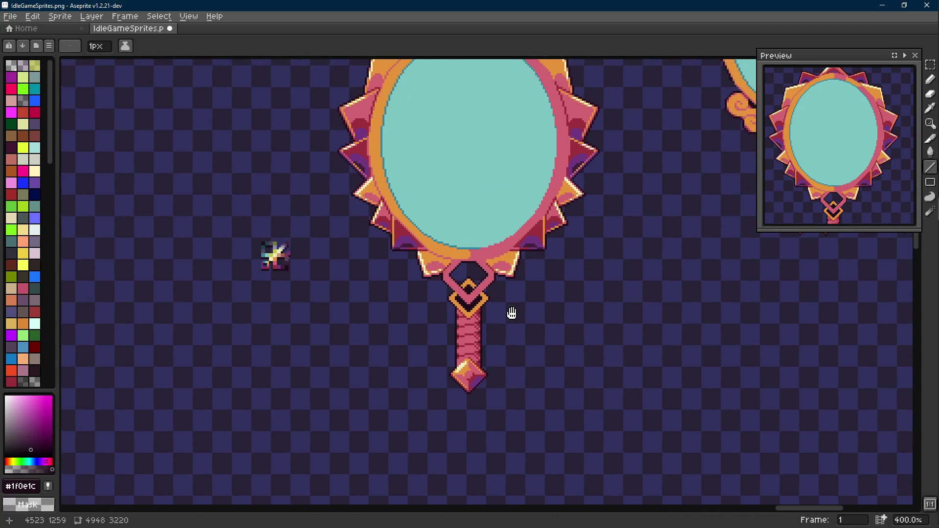
- Sample the diamond's orange and draw a diagonal line across the pink diamond
scroll(458, 279, up, 4)
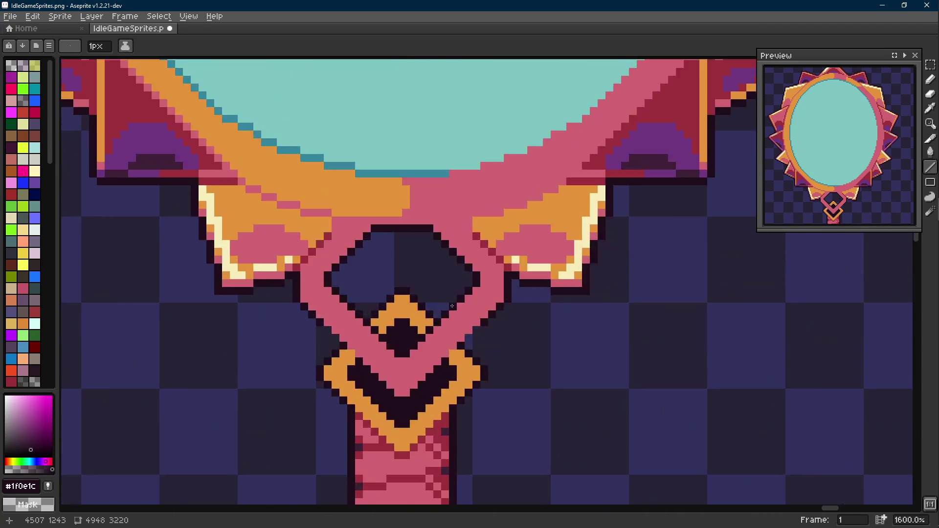
scroll(427, 282, down, 4)
scroll(274, 266, up, 2)
alt+click(408, 278)
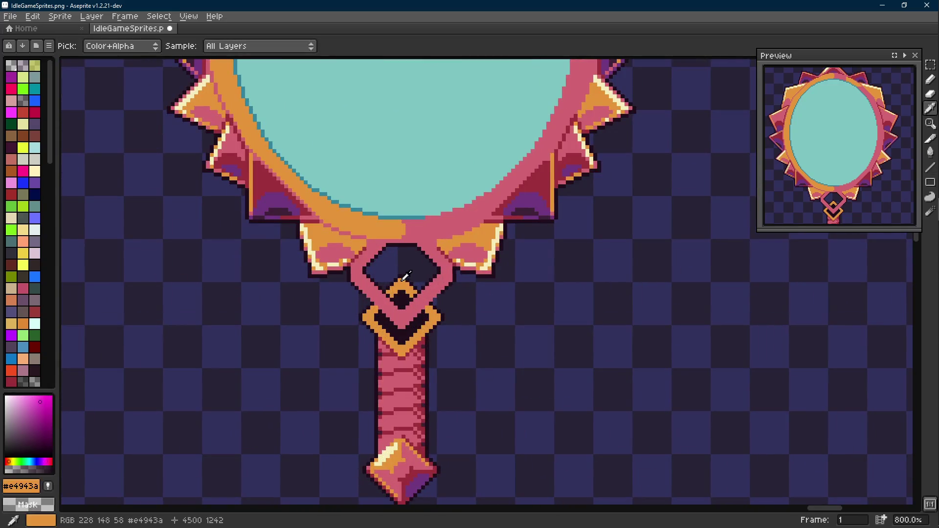
key(b)
scroll(365, 267, up, 2)
key(shift+e)
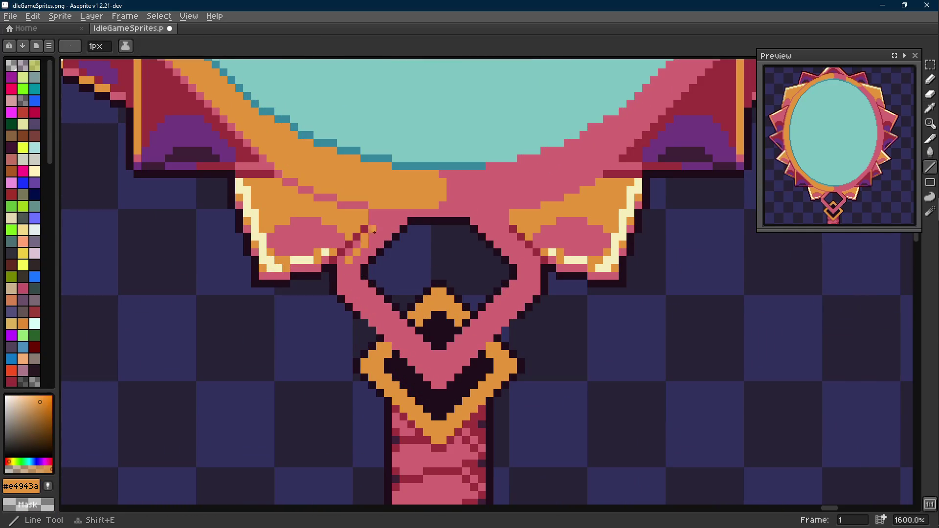
drag(401, 215, 349, 267)
- Undo a stray pencil stroke and draw another orange diagonal line running down-left
scroll(349, 267, down, 6)
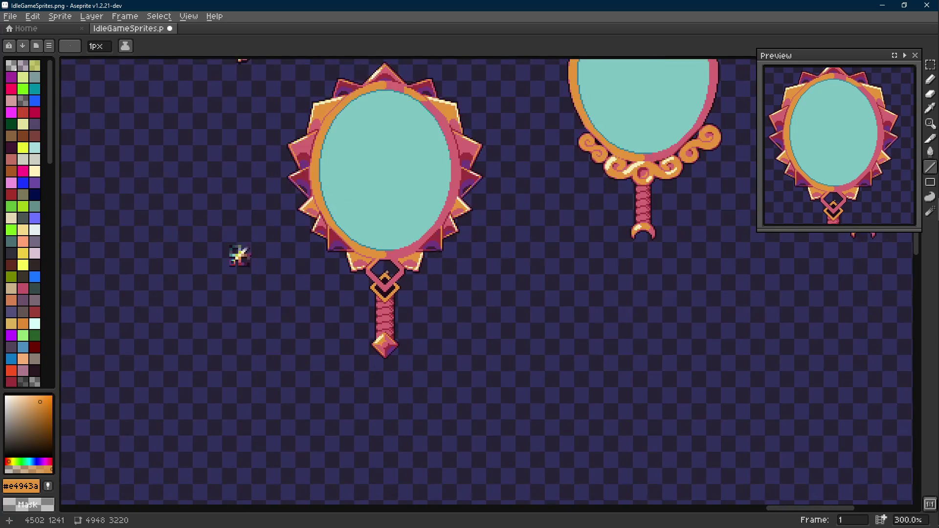
scroll(376, 264, up, 6)
key(e)
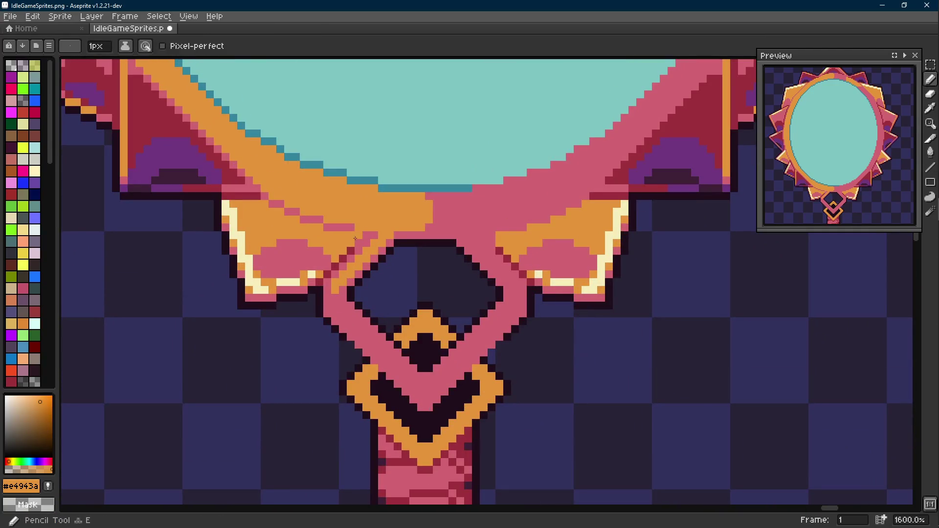
scroll(394, 254, down, 6)
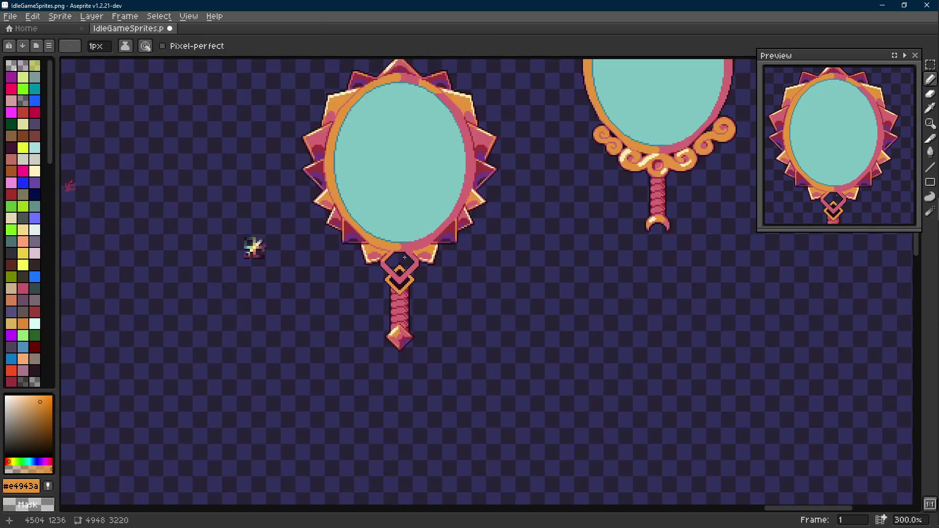
key(ctrl+z)
scroll(406, 257, up, 6)
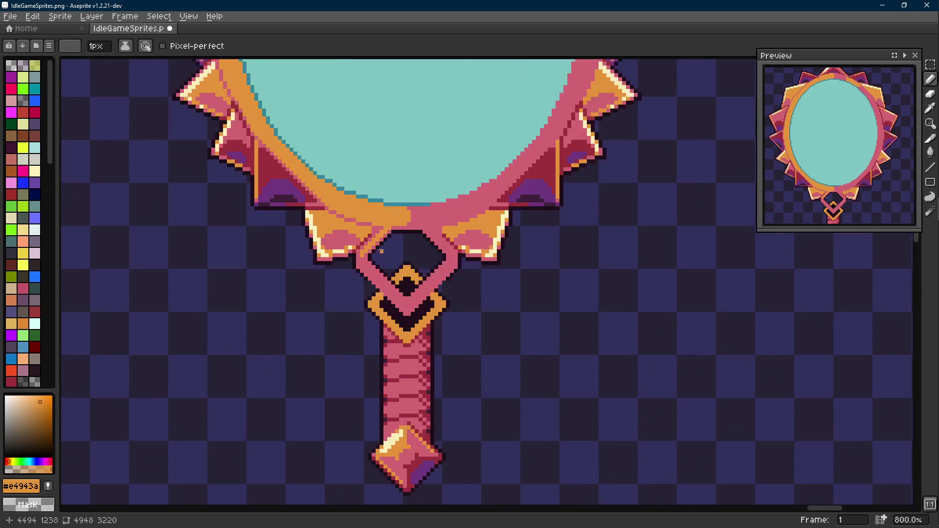
key(shift+e)
drag(386, 204, 337, 252)
- Draw an orange diagonal up across the pink diamond and flood-fill it into a solid band
scroll(154, 245, down, 6)
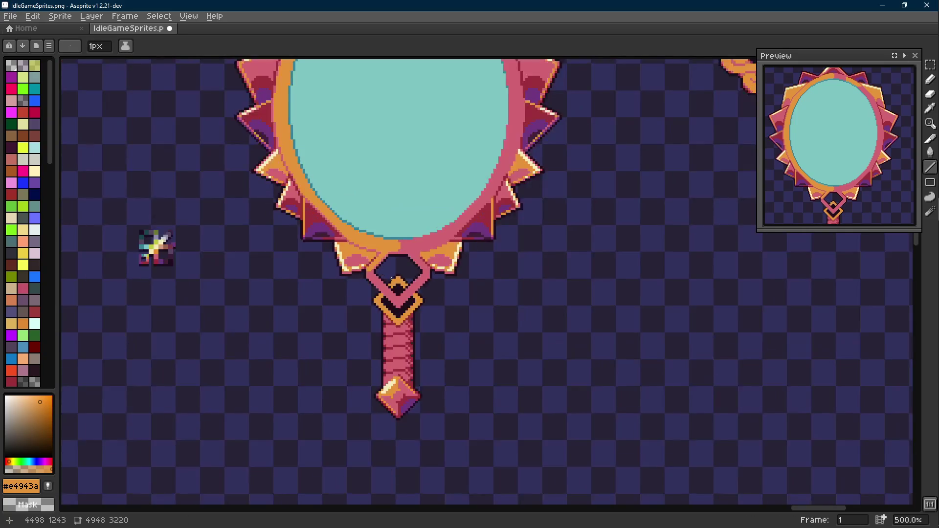
scroll(384, 237, up, 5)
key(i)
key(b)
scroll(377, 269, up, 1)
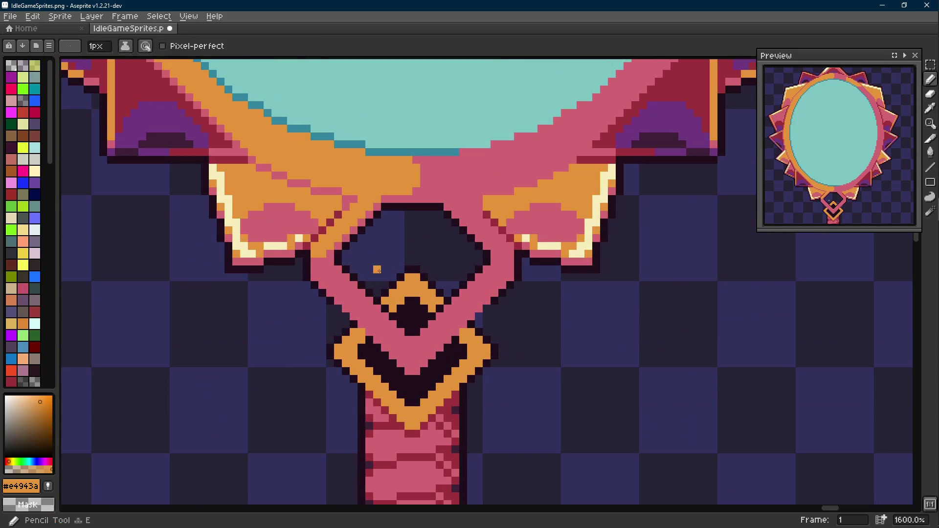
key(shift+e)
drag(419, 344, 487, 272)
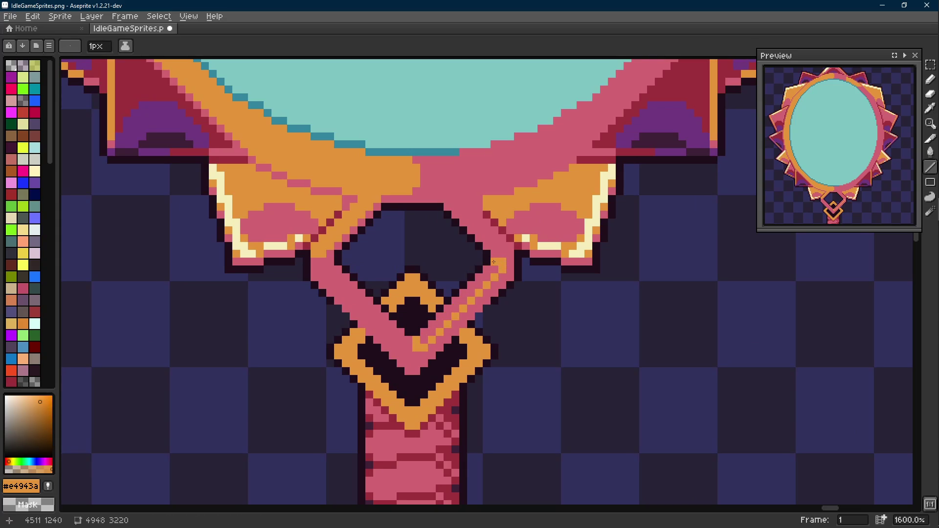
key(g)
click(489, 274)
- Sample the dark red and draw a short dark-red shading line on the connector
scroll(488, 273, down, 5)
scroll(457, 288, up, 5)
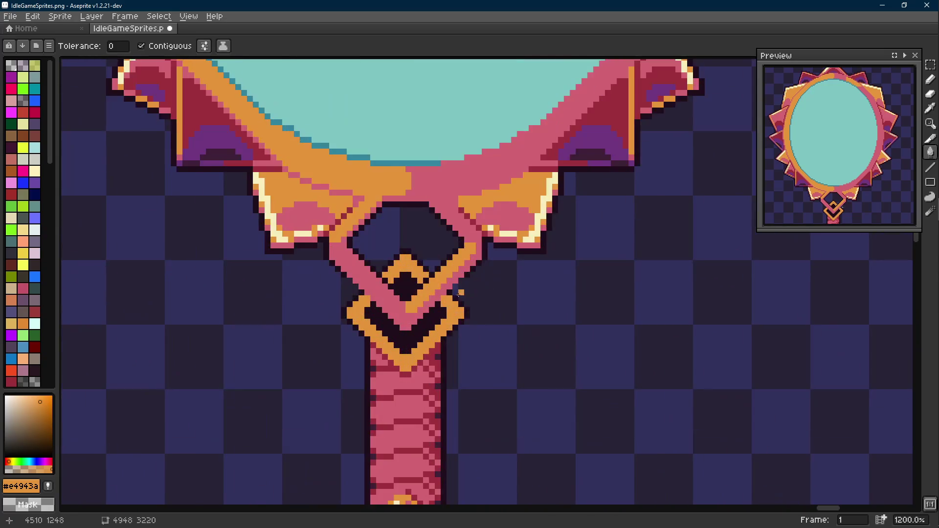
key(i)
click(509, 230)
key(e)
scroll(377, 285, up, 1)
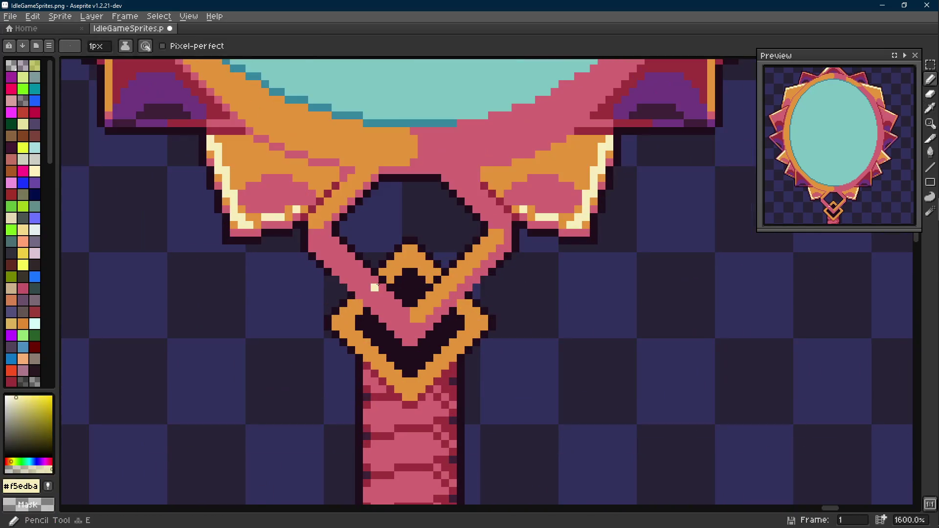
scroll(387, 270, up, 2)
key(i)
click(300, 154)
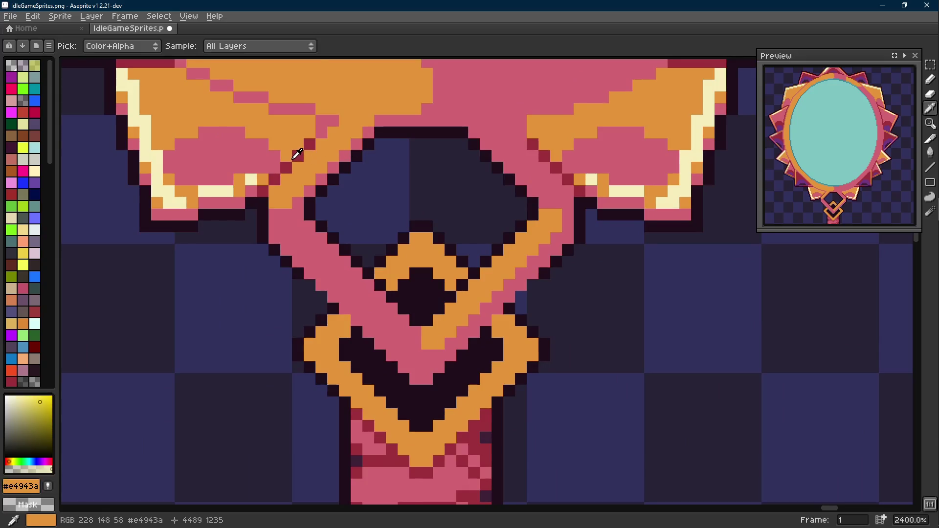
key(l)
drag(391, 296, 368, 273)
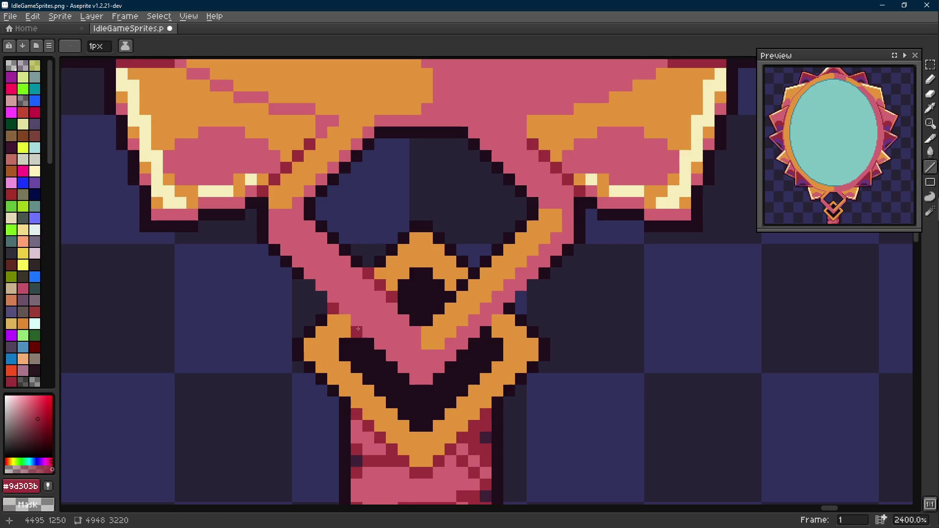
scroll(358, 329, down, 6)
scroll(389, 345, up, 6)
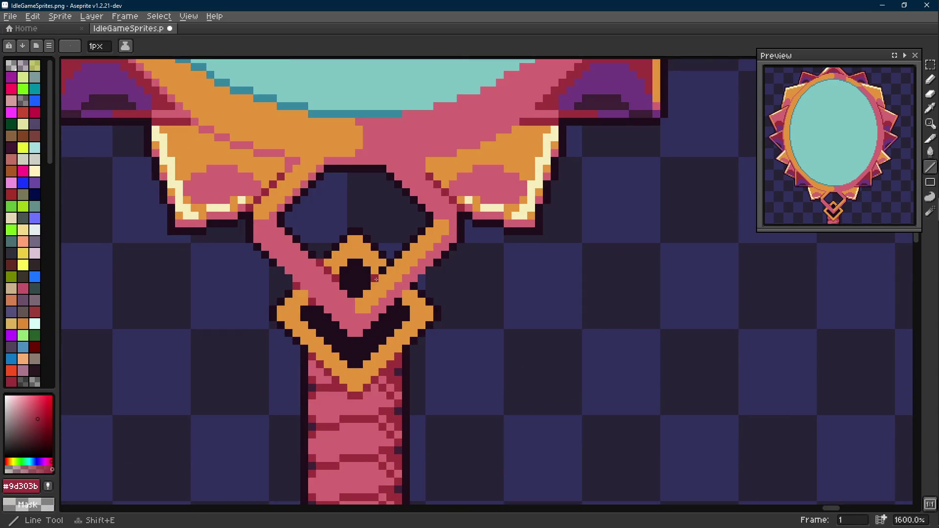
- Add dark outline pixels on the connector and erase a stray pixel inside its opening
key(e)
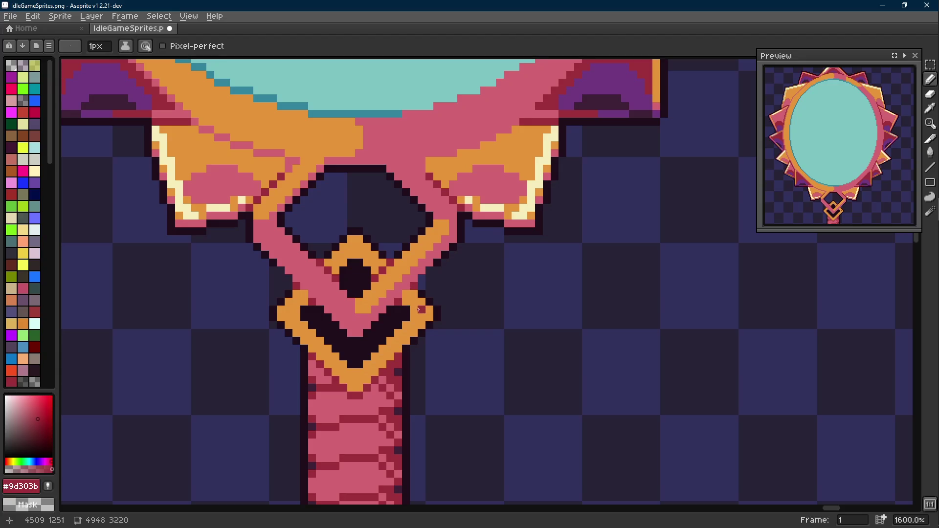
scroll(395, 260, up, 3)
alt+click(398, 245)
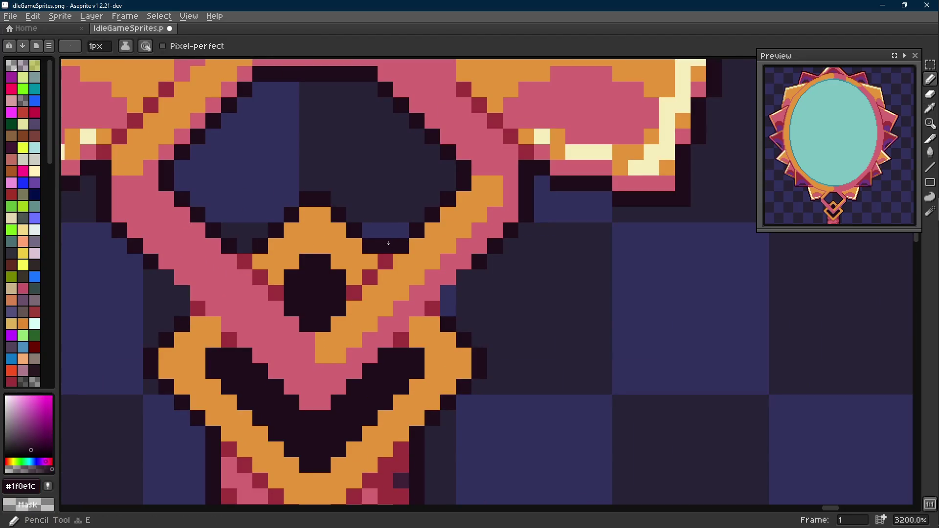
scroll(275, 244, down, 8)
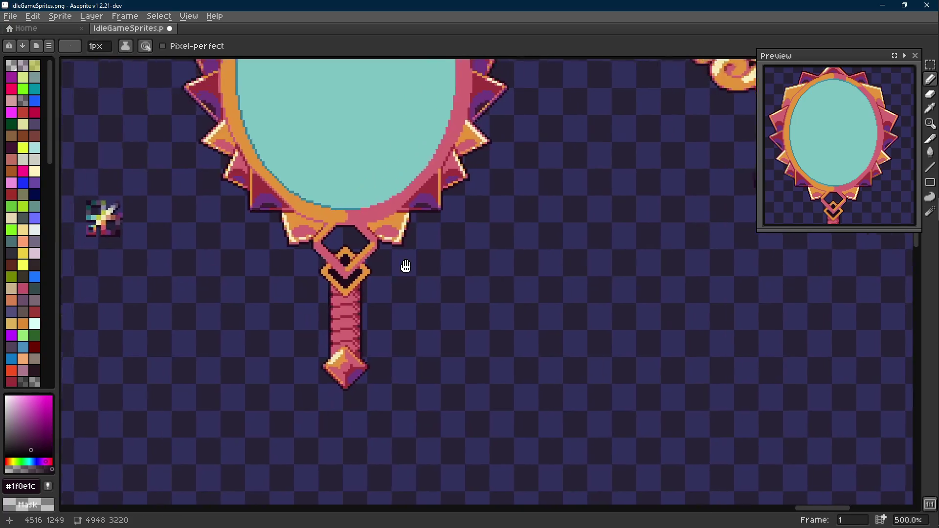
scroll(386, 260, up, 7)
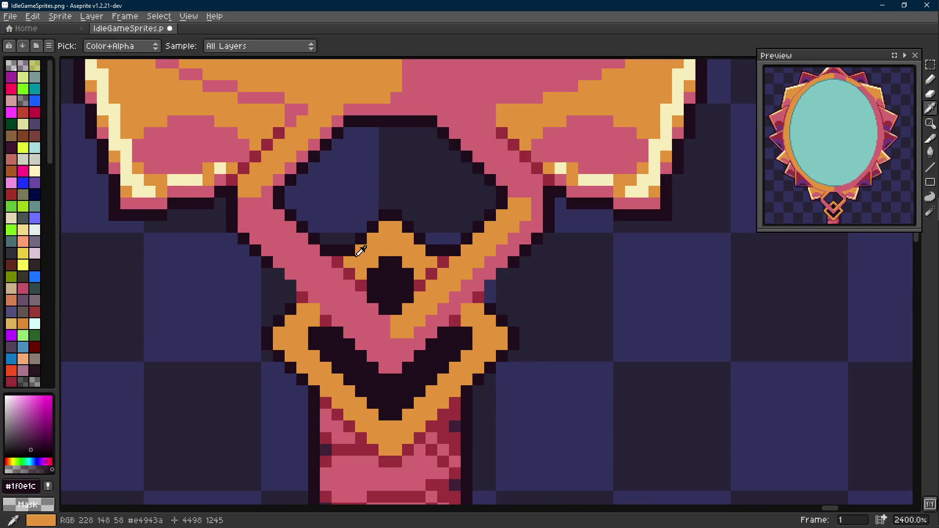
click(443, 261)
right_click(443, 250)
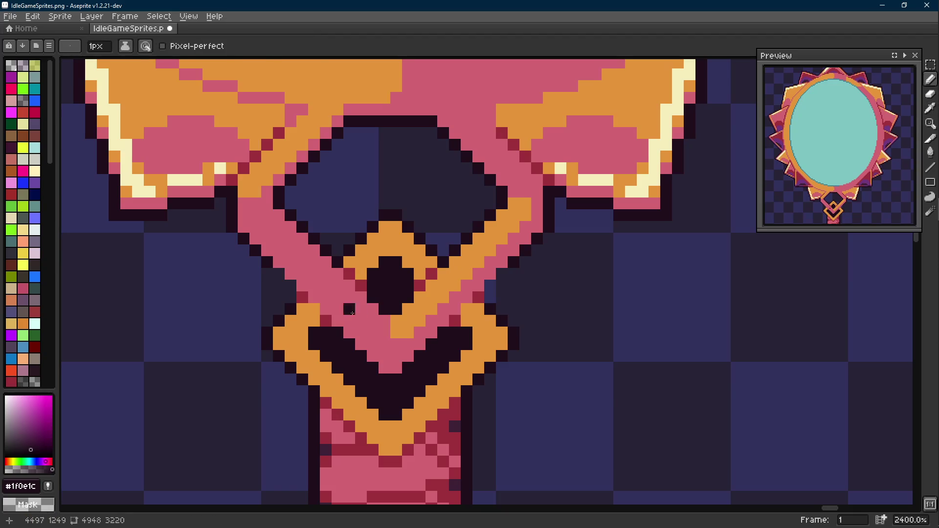
click(477, 286)
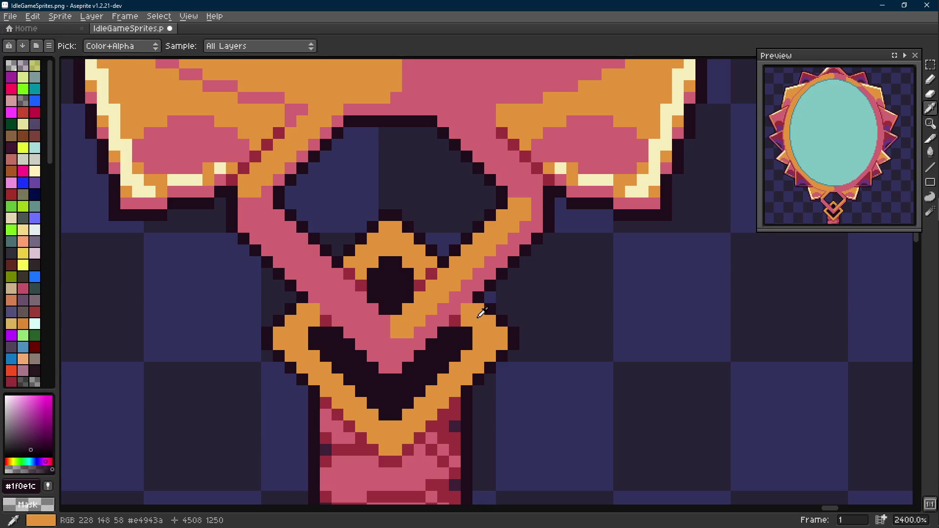
- Recolour two outline pixels at the connector top with the frame's pink
scroll(479, 297, down, 9)
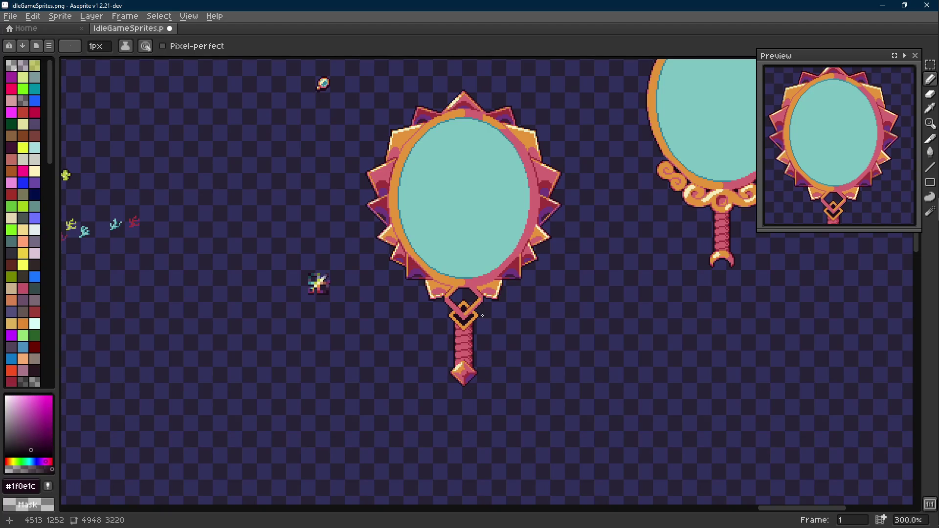
scroll(478, 307, up, 6)
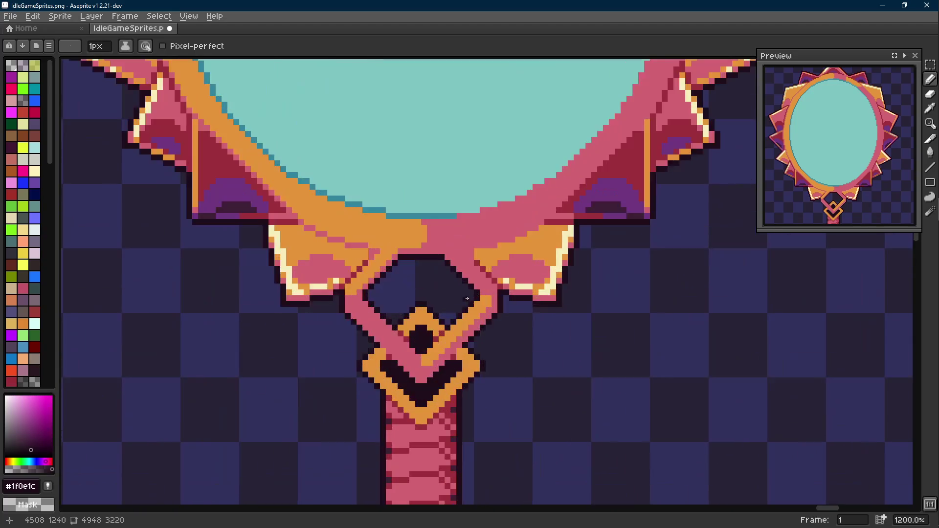
scroll(412, 261, up, 1)
alt+click(416, 247)
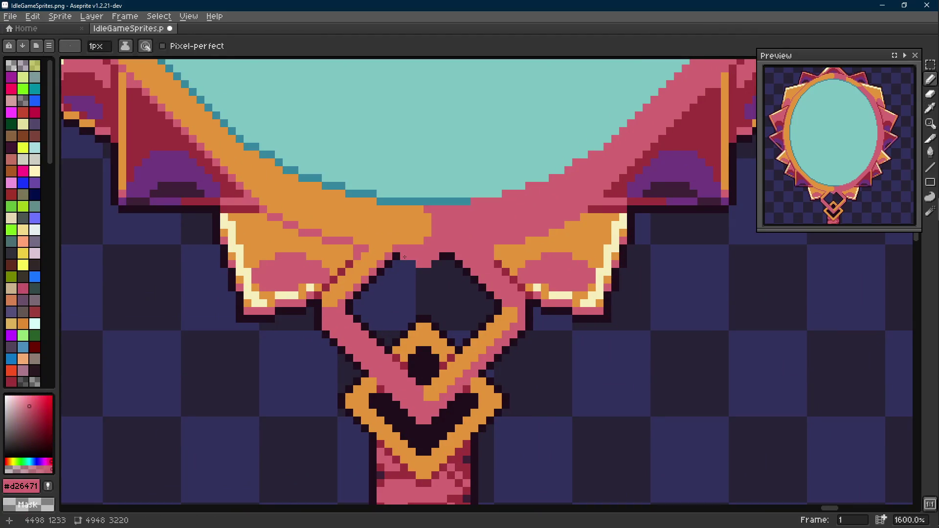
key(shift+e)
drag(435, 264, 443, 257)
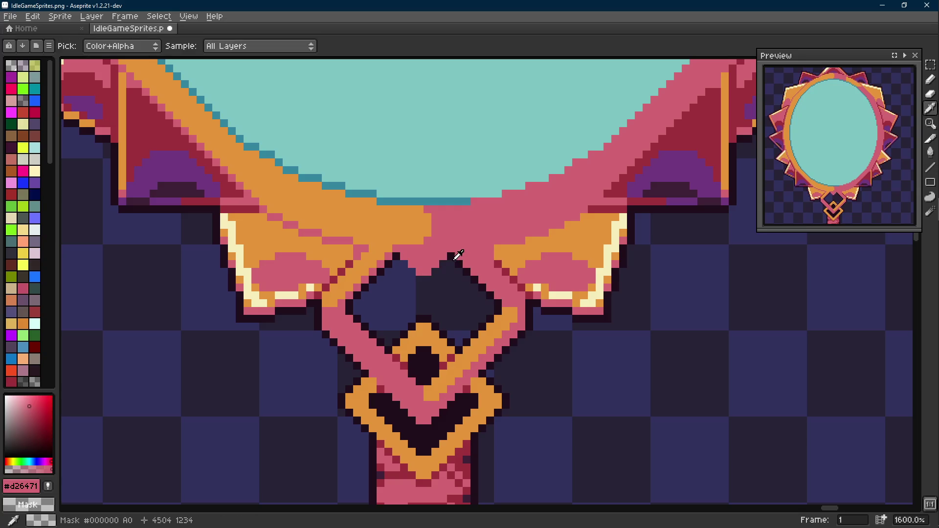
alt+click(451, 254)
- Add an orange pixel on the pink above the connector and save IdleGameSprites.png
scroll(429, 282, down, 1)
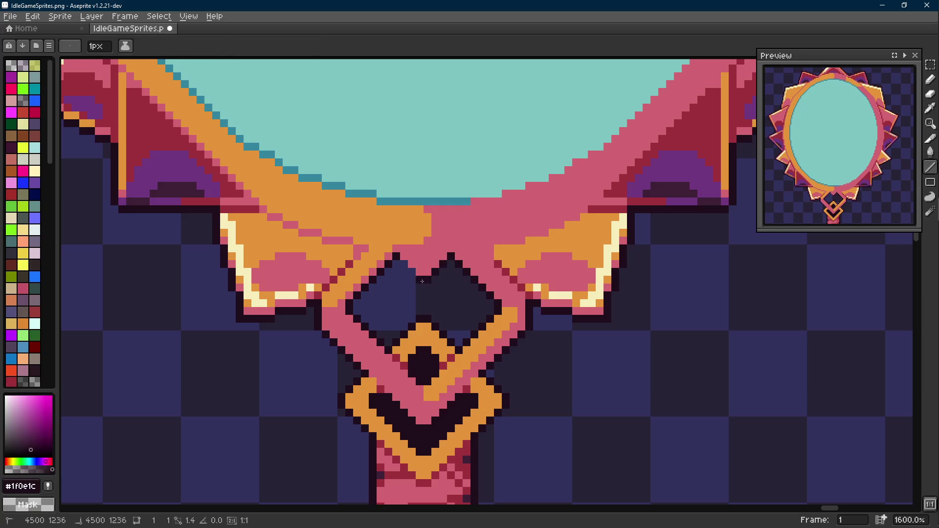
scroll(428, 282, down, 5)
scroll(429, 282, down, 2)
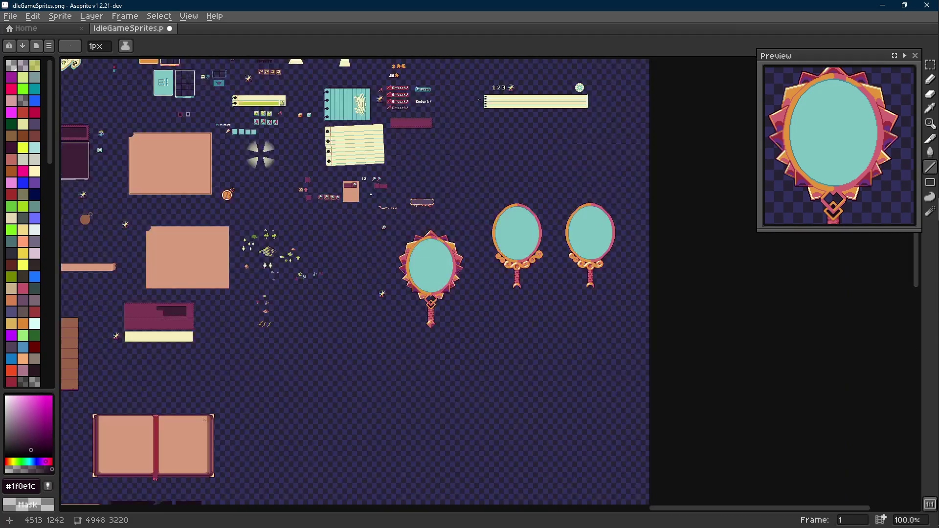
scroll(430, 293, up, 8)
alt+click(368, 222)
key(e)
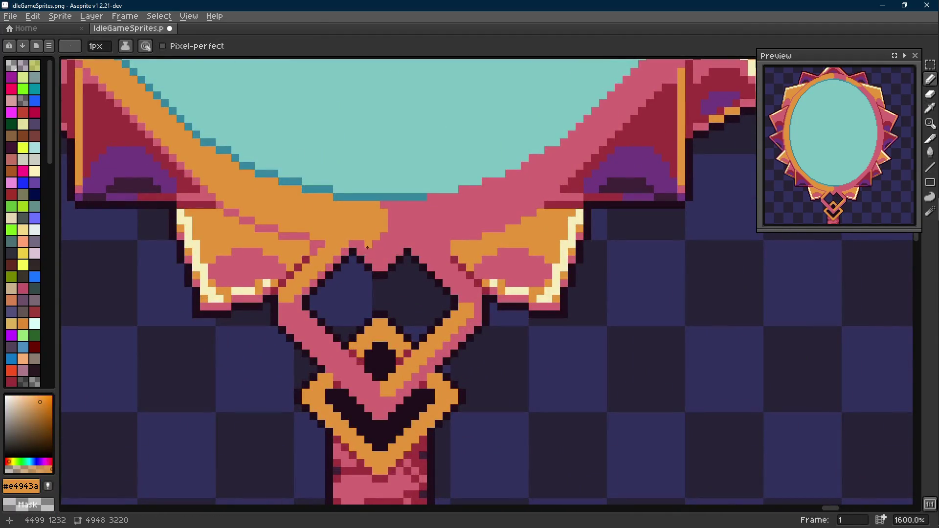
key(l)
click(381, 259)
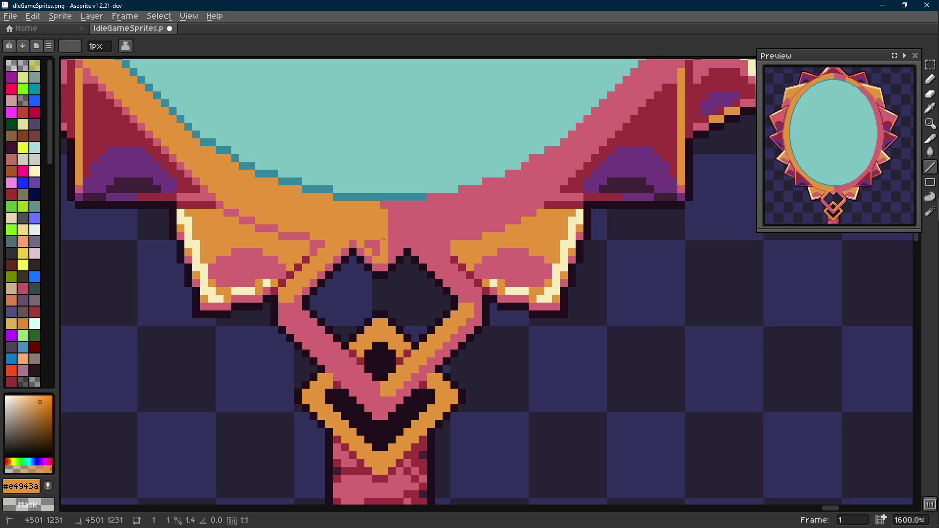
scroll(383, 259, down, 6)
scroll(391, 269, up, 6)
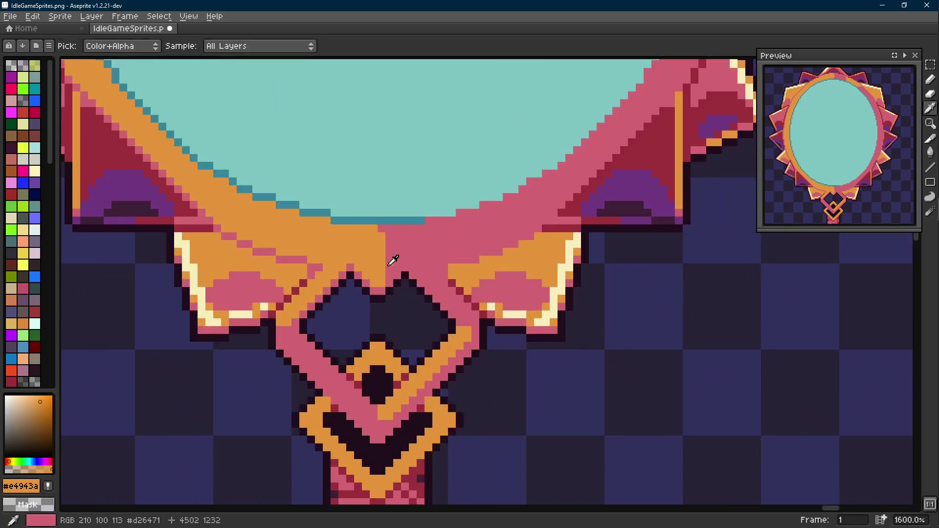
alt+click(382, 282)
key(e)
key(ctrl+s)
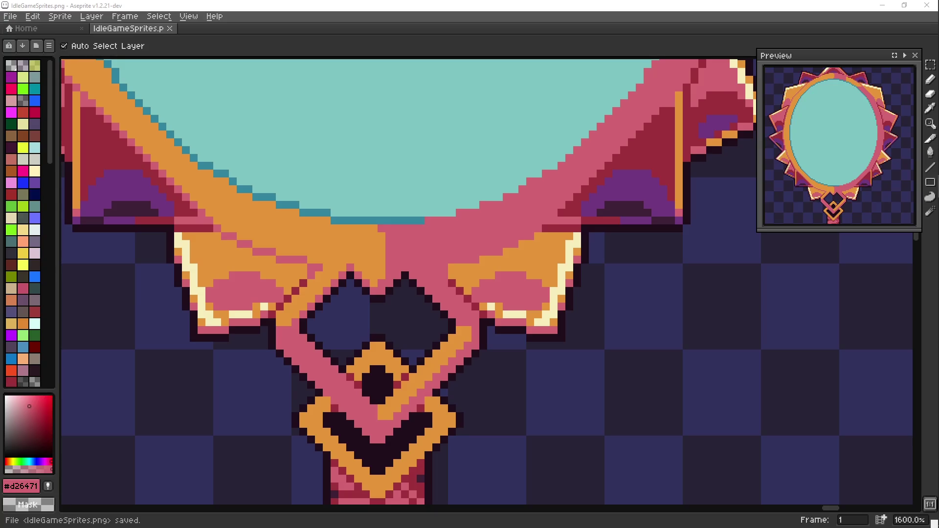
- Save the sprite sheet and check the sprite size settings, leaving them unchanged
key(b)
scroll(318, 352, down, 4)
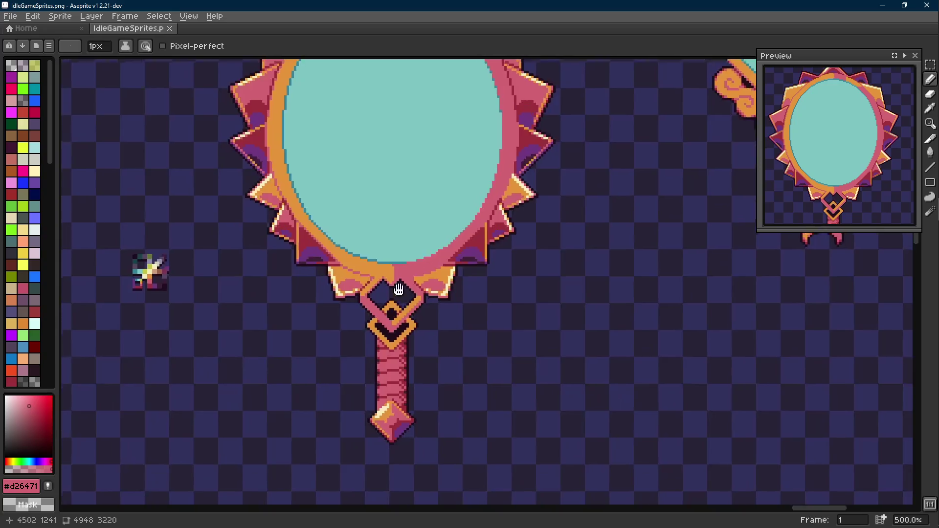
scroll(398, 289, up, 3)
scroll(417, 235, down, 2)
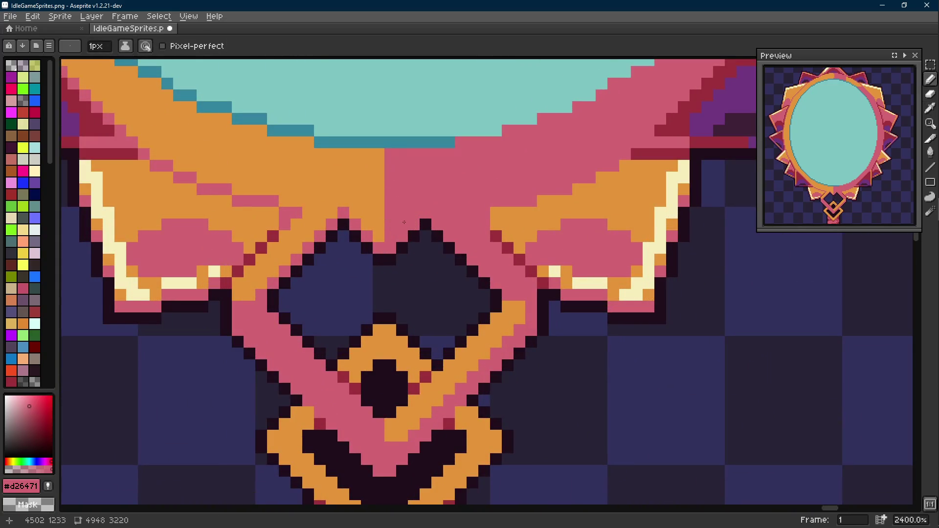
scroll(417, 229, down, 3)
key(ctrl+s)
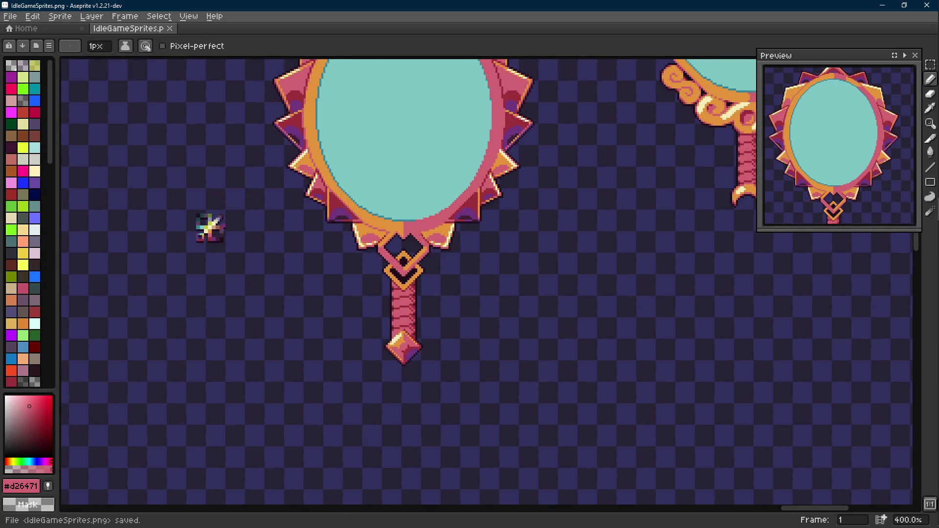
scroll(416, 274, up, 2)
key(ctrl+alt+i)
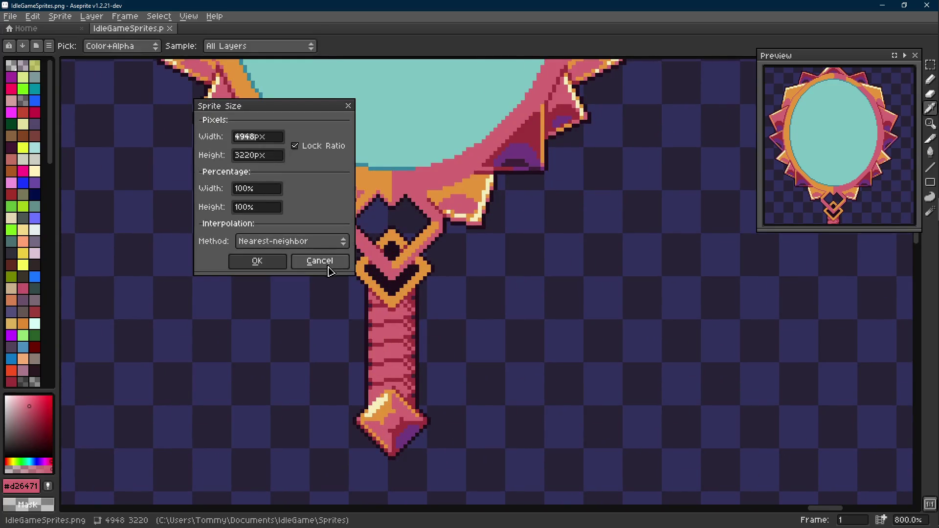
click(319, 260)
- Draw cream highlights on the lower diamond's left corner, up the diagonal, and one extra pixel
scroll(391, 268, up, 1)
scroll(391, 267, up, 3)
alt+click(495, 206)
key(l)
scroll(306, 276, up, 2)
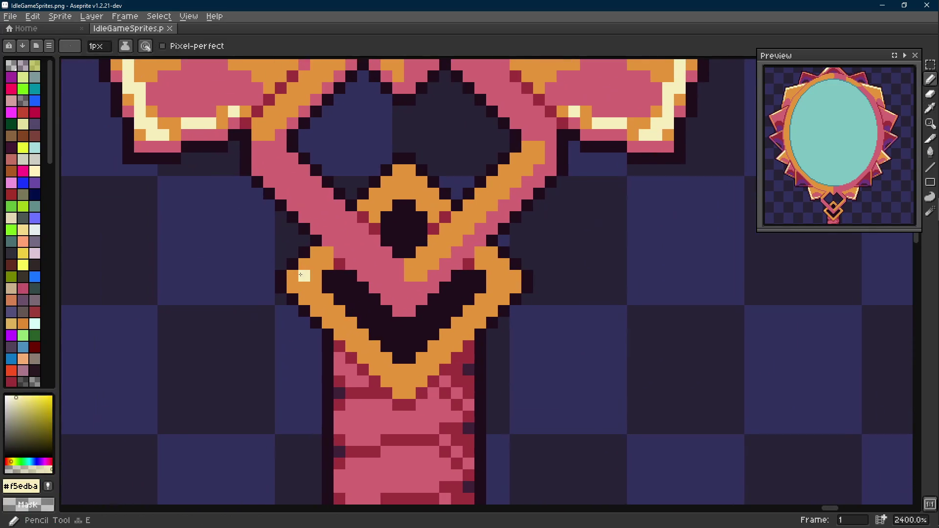
drag(305, 277, 320, 261)
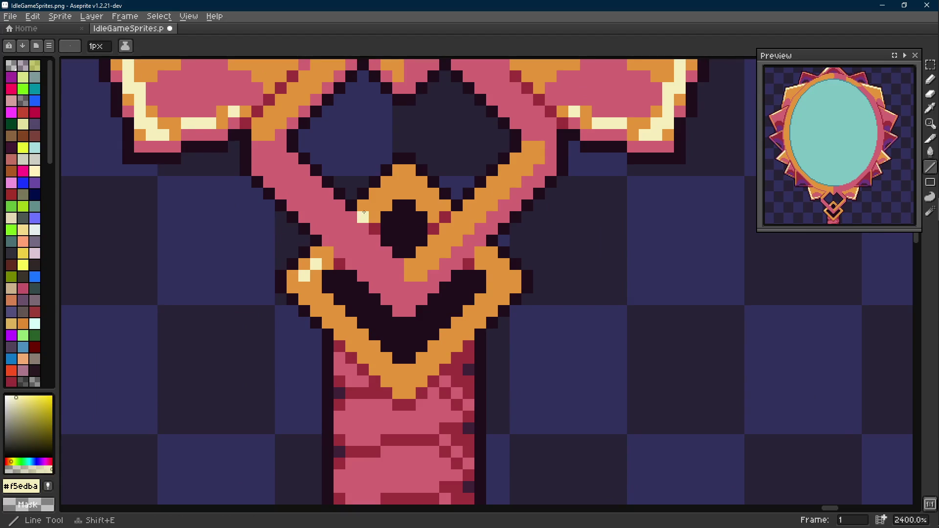
drag(380, 198, 392, 186)
scroll(386, 196, down, 5)
scroll(382, 207, up, 5)
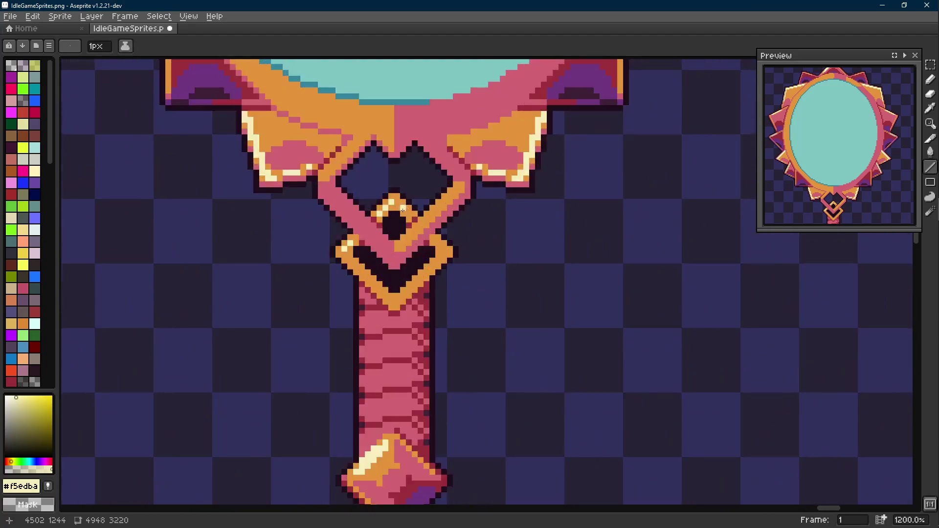
click(297, 277)
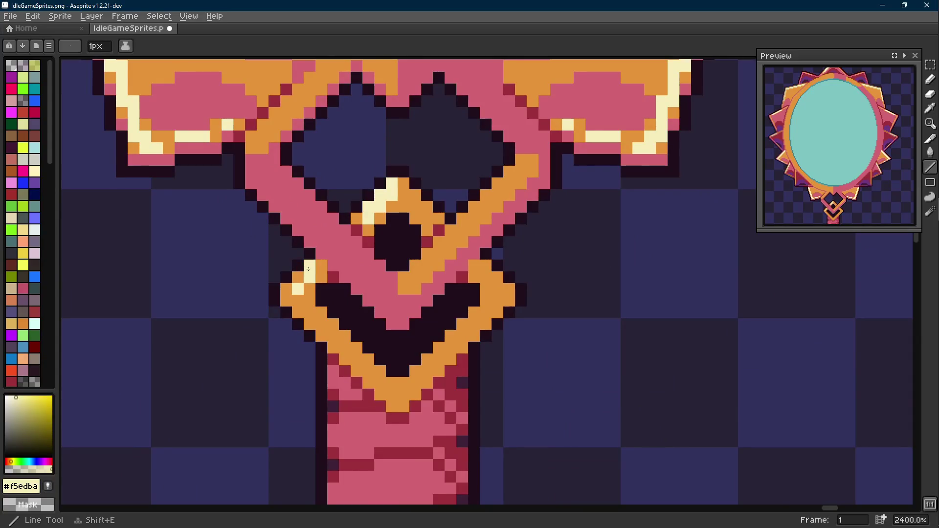
- Draw a cream line along the lower diamond's right edge and save again
scroll(313, 284, down, 5)
scroll(353, 297, up, 5)
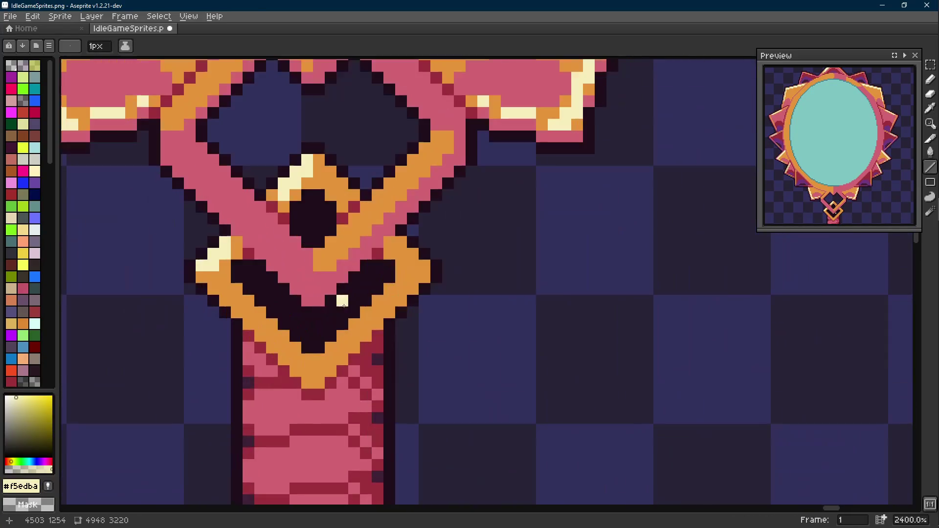
mouse_move(319, 371)
mouse_down()
mouse_move(413, 277)
mouse_move(406, 284)
mouse_up()
scroll(375, 338, down, 5)
scroll(411, 284, up, 1)
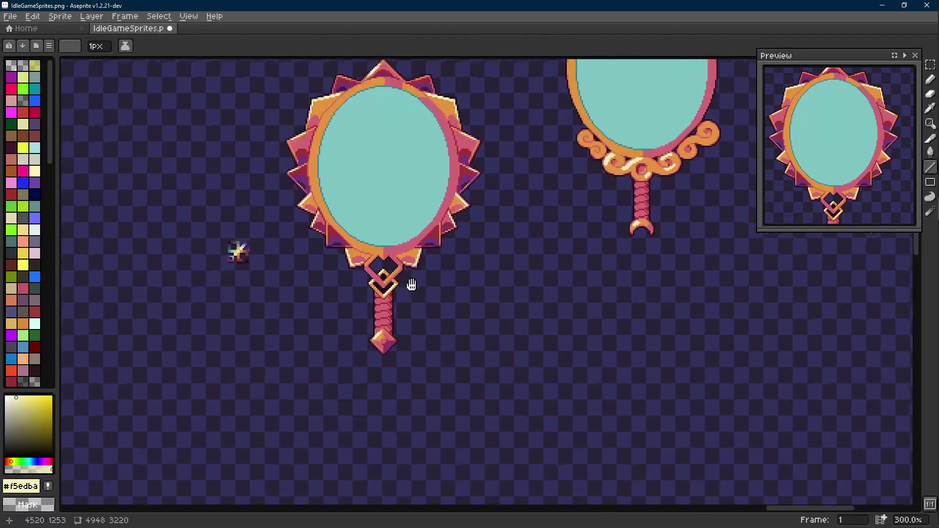
scroll(424, 311, down, 2)
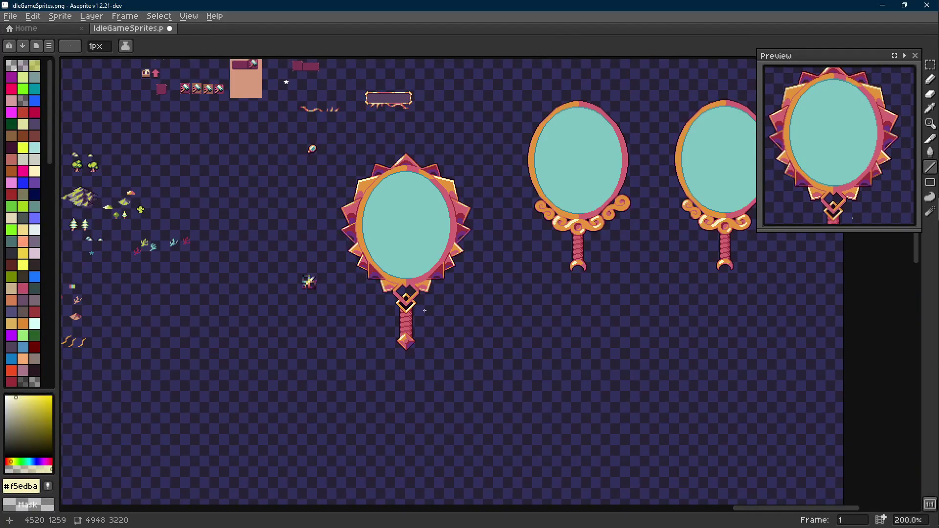
key(ctrl+s)
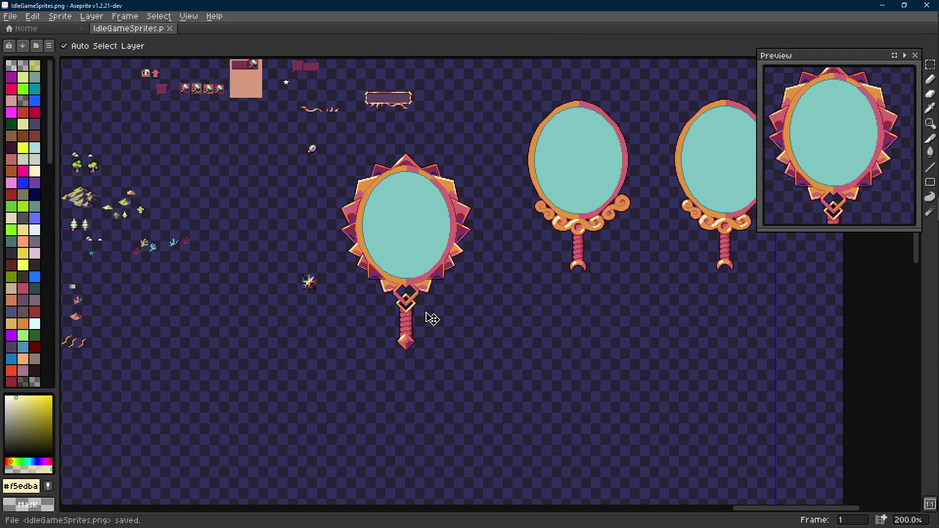
scroll(413, 313, up, 7)
- Fill the orange diagonal stripe with cream and draw two cream lines on the connector's left arm
key(l)
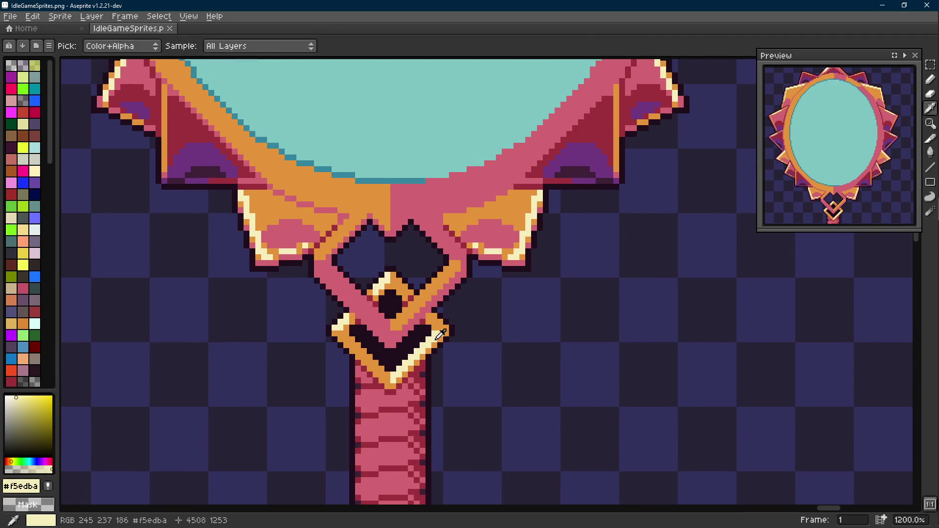
key(g)
click(410, 322)
key(l)
scroll(360, 227, up, 3)
mouse_move(368, 209)
mouse_down()
mouse_move(286, 292)
mouse_move(278, 286)
mouse_up()
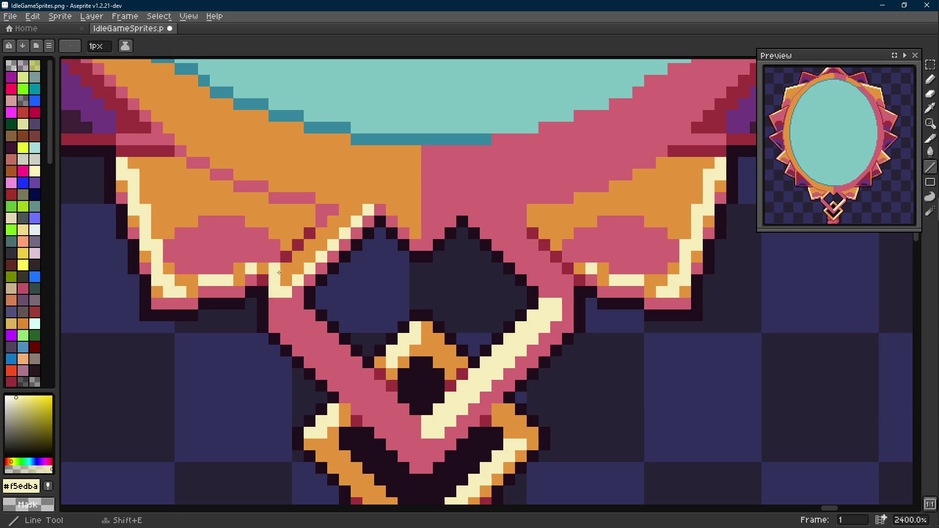
drag(363, 198, 292, 278)
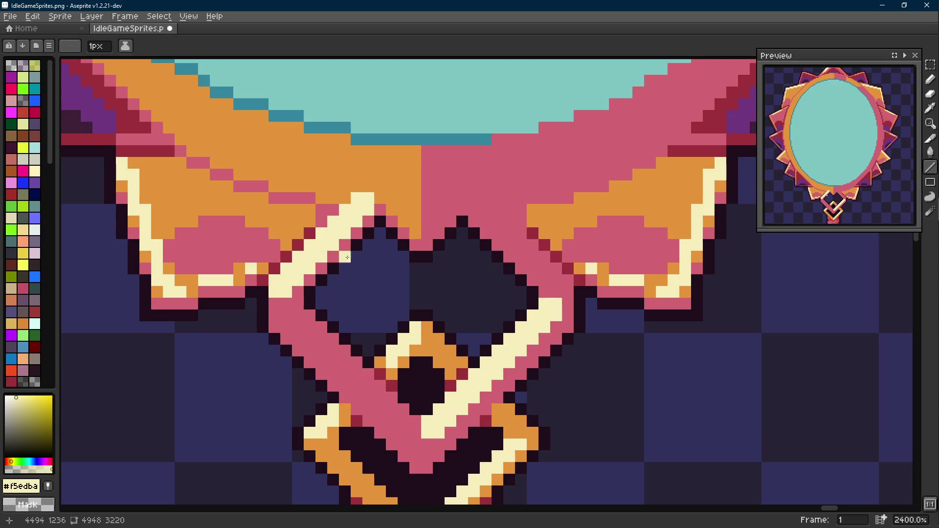
scroll(188, 237, down, 5)
scroll(391, 219, up, 4)
- Sample the frame's orange, try filling the pink band with it, then undo
key(i)
click(389, 220)
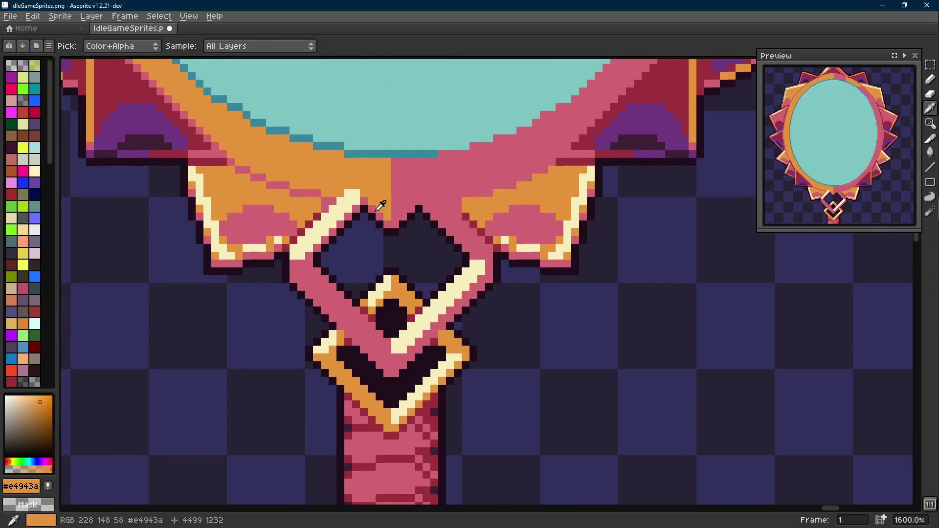
key(b)
key(shift+e)
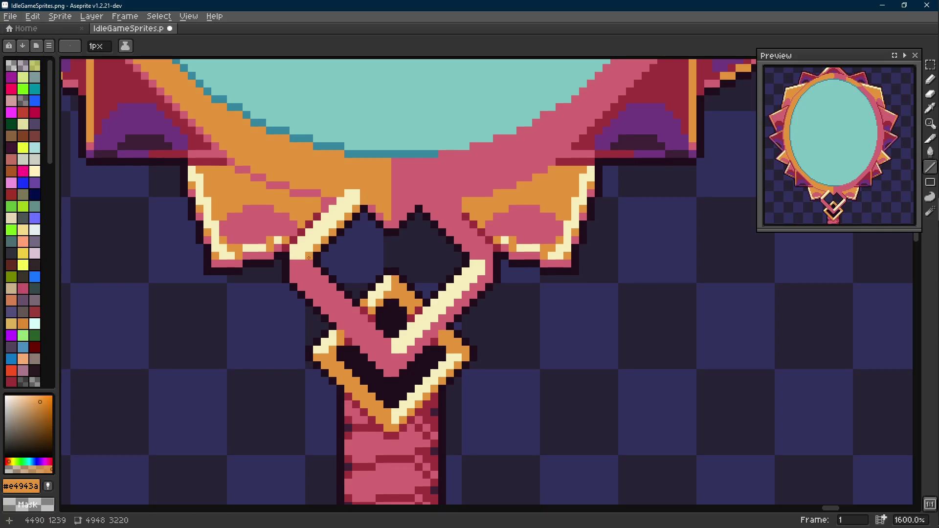
key(g)
click(308, 279)
key(ctrl+z)
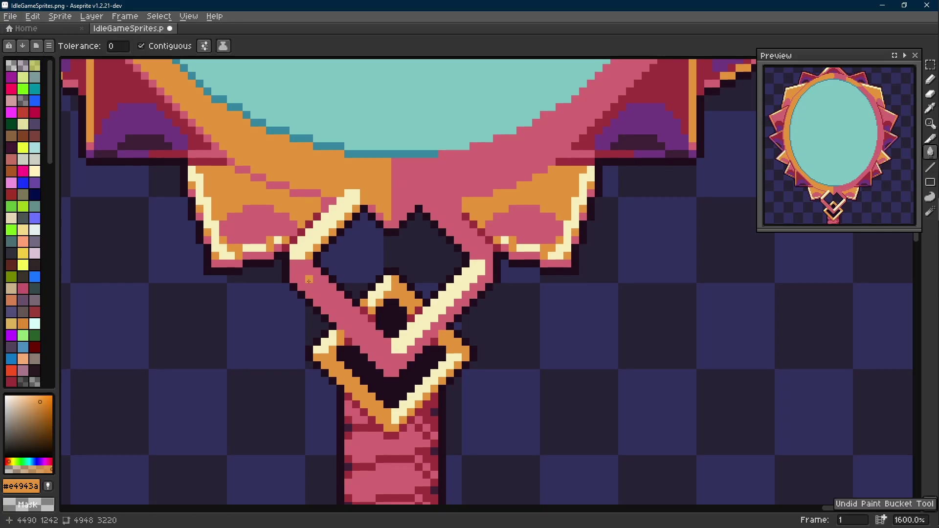
- Draw a short orange line across the upper diamond and fill its pink diagonal band orange
key(shift+e)
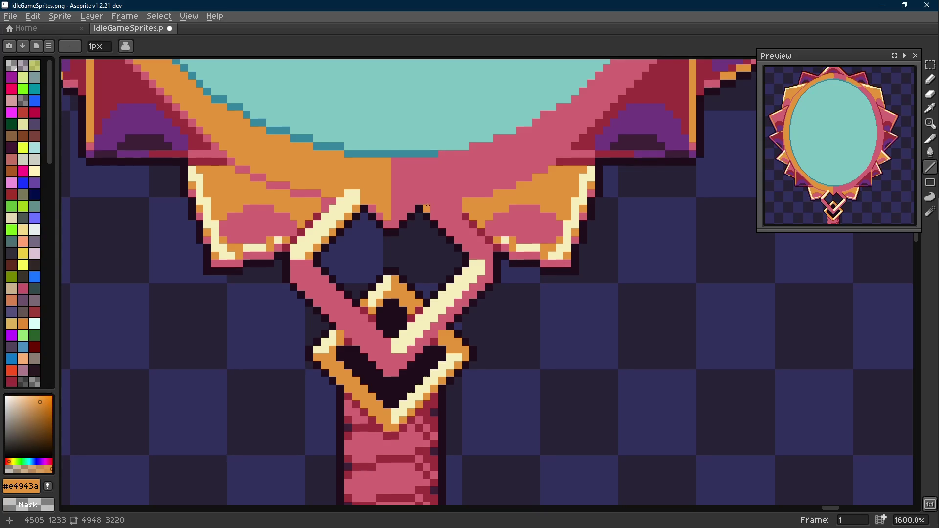
drag(435, 209, 451, 209)
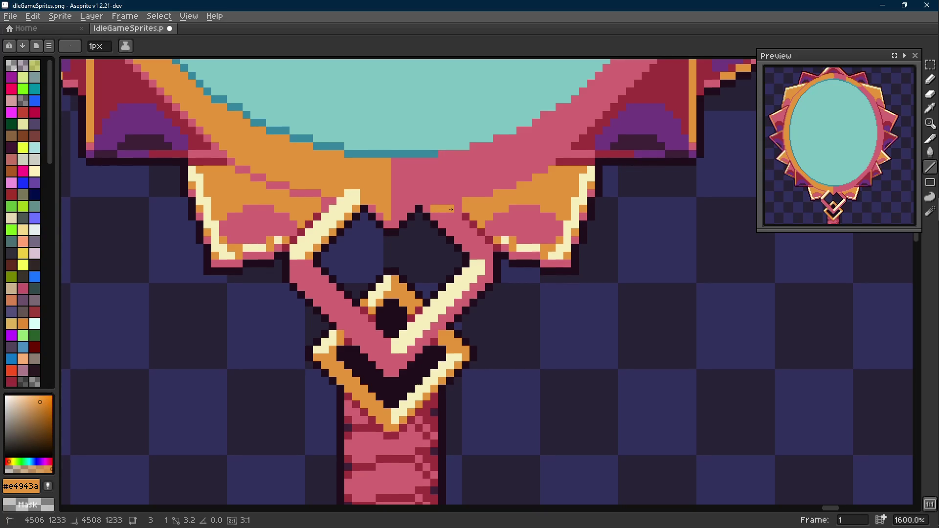
key(g)
click(456, 227)
scroll(444, 233, down, 8)
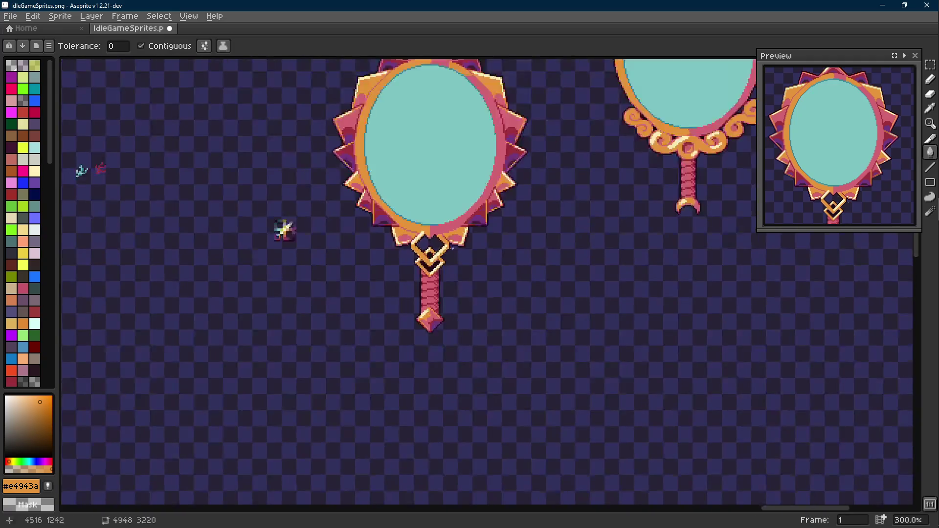
scroll(452, 246, up, 2)
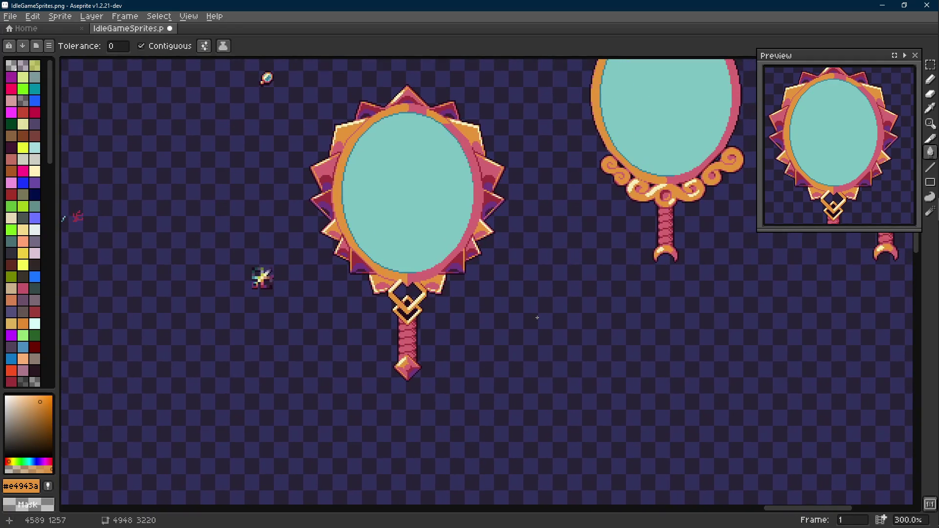
- Undo and redo the orange fill to compare, keeping the filled upper diamond
key(v)
key(ctrl+z)
key(ctrl+z)
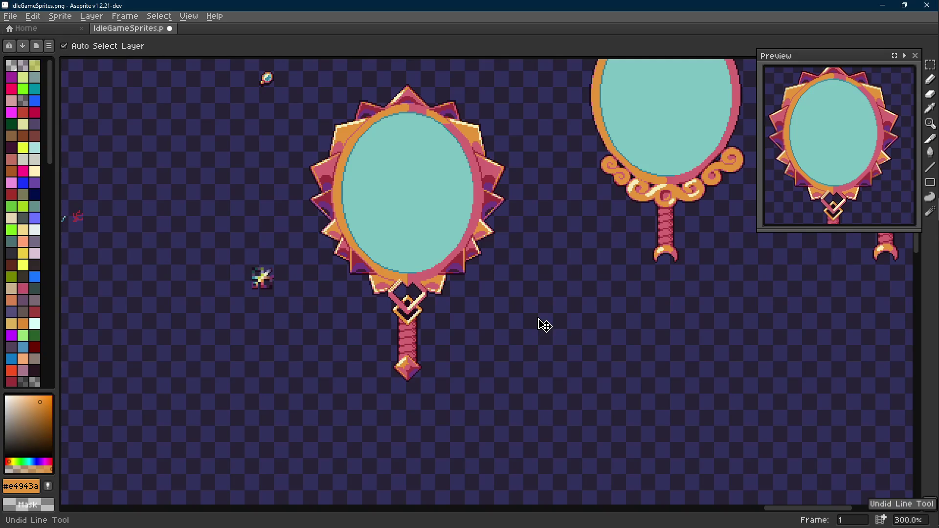
key(ctrl+y)
key(ctrl+y)
key(g)
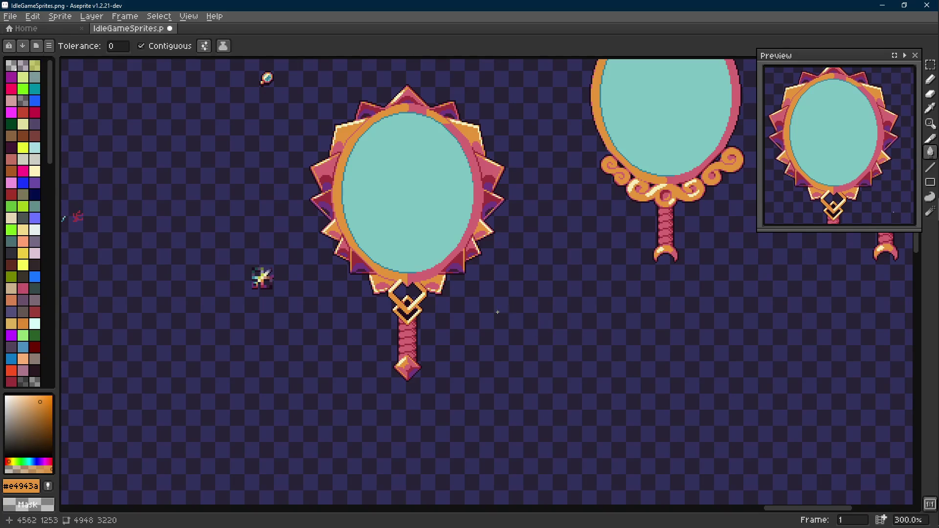
scroll(440, 304, up, 3)
key(v)
key(ctrl+z)
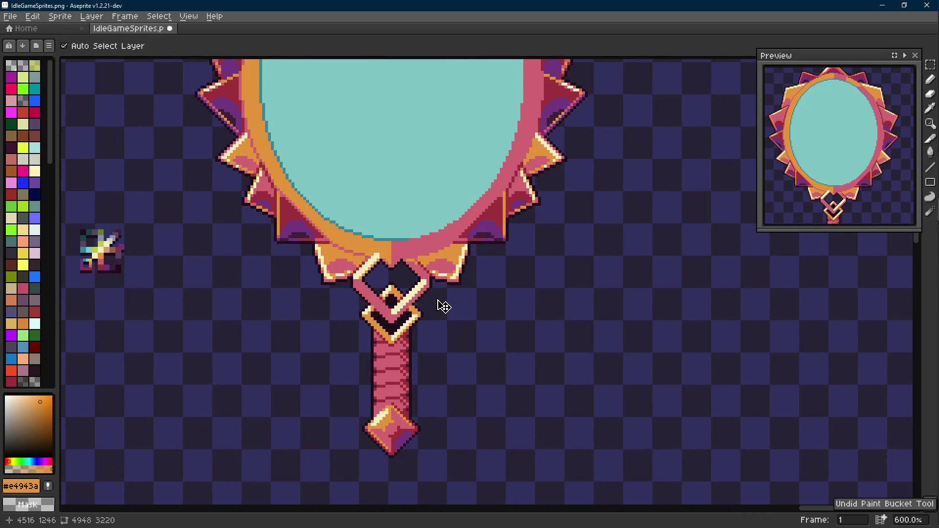
key(ctrl+y)
key(g)
scroll(444, 306, up, 4)
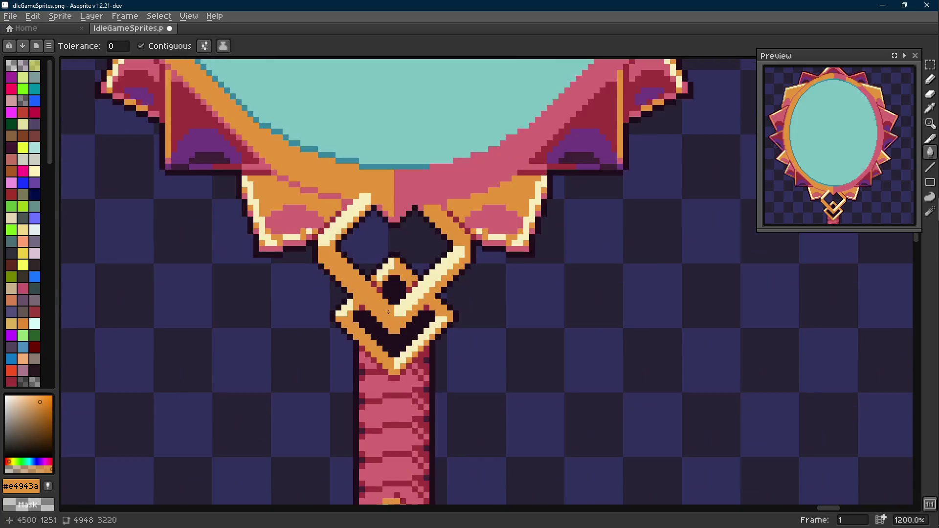
- Fill the small diamond around the gem and the lower band's left arm with the frame's pink
key(i)
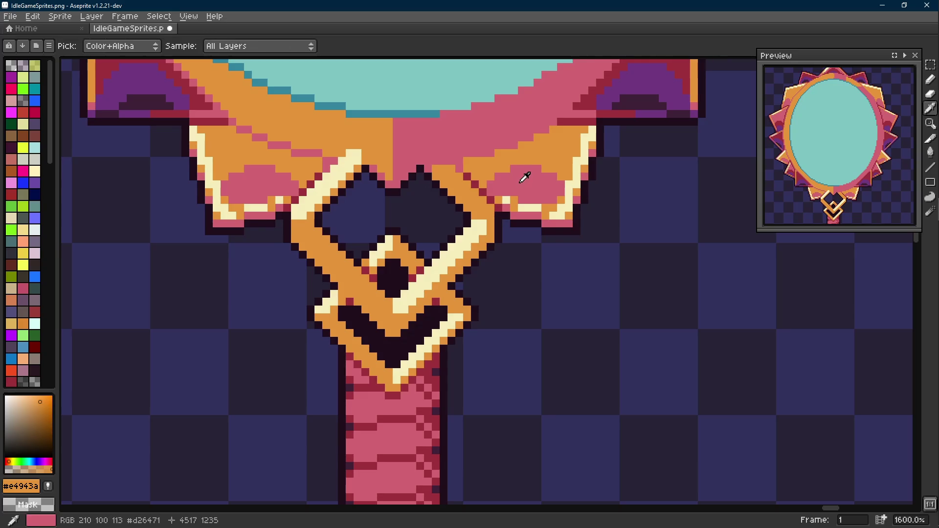
click(542, 107)
key(b)
key(g)
click(413, 257)
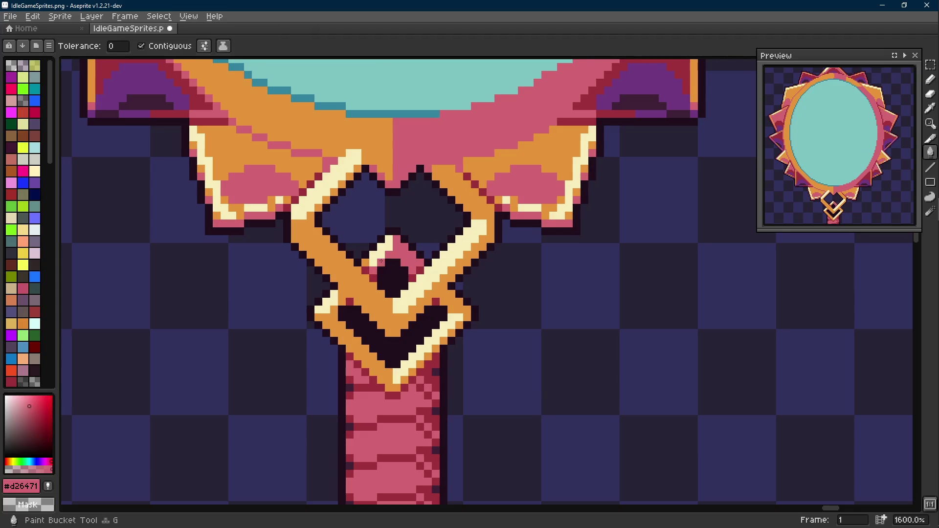
key(b)
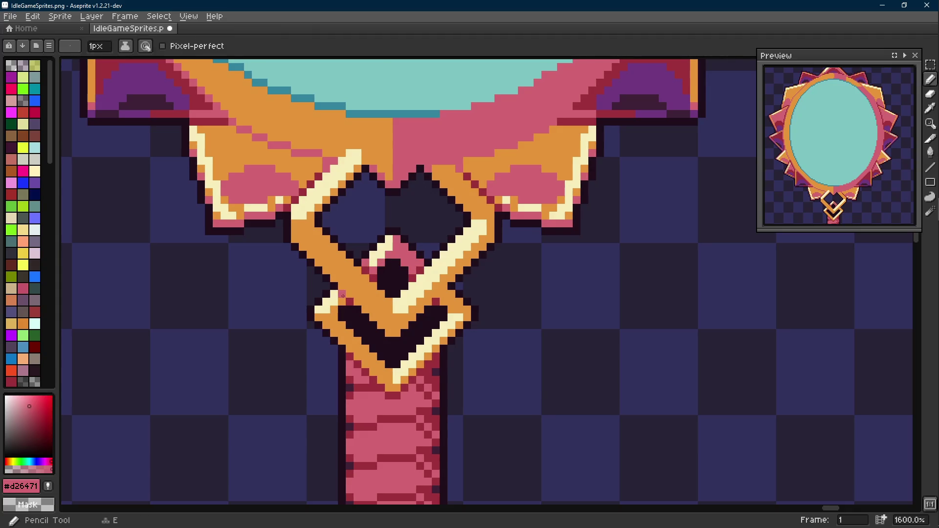
key(g)
click(345, 303)
- Draw a pink straight line along the connector, then fill two small areas orange
key(b)
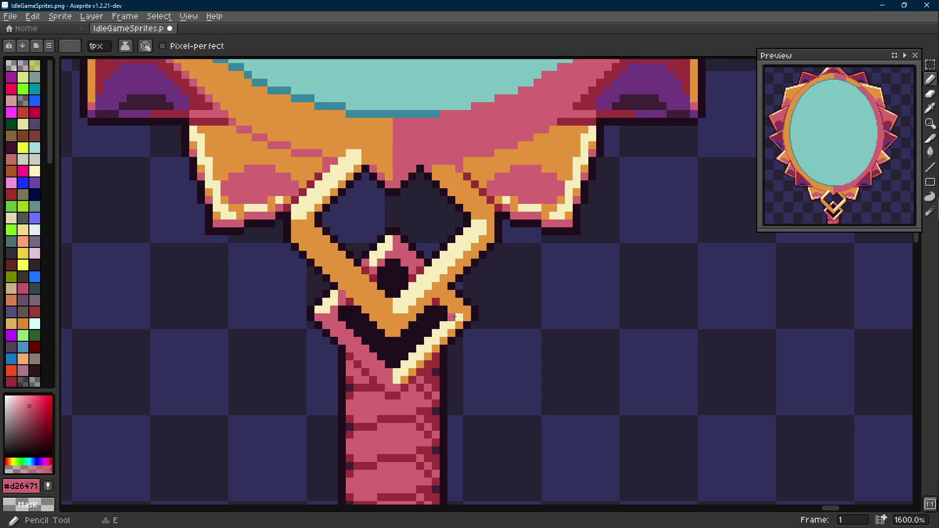
key(g)
key(b)
key(l)
drag(457, 326, 402, 381)
alt+click(384, 253)
key(g)
click(384, 252)
click(327, 304)
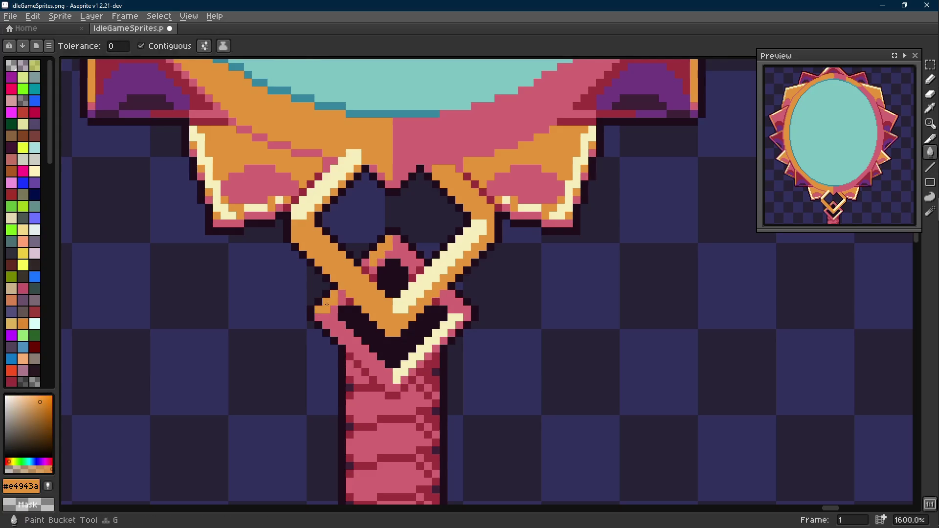
scroll(420, 352, down, 6)
scroll(446, 356, up, 4)
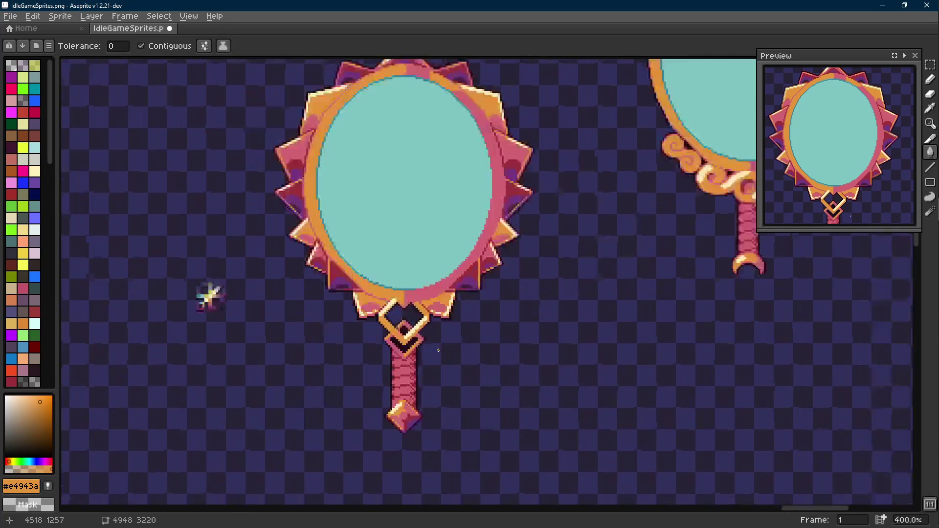
- Undo the last orange fill, then step through undo and redo to compare the diamond fills
key(ctrl+z)
scroll(445, 355, down, 5)
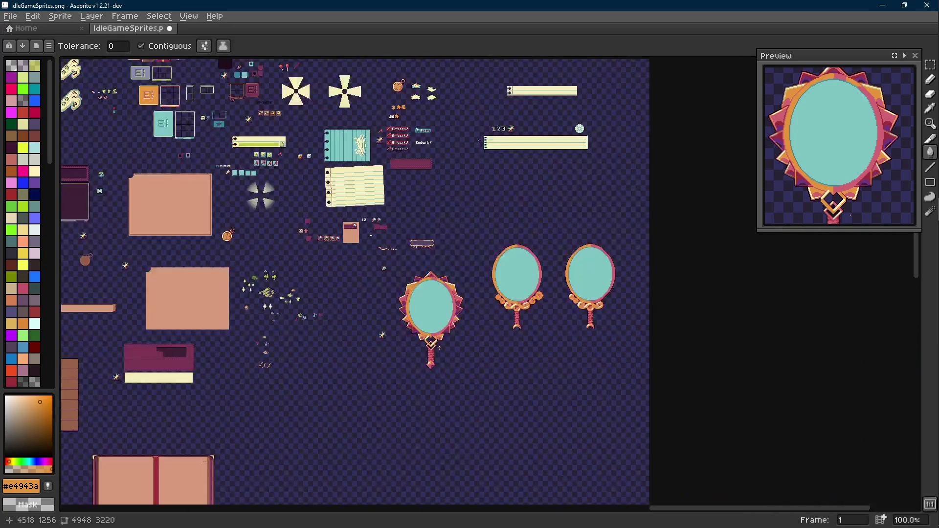
scroll(439, 348, up, 2)
scroll(434, 355, up, 3)
key(ctrl+z)
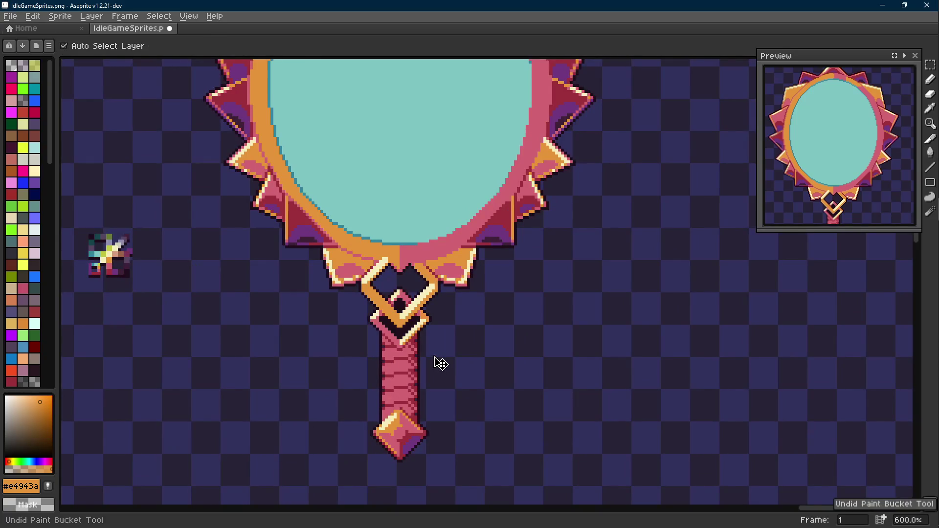
key(ctrl+z)
key(ctrl+z)
key(ctrl+y)
scroll(435, 357, down, 4)
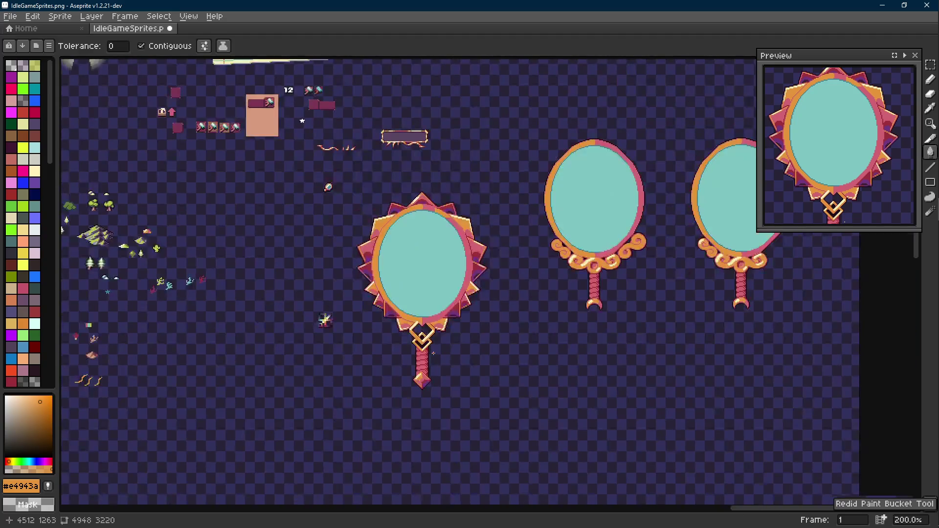
scroll(433, 353, up, 1)
key(ctrl+y)
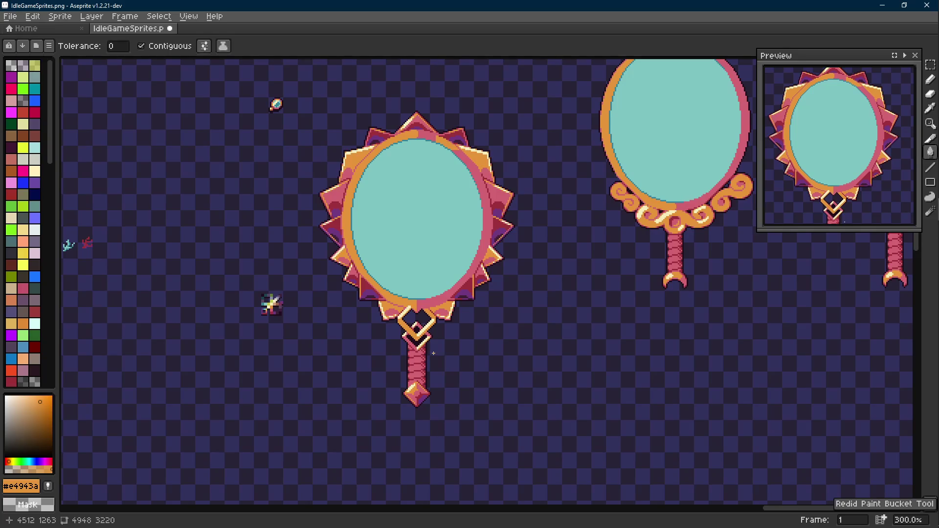
- Bring the whole mirror into view and save IdleGameSprites.png
drag(441, 361, 429, 278)
scroll(429, 278, down, 1)
key(b)
scroll(433, 282, up, 1)
key(ctrl+s)
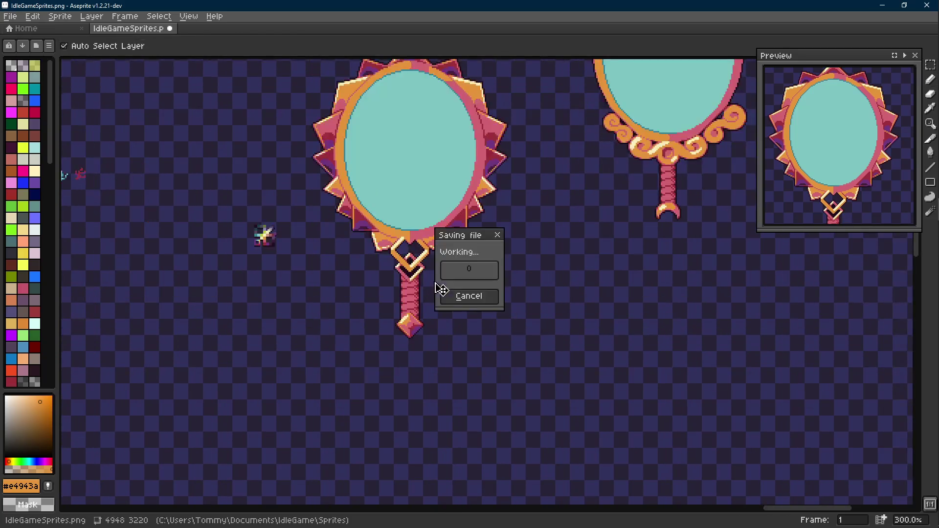
scroll(418, 282, up, 4)
scroll(418, 283, up, 3)
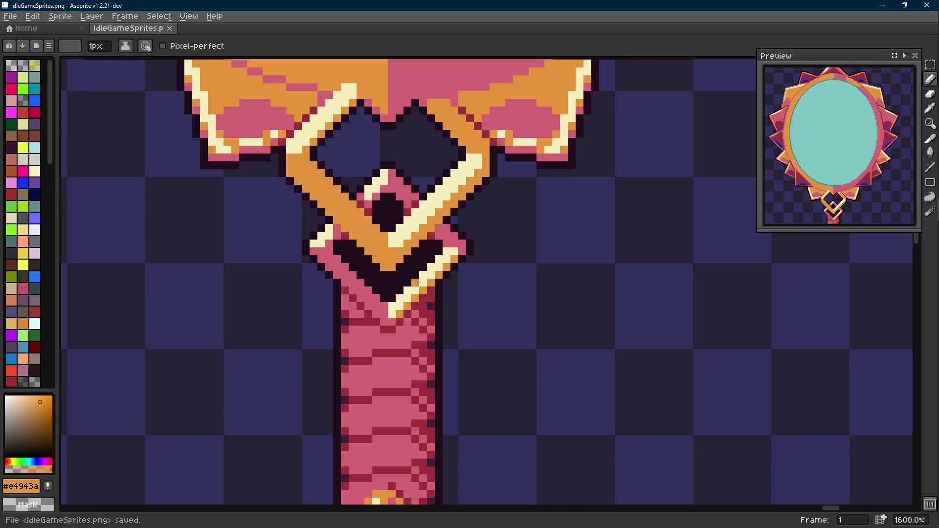
scroll(418, 282, down, 5)
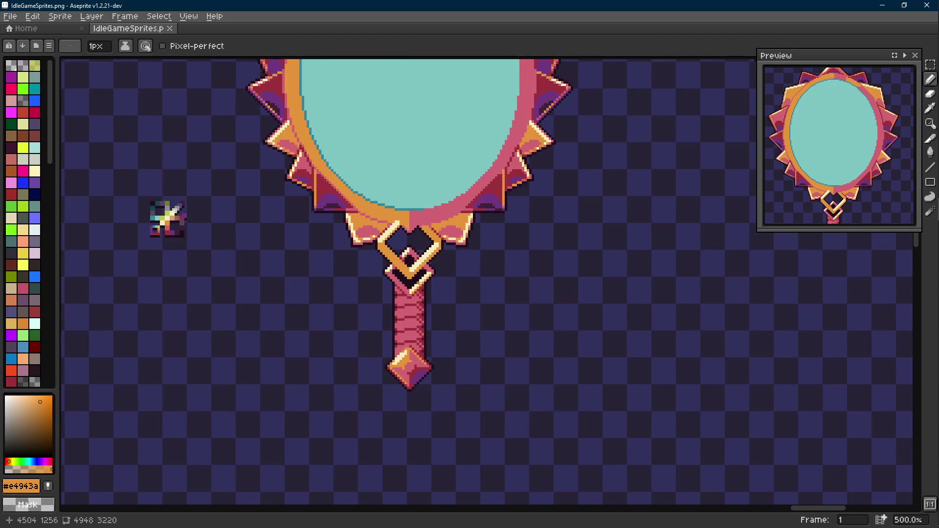
scroll(406, 289, up, 6)
scroll(391, 293, down, 4)
scroll(386, 299, down, 1)
- Select the handle and lower link and nudge them down two pixels
key(r)
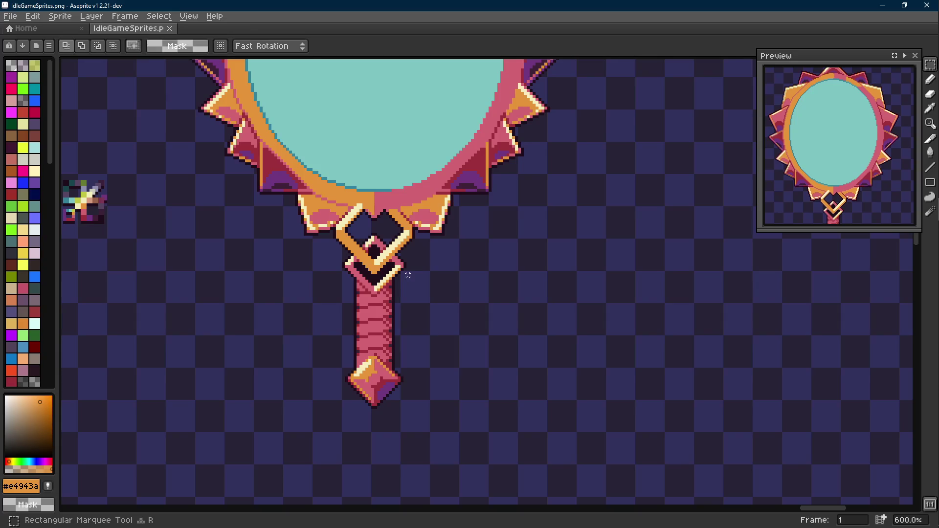
mouse_move(407, 273)
mouse_down()
mouse_move(342, 373)
mouse_move(318, 436)
mouse_up()
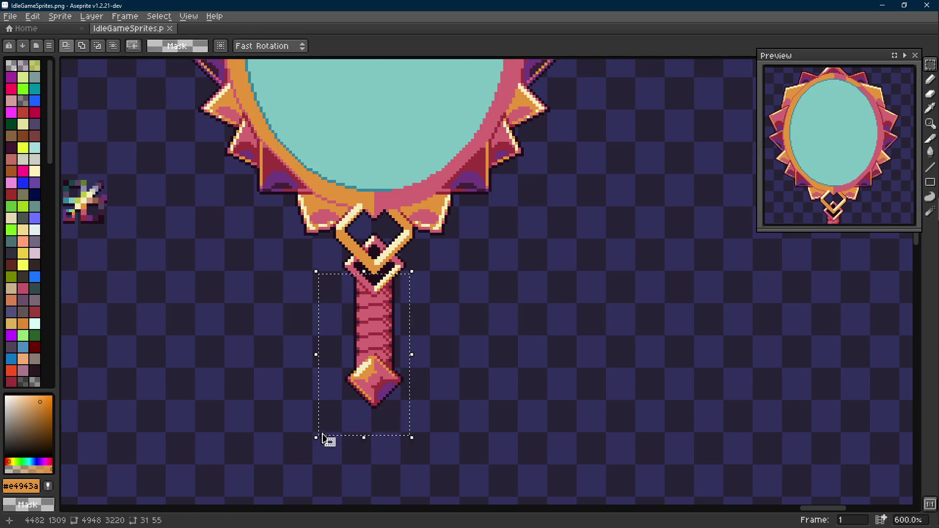
scroll(350, 268, up, 4)
mouse_move(308, 256)
mouse_down()
mouse_move(384, 305)
mouse_move(386, 280)
mouse_up()
drag(526, 256, 440, 326)
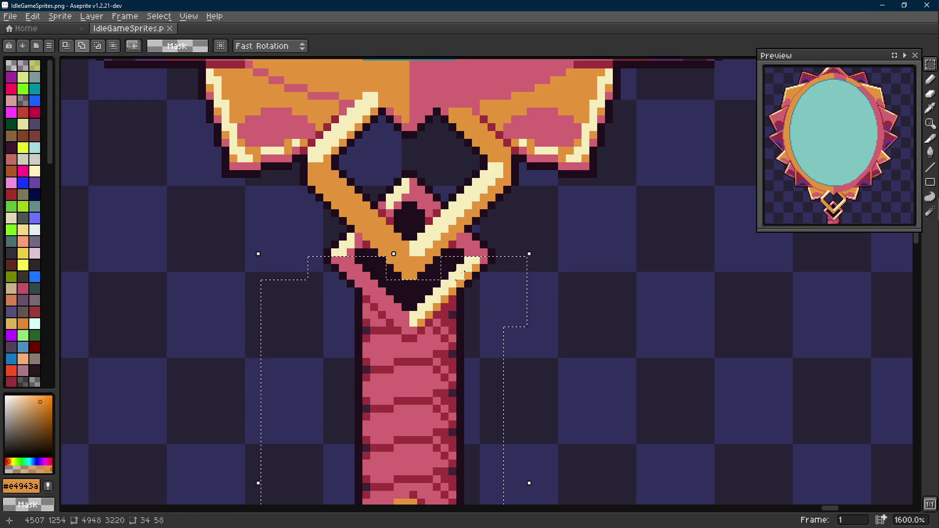
key(Down)
key(Down)
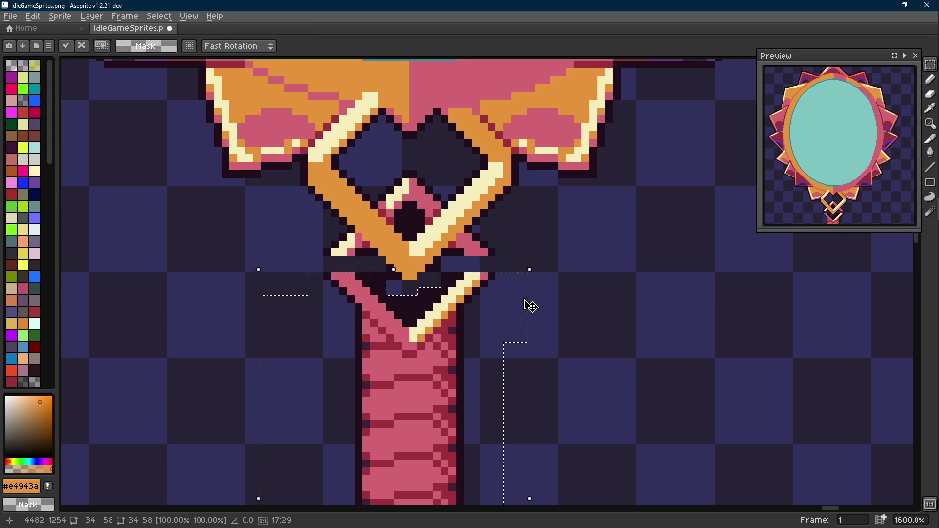
- Paint pink and dark outline pixels around the lower link to shape a pink diamond
key(b)
scroll(476, 247, up, 2)
alt+click(472, 245)
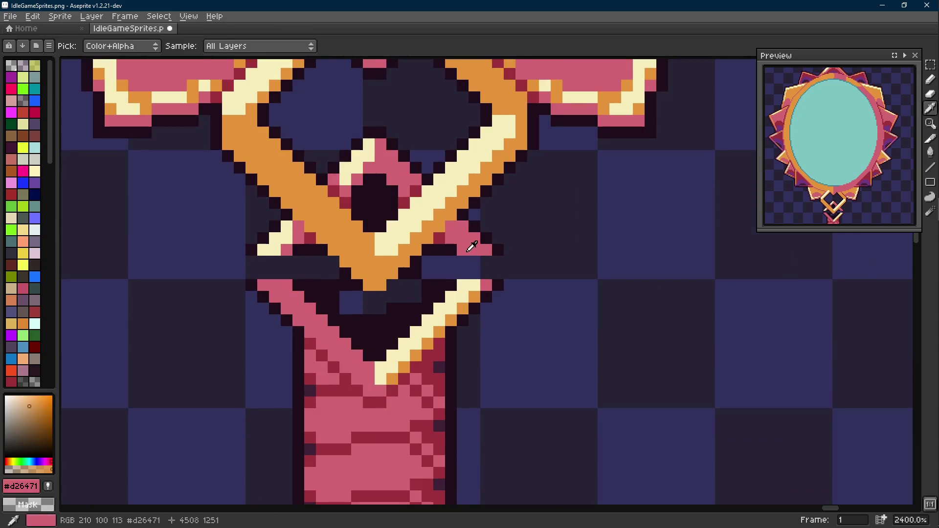
click(491, 264)
drag(498, 261, 497, 273)
alt+click(506, 263)
mouse_move(251, 273)
mouse_down()
mouse_move(240, 261)
mouse_move(251, 272)
mouse_up()
click(239, 273)
alt+click(294, 247)
click(274, 272)
alt+click(298, 250)
click(310, 272)
- Erase the dark diagonal inside the lower link and add dark pixels below the orange V
key(e)
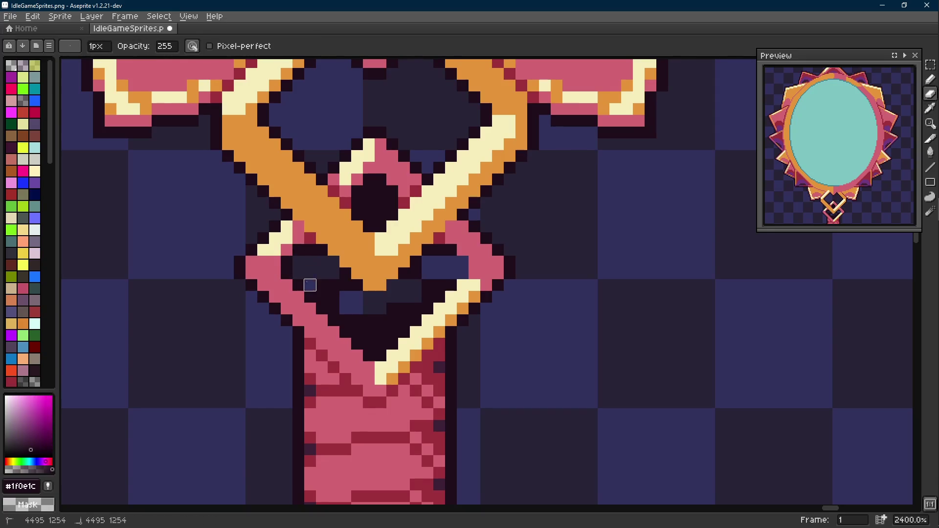
mouse_move(321, 297)
mouse_down()
mouse_move(366, 329)
mouse_move(357, 332)
mouse_up()
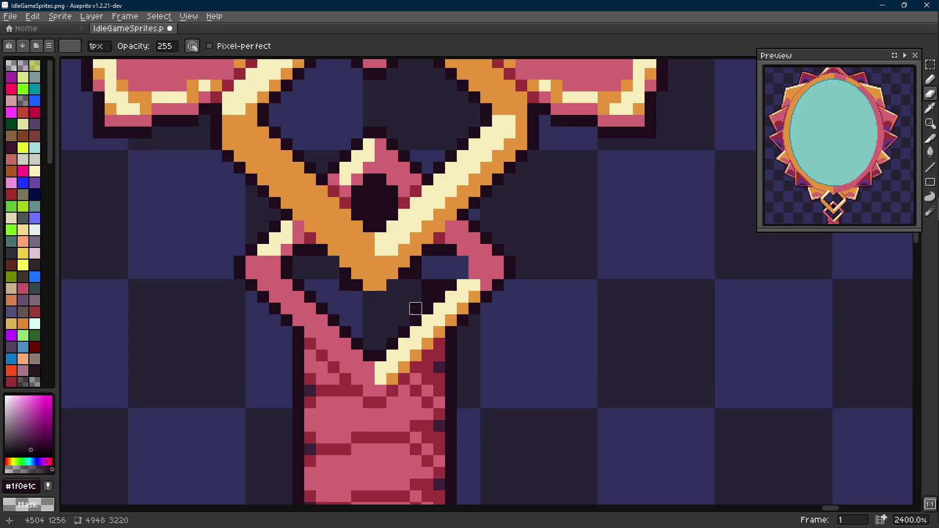
key(b)
click(395, 282)
click(380, 296)
click(368, 296)
- Touch up the link's interior and paint a dark outline along its right side
key(e)
key(b)
click(404, 261)
key(e)
key(b)
click(462, 262)
click(463, 273)
key(e)
mouse_move(447, 286)
mouse_down()
mouse_move(425, 284)
mouse_move(426, 297)
mouse_up()
key(b)
- Eyedrop the frame's pink colour from the canvas
scroll(486, 322, down, 2)
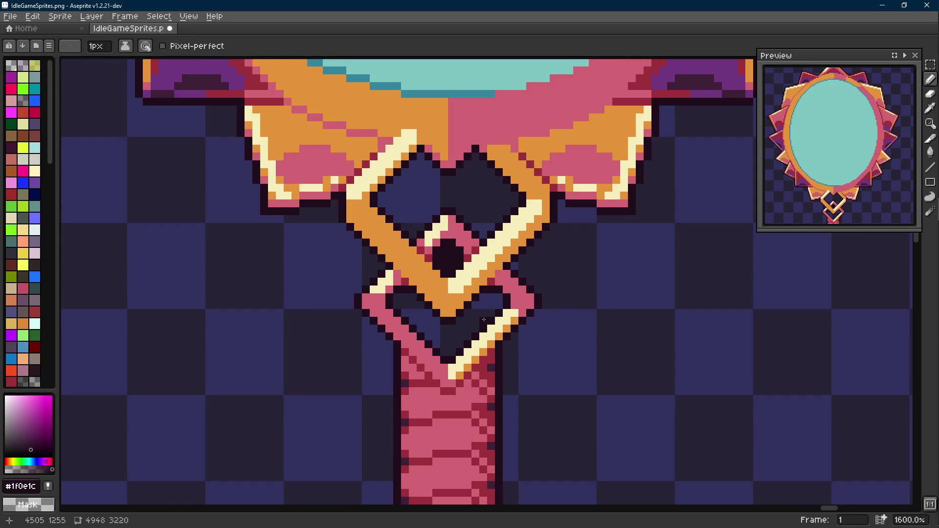
key(Scroll_Lock)
scroll(484, 320, up, 2)
key(i)
click(483, 282)
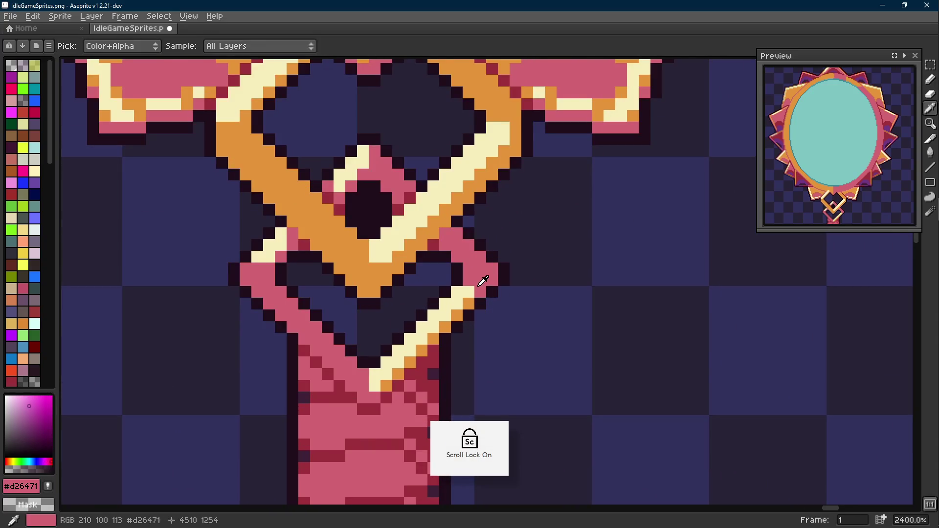
key(l)
scroll(419, 349, down, 2)
key(ctrl+s)
scroll(424, 329, down, 7)
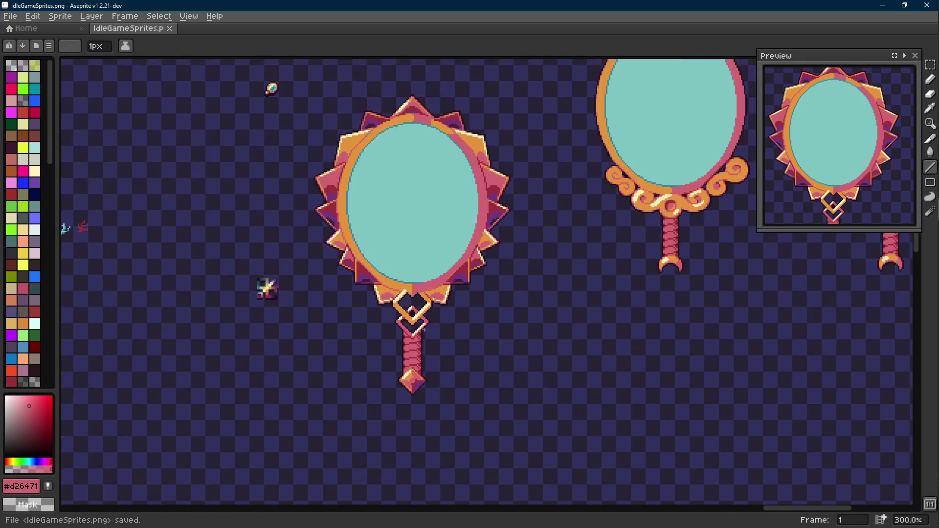
scroll(424, 329, up, 1)
scroll(423, 329, right, 1)
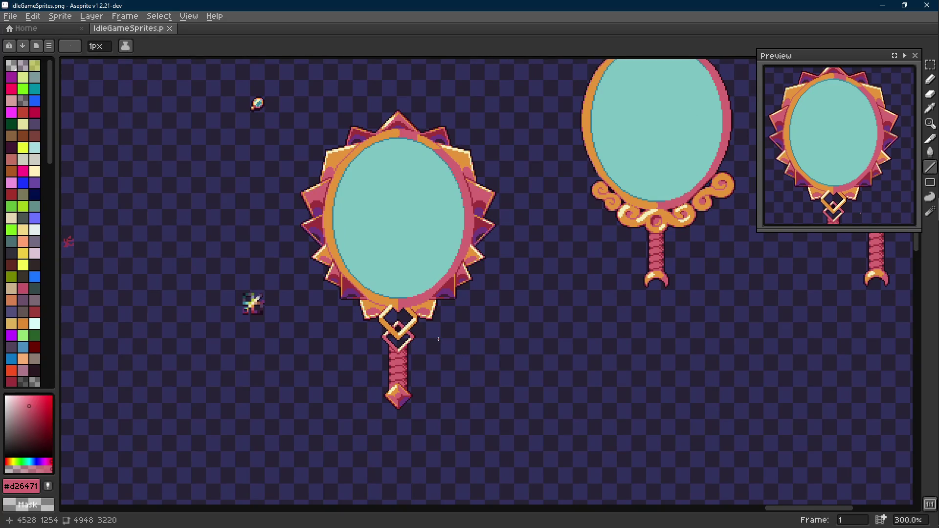
scroll(449, 348, up, 3)
scroll(449, 347, right, 5)
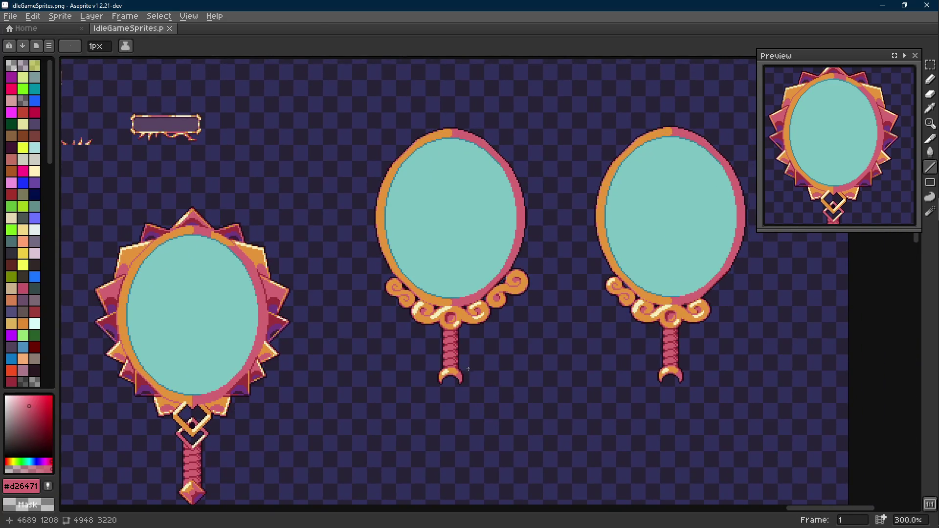
drag(468, 369, 497, 316)
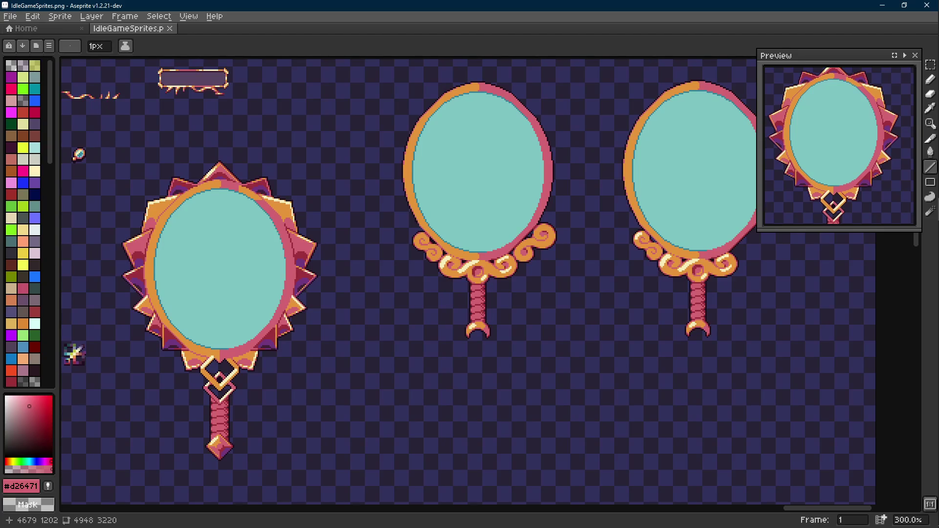
scroll(462, 280, left, 5)
scroll(462, 280, down, 3)
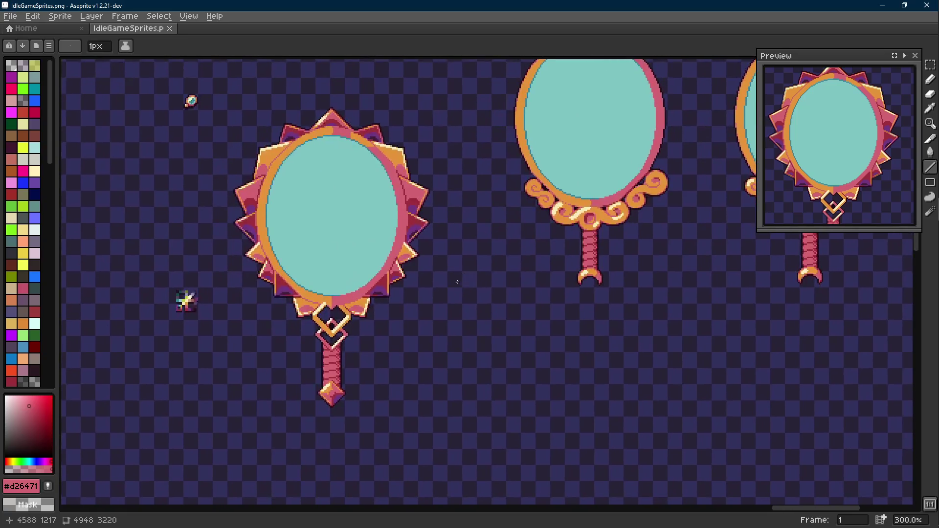
scroll(462, 281, left, 1)
scroll(463, 281, down, 1)
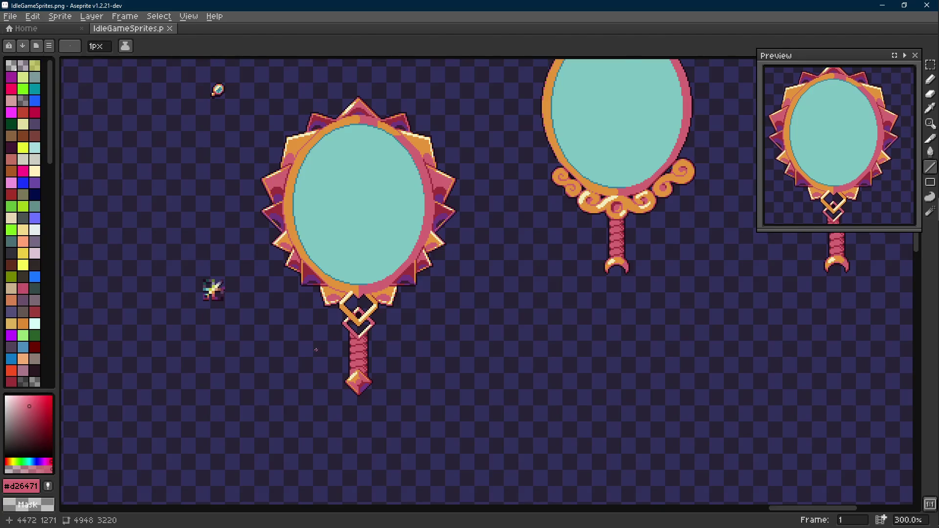
scroll(315, 349, up, 2)
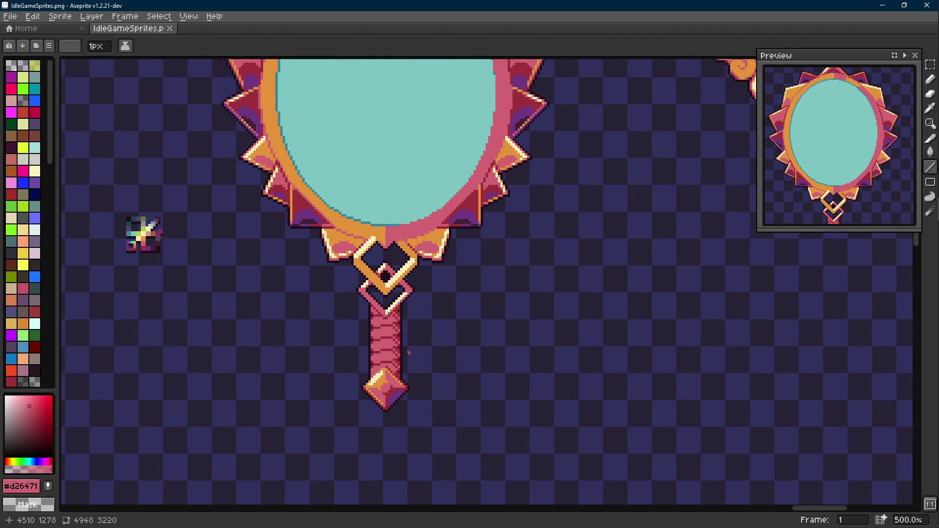
scroll(370, 287, up, 5)
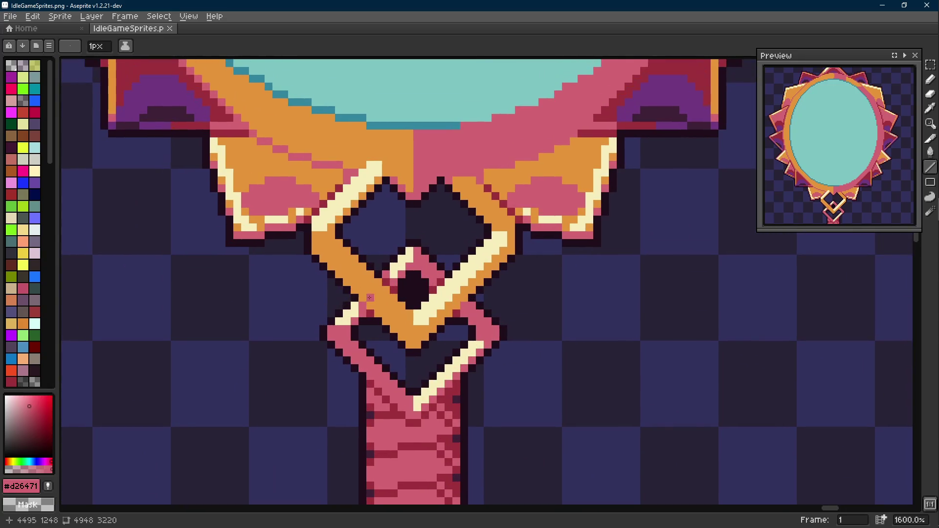
- Sample the clasp's orange and dark outline colours, then recentre the mirror in view
scroll(335, 237, up, 2)
alt+click(297, 220)
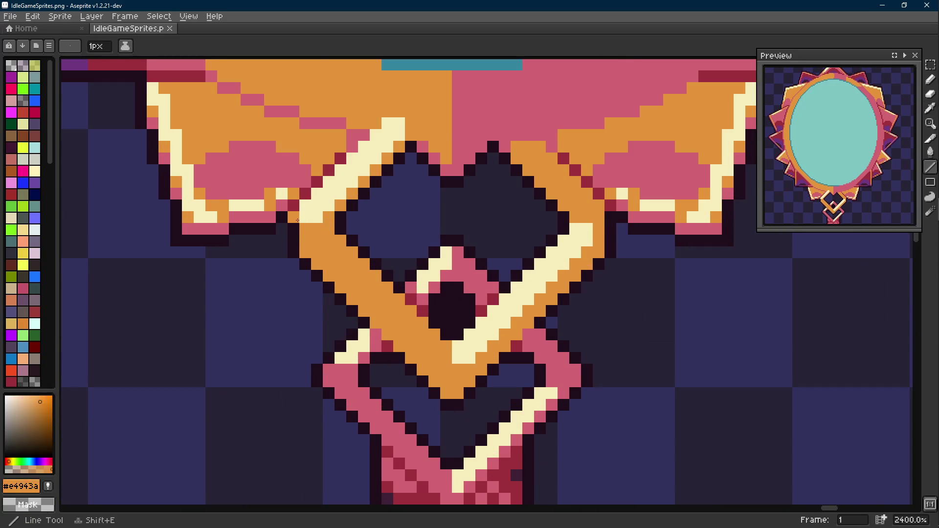
key(b)
click(281, 229)
key(i)
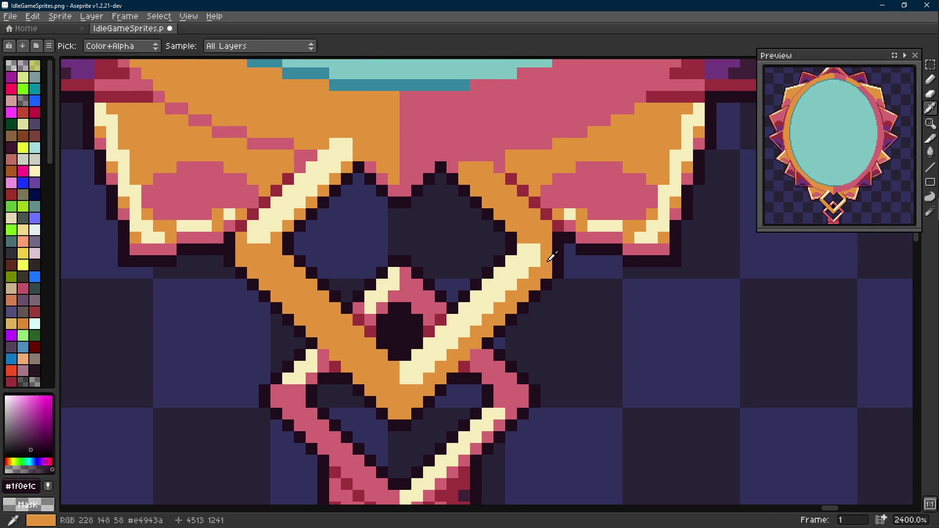
key(b)
alt+click(557, 261)
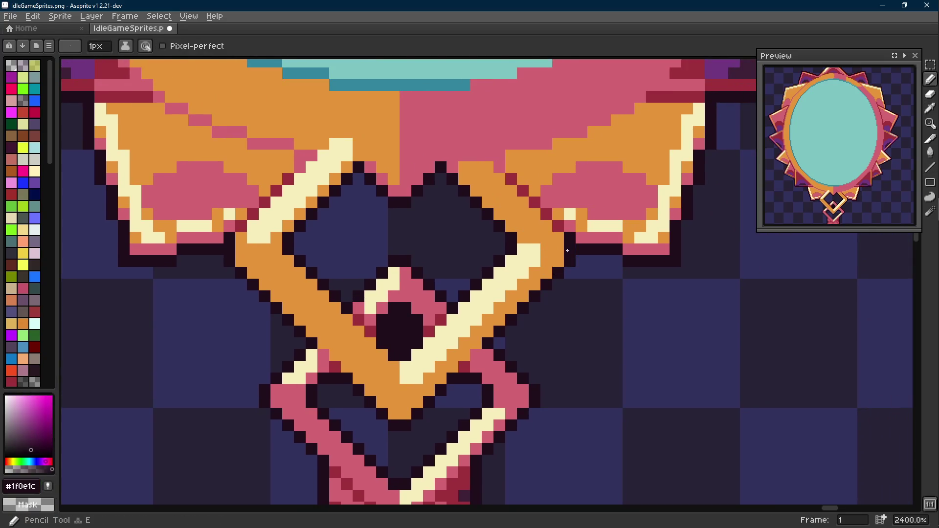
scroll(570, 280, down, 8)
drag(570, 280, 528, 299)
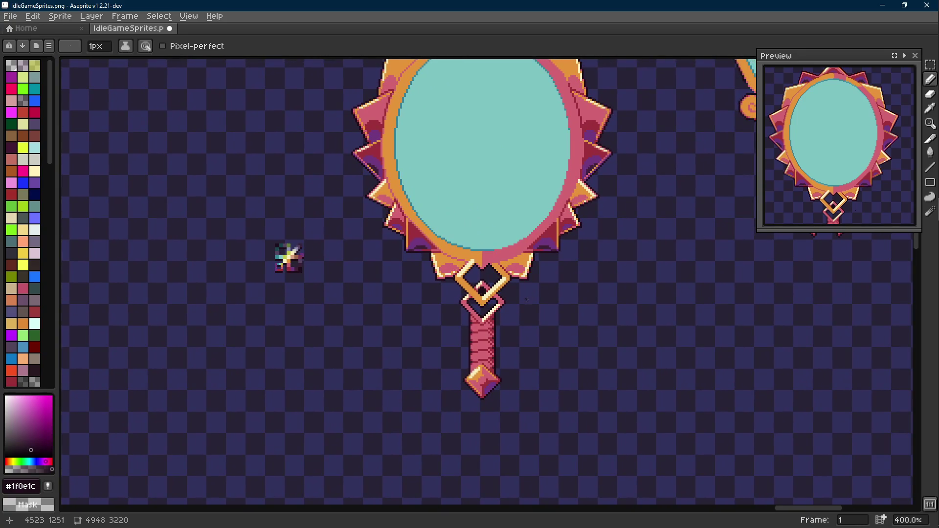
scroll(526, 300, up, 6)
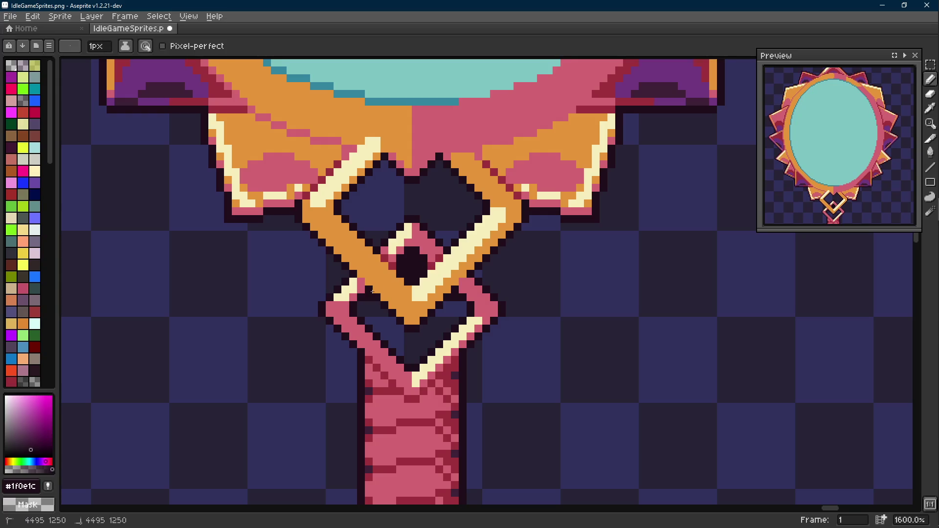
scroll(391, 321, down, 6)
scroll(406, 322, up, 5)
scroll(406, 321, up, 3)
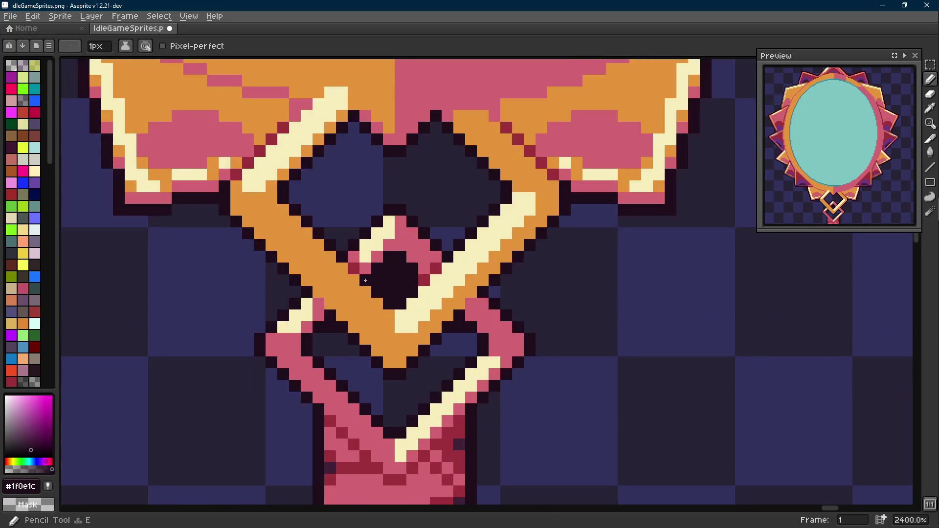
scroll(422, 279, down, 9)
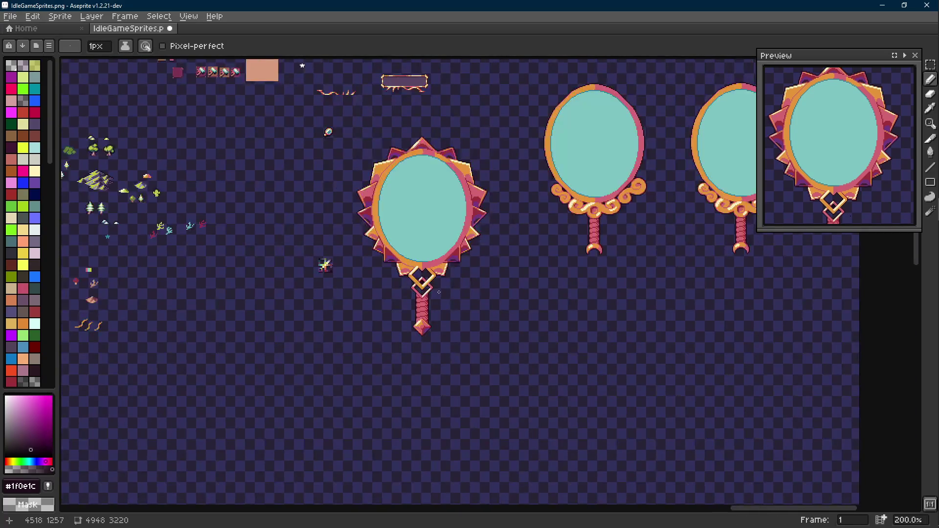
scroll(437, 292, up, 2)
scroll(421, 283, up, 8)
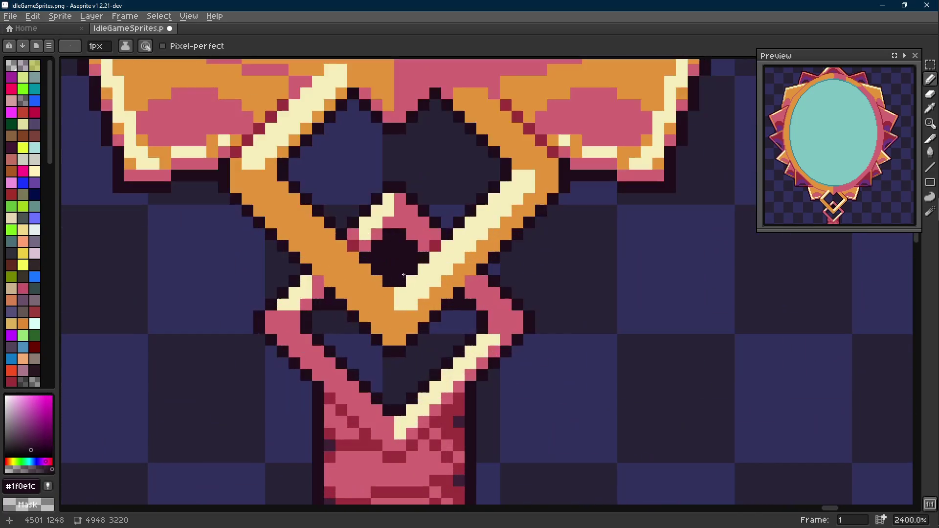
- Erase the dark gem pixels from the clasp's centre and save the sprite sheet
key(e)
mouse_move(388, 269)
mouse_down()
mouse_move(400, 246)
mouse_move(400, 258)
mouse_move(376, 258)
mouse_up()
key(v)
scroll(448, 294, down, 7)
key(ctrl+s)
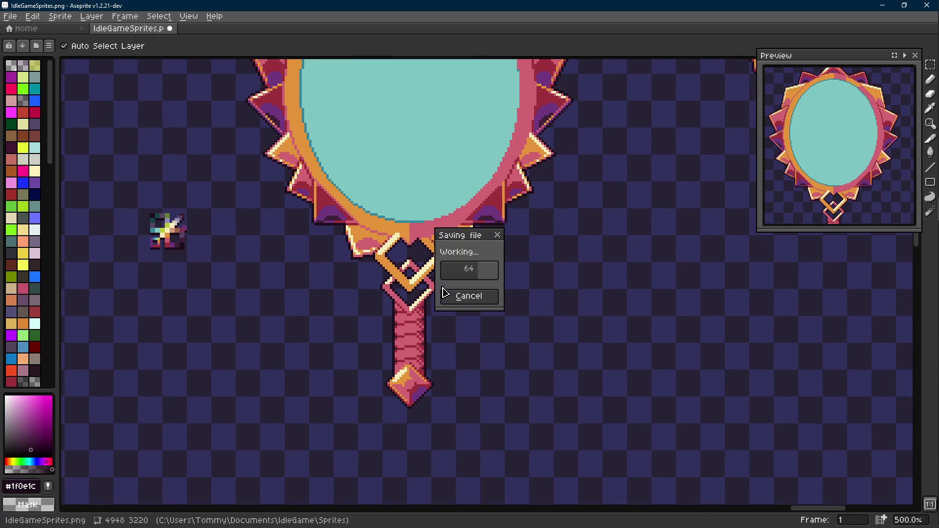
key(b)
scroll(431, 287, up, 7)
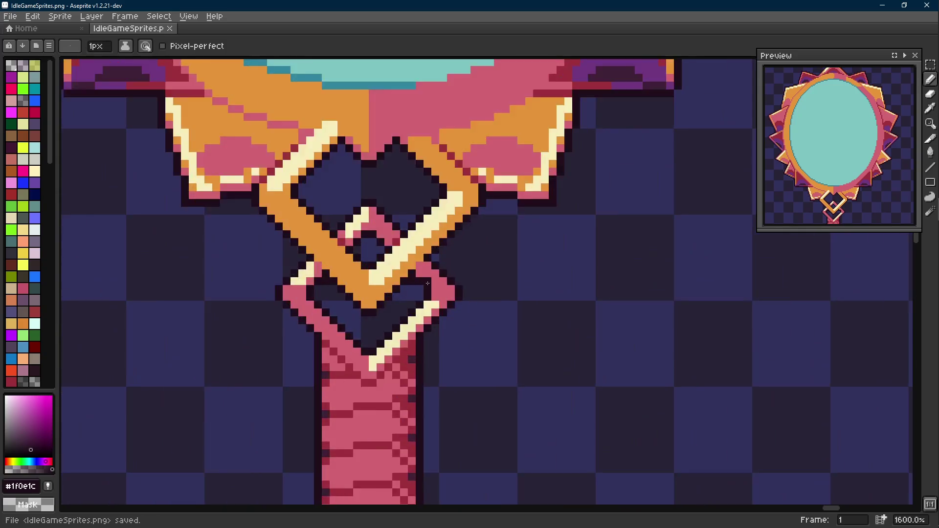
- Paint one clasp pixel orange, undo it, restore the last erasure, and save
alt+click(413, 251)
click(392, 233)
scroll(376, 218, down, 7)
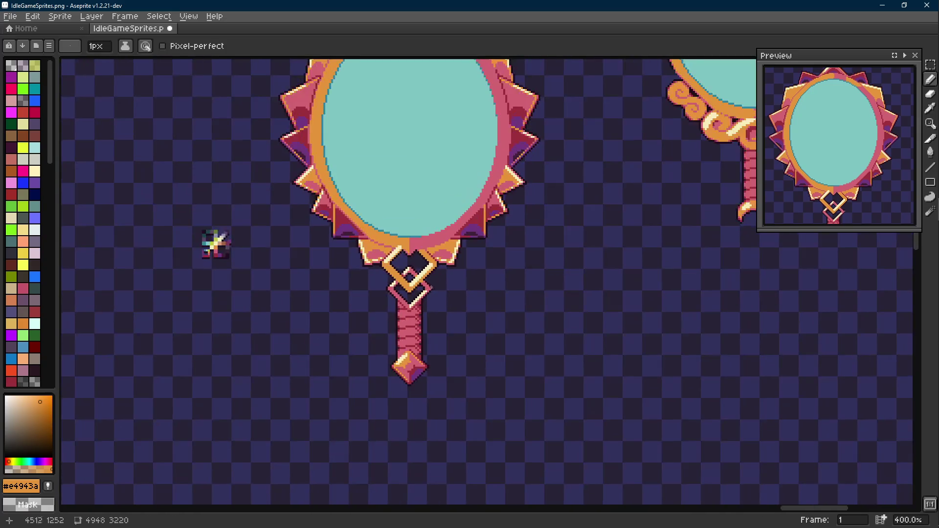
scroll(433, 288, up, 7)
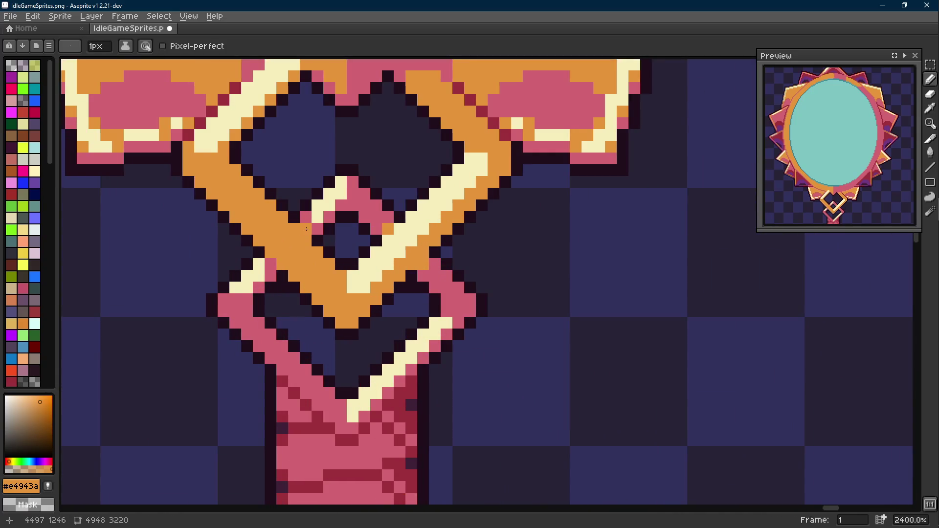
scroll(271, 267, down, 7)
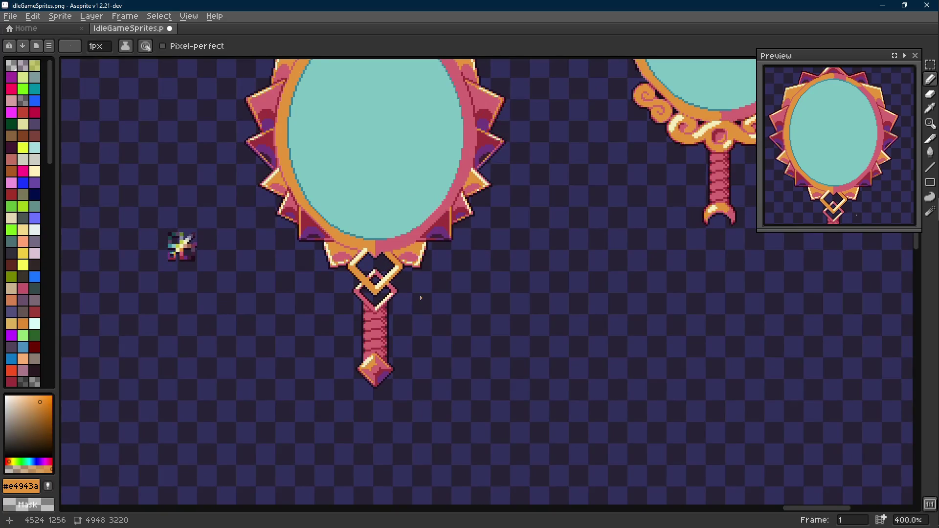
key(ctrl+z)
key(ctrl+z)
key(ctrl+y)
scroll(425, 306, up, 5)
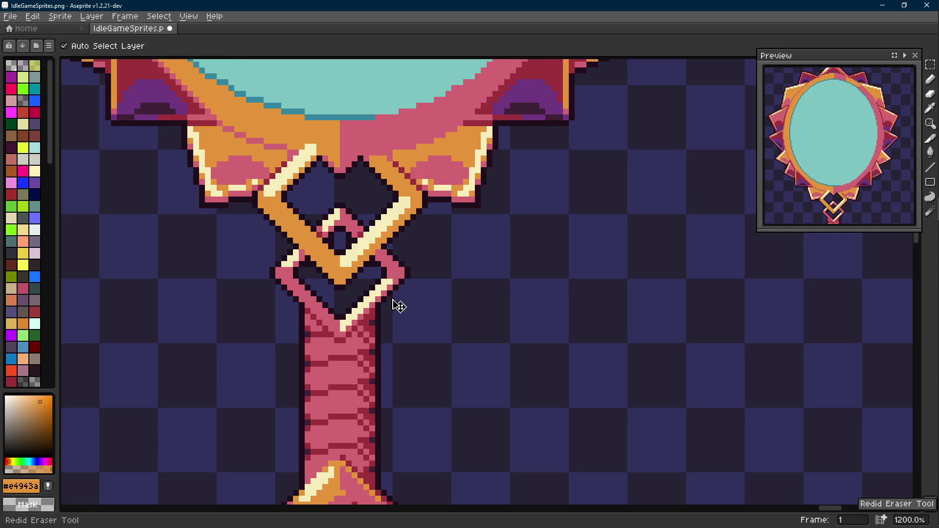
key(ctrl+s)
- Sample the handle's dark red colour and save IdleGameSprites.png again
scroll(360, 235, up, 3)
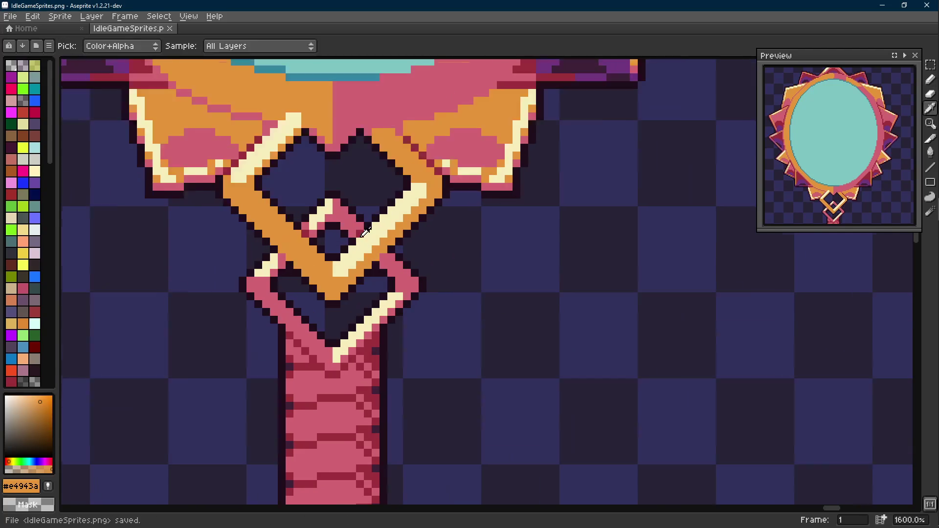
alt+click(379, 247)
scroll(394, 266, down, 2)
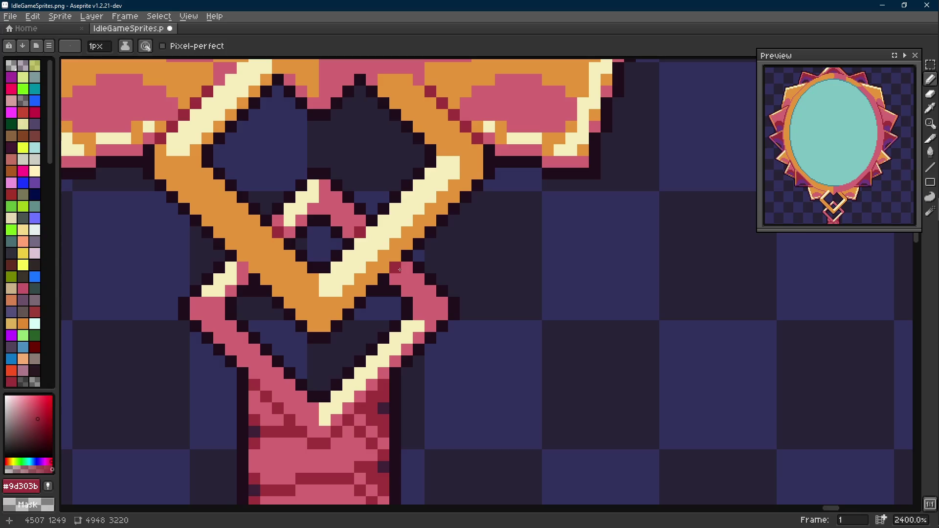
scroll(394, 266, down, 5)
scroll(408, 273, down, 1)
key(ctrl+s)
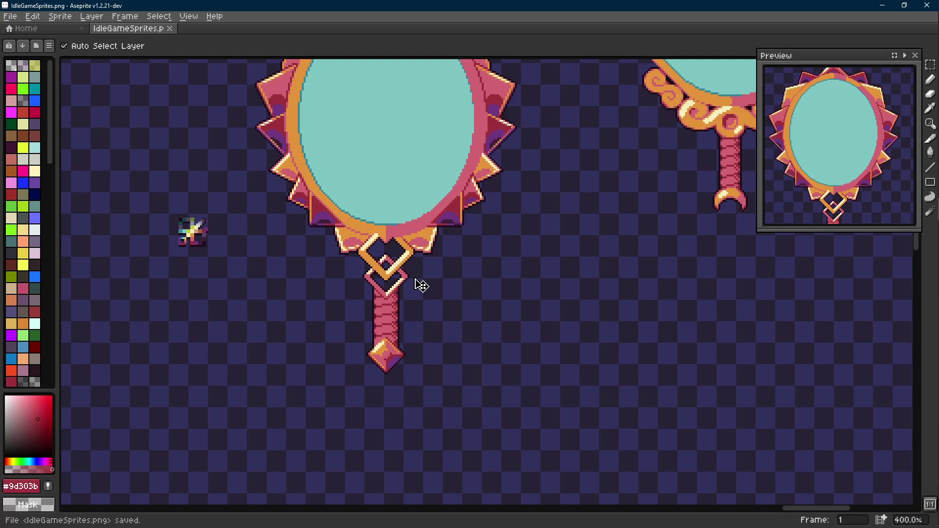
scroll(421, 286, down, 1)
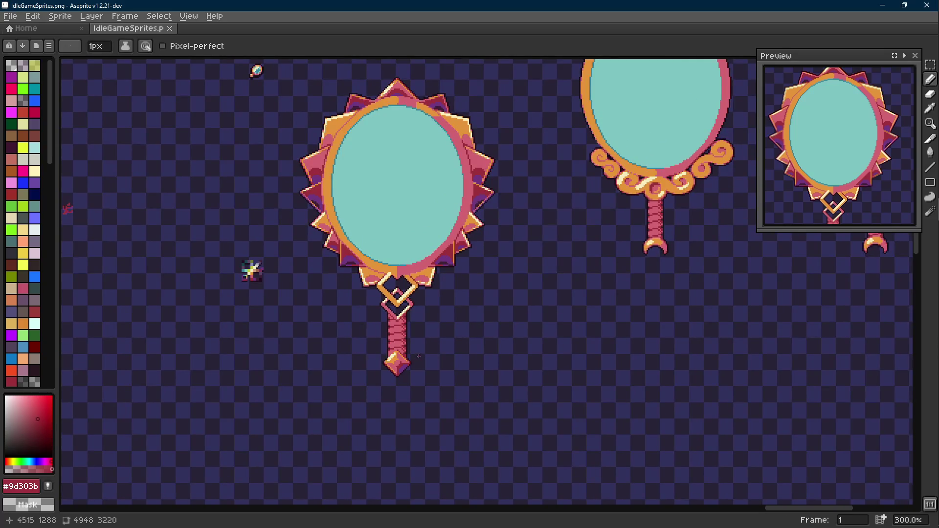
scroll(419, 356, down, 1)
scroll(419, 356, up, 1)
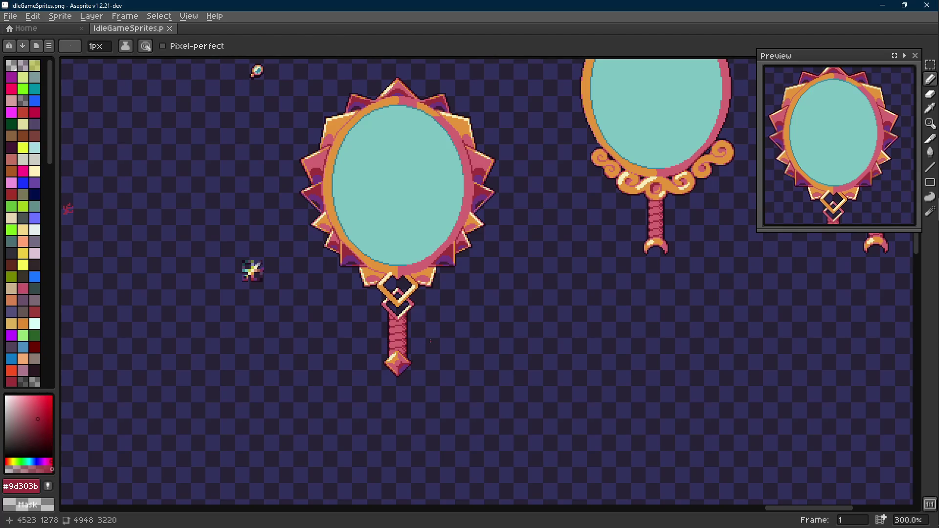
scroll(430, 341, up, 1)
- Box-select the small star sprite, drag it up and left, deselect, and save
key(r)
drag(230, 251, 293, 329)
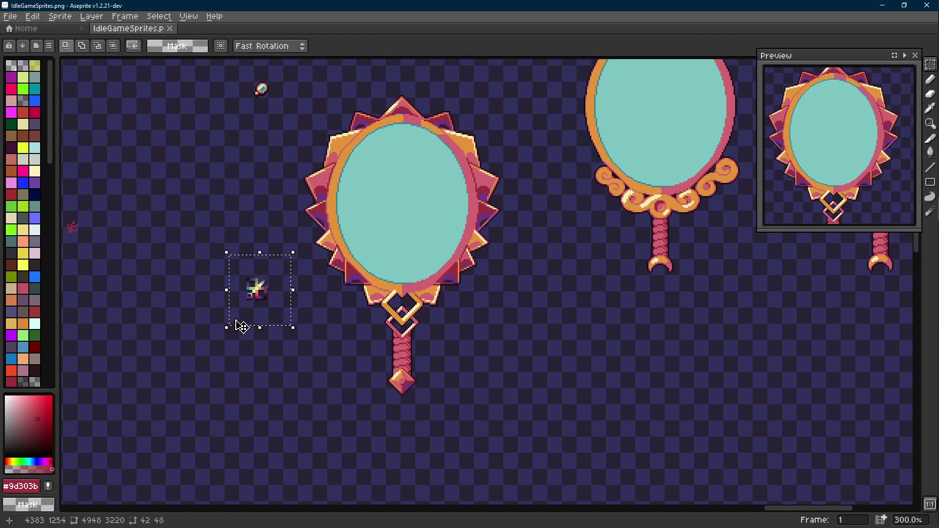
scroll(282, 358, up, 3)
key(ctrl+s)
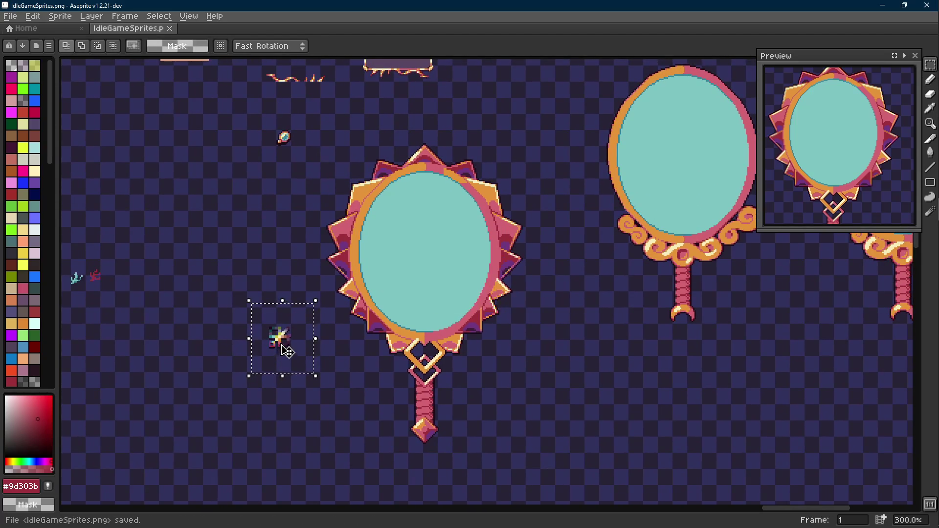
key(alt+Tab)
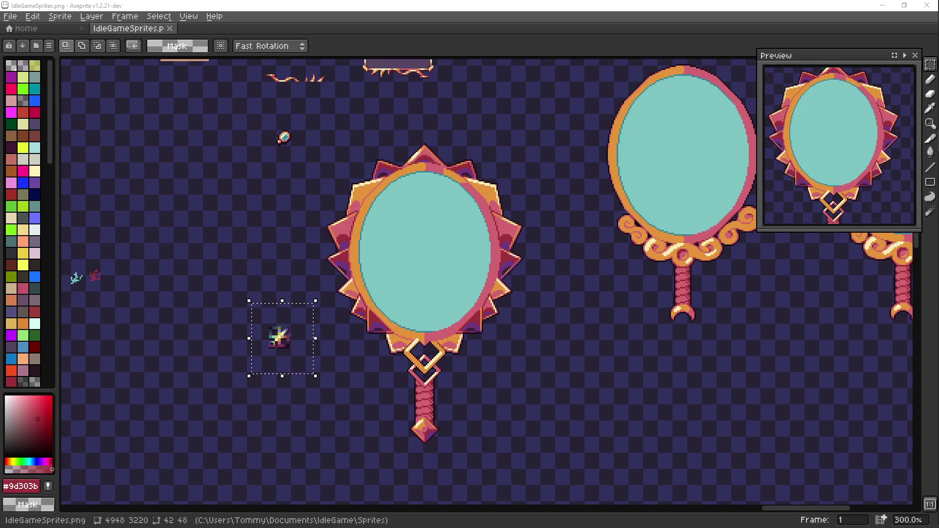
key(alt+Tab)
scroll(289, 310, down, 1)
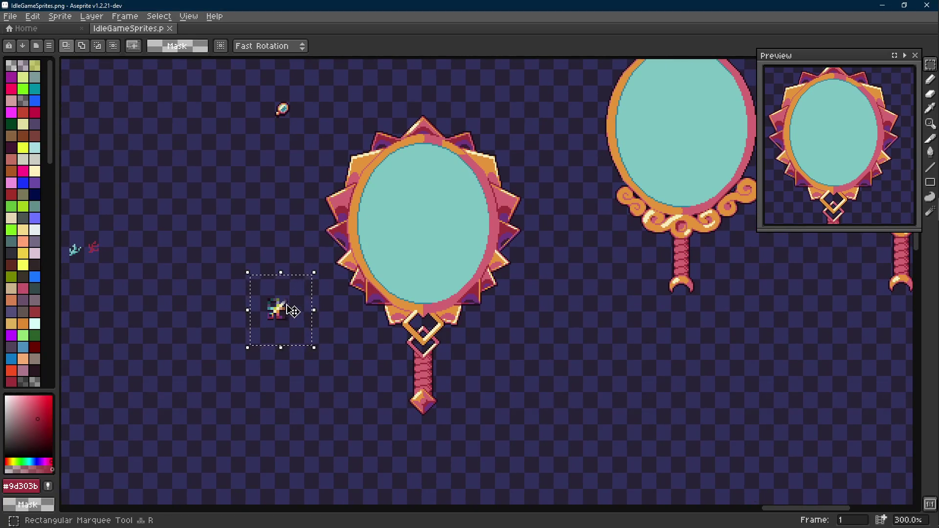
drag(289, 311, 219, 195)
click(321, 195)
key(ctrl+s)
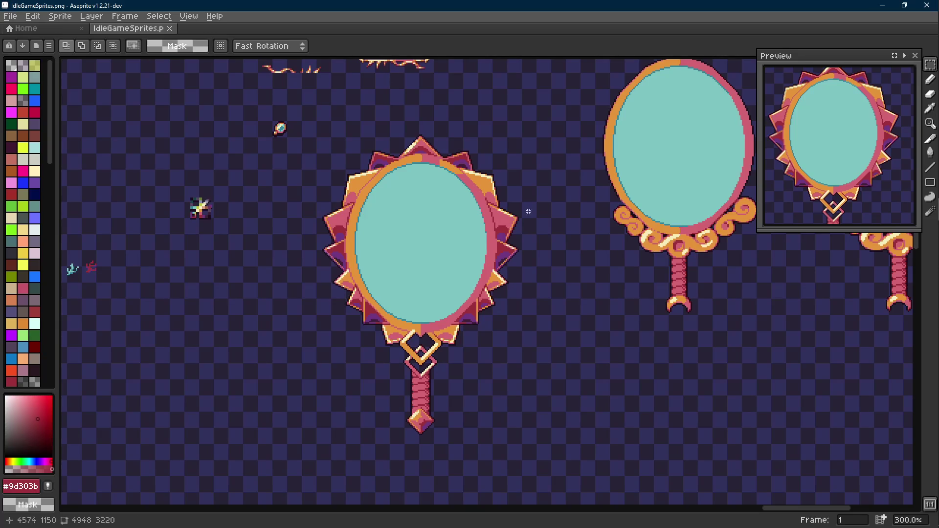
scroll(394, 297, up, 6)
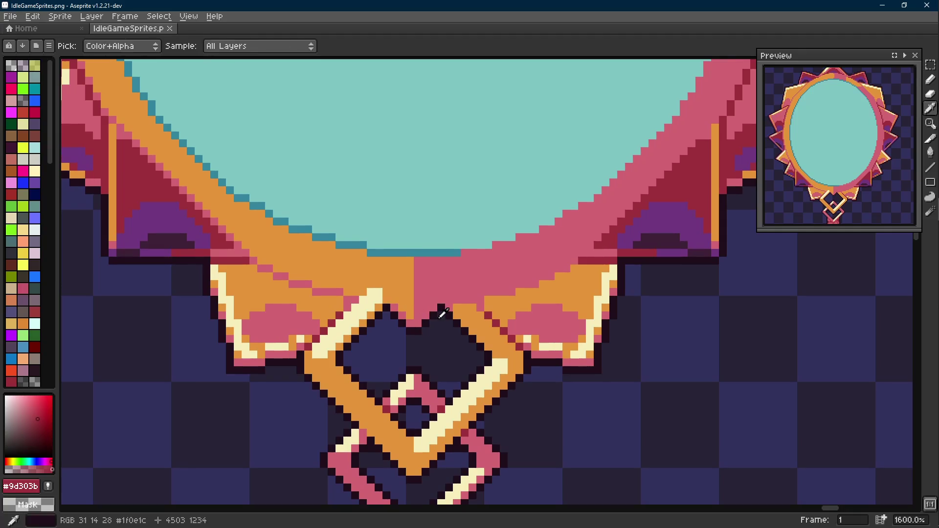
- Make a few pixels at the top of the clasp transparent
alt+click(394, 298)
scroll(403, 305, up, 1)
mouse_move(404, 305)
mouse_down()
mouse_move(415, 294)
mouse_move(405, 270)
mouse_move(413, 276)
mouse_move(391, 292)
mouse_move(426, 293)
mouse_up()
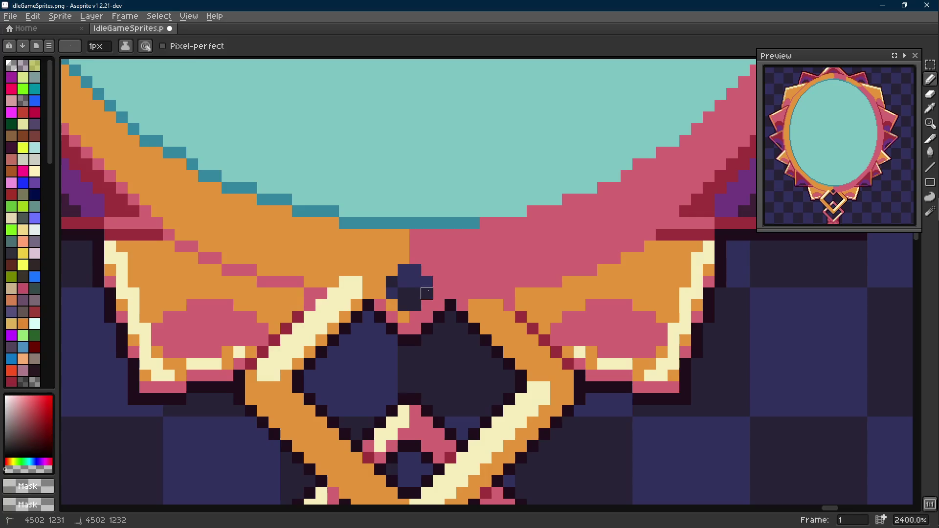
- Enlarge the gem with a dark outline and navy fill pixels inside
alt+click(455, 304)
scroll(419, 280, down, 3)
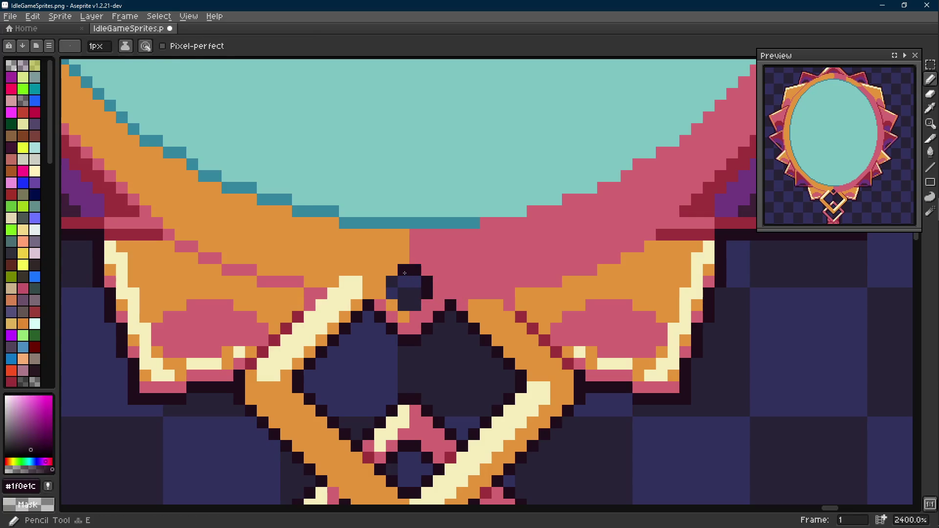
scroll(414, 298, down, 3)
scroll(413, 296, down, 2)
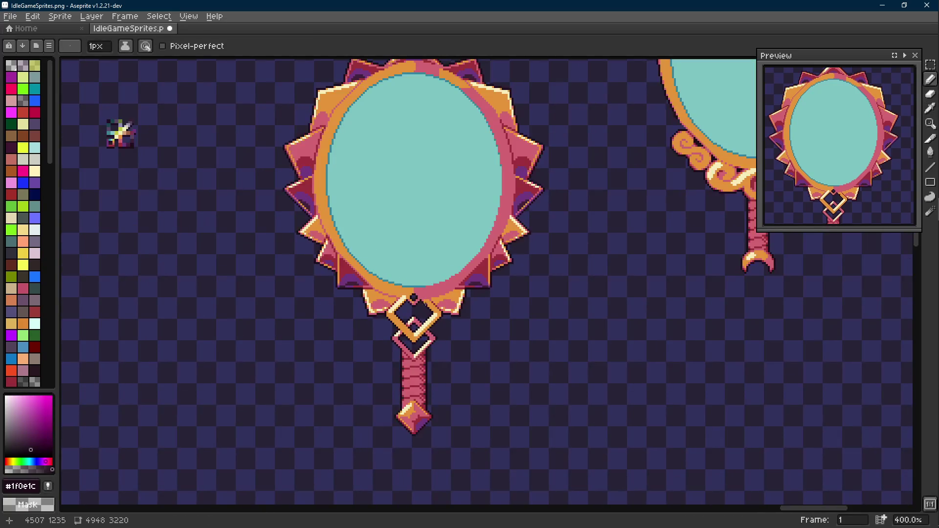
scroll(408, 293, up, 7)
key(b)
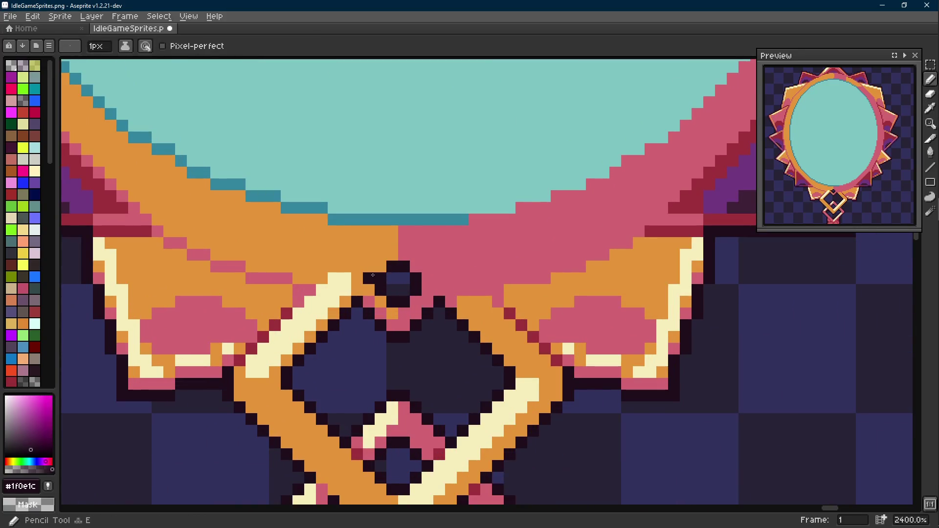
click(380, 266)
mouse_move(393, 254)
mouse_down()
mouse_move(404, 254)
mouse_move(404, 267)
mouse_move(382, 252)
mouse_move(409, 261)
mouse_move(416, 278)
mouse_up()
click(427, 278)
click(428, 266)
click(416, 255)
click(369, 267)
- Add a pixel of the frame's orange (#e4943a) on top of the gem
key(e)
key(i)
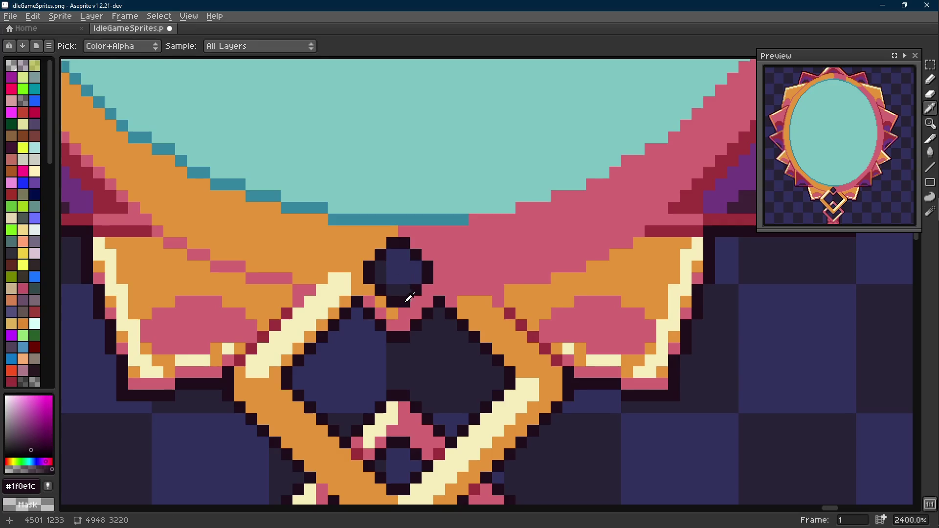
click(392, 232)
key(b)
click(404, 233)
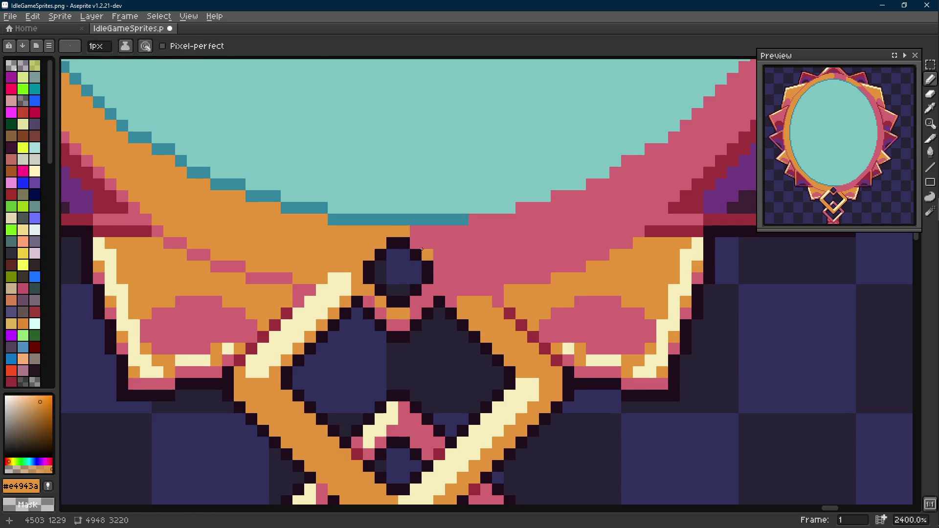
- Save IdleGameSprites.png
scroll(424, 253, down, 9)
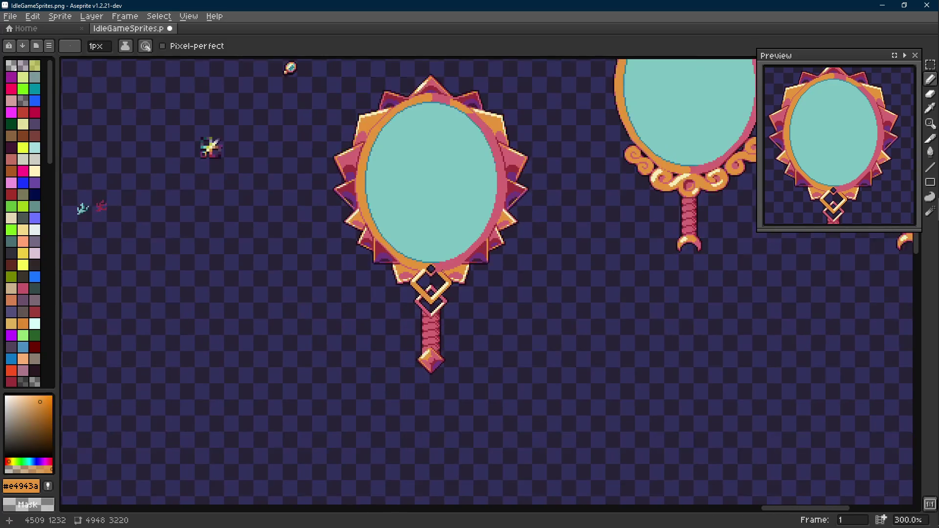
scroll(433, 264, up, 2)
key(ctrl+s)
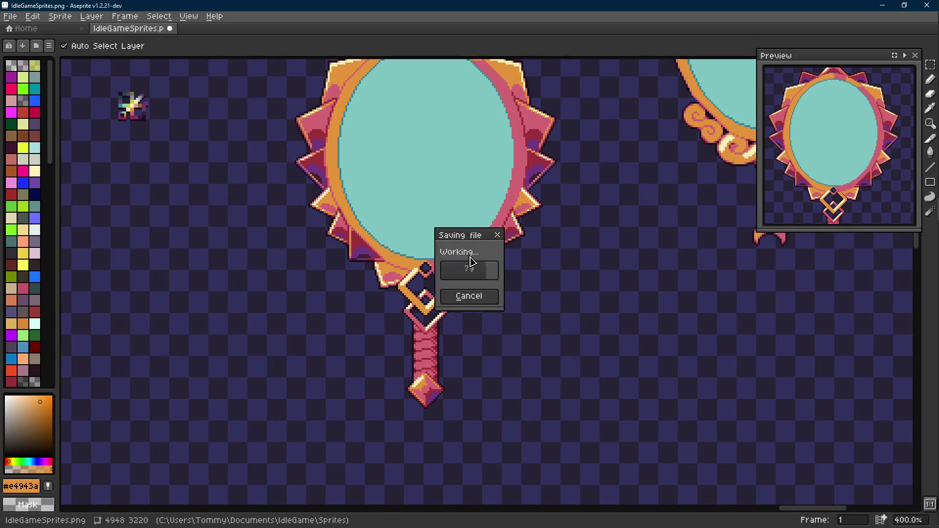
- Paint an orange stem joining the gem to the mirror frame
scroll(433, 260, up, 4)
scroll(433, 260, up, 3)
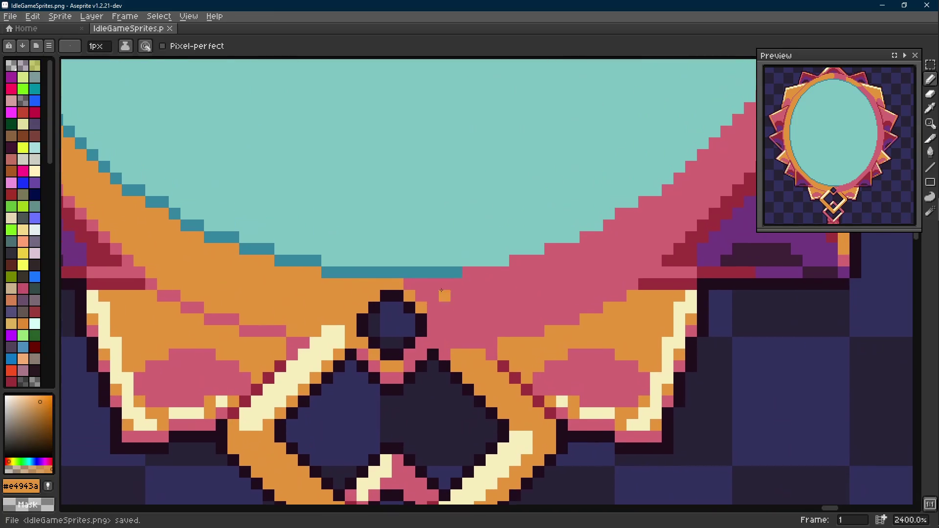
alt+click(413, 283)
alt+click(386, 282)
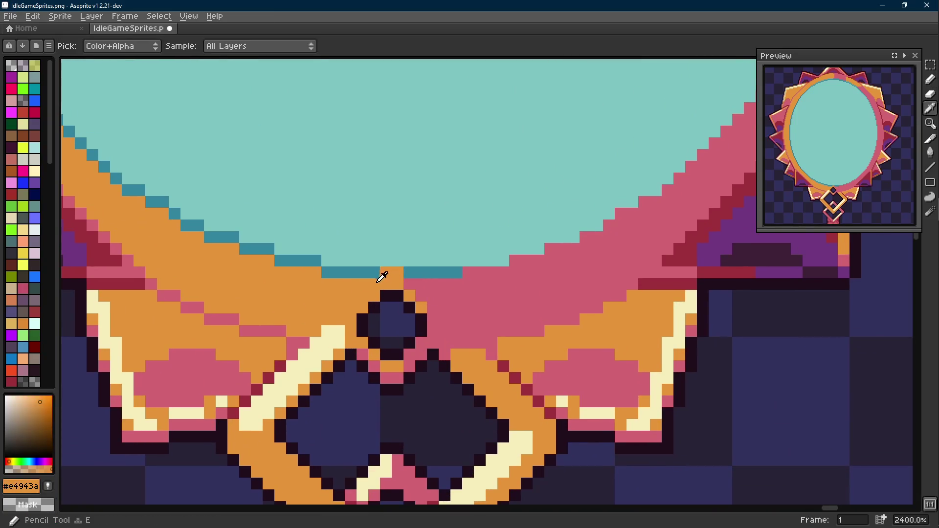
drag(386, 261, 399, 261)
click(409, 273)
- Outline the orange stem with the rim's dark teal pixels
alt+click(421, 272)
click(409, 261)
click(385, 249)
click(397, 248)
click(374, 260)
scroll(372, 262, down, 9)
scroll(442, 286, down, 2)
scroll(442, 286, up, 2)
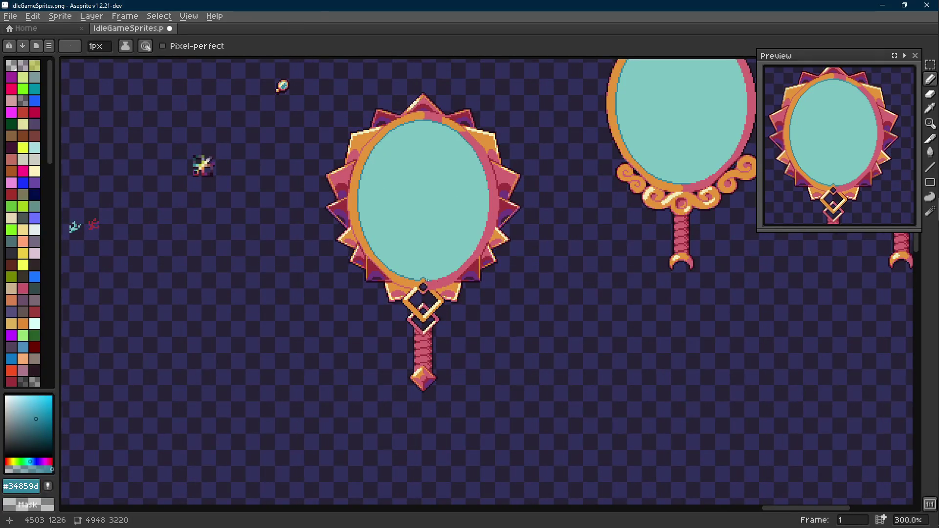
scroll(429, 285, up, 7)
- Draw a short cream highlight down the stem
key(alt)
click(372, 317)
drag(393, 288, 401, 272)
scroll(402, 272, down, 7)
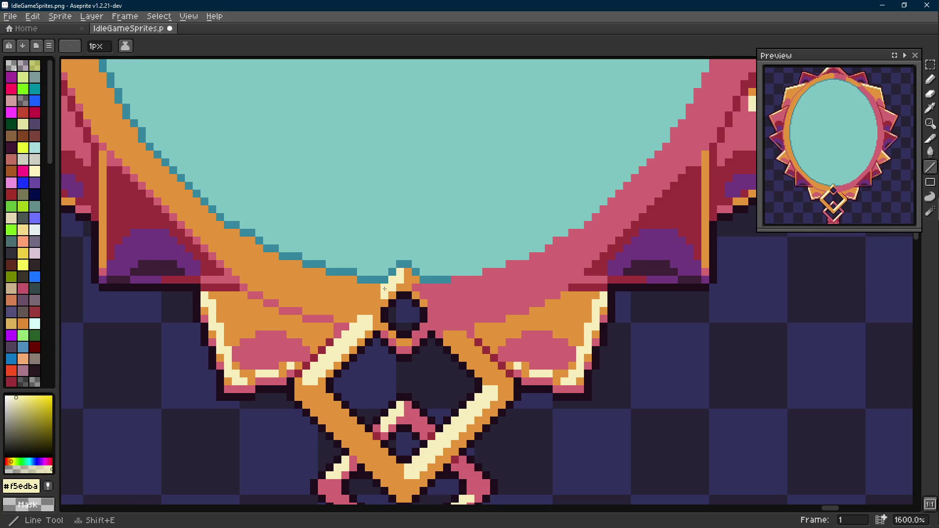
scroll(417, 299, up, 1)
drag(416, 300, 419, 288)
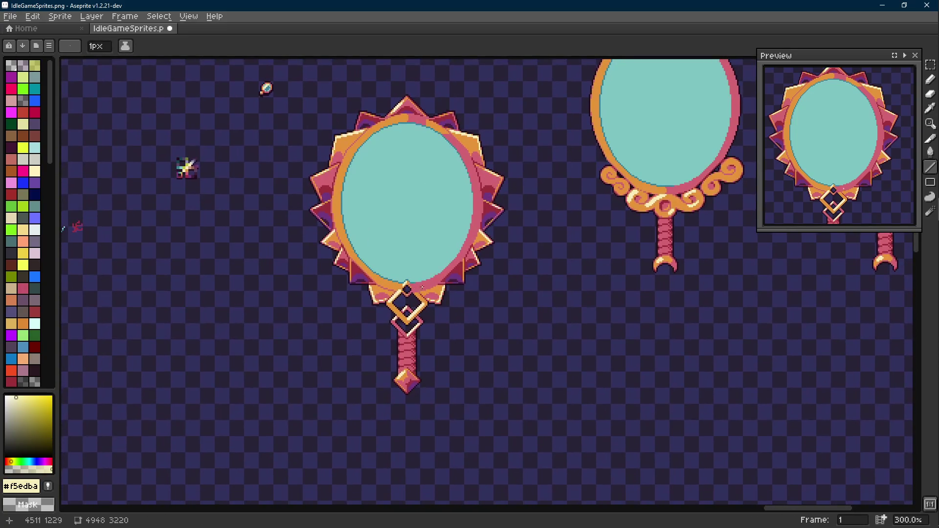
scroll(419, 288, up, 6)
- Select the gem and stem pixels and move them up one pixel
key(alt)
scroll(417, 287, down, 5)
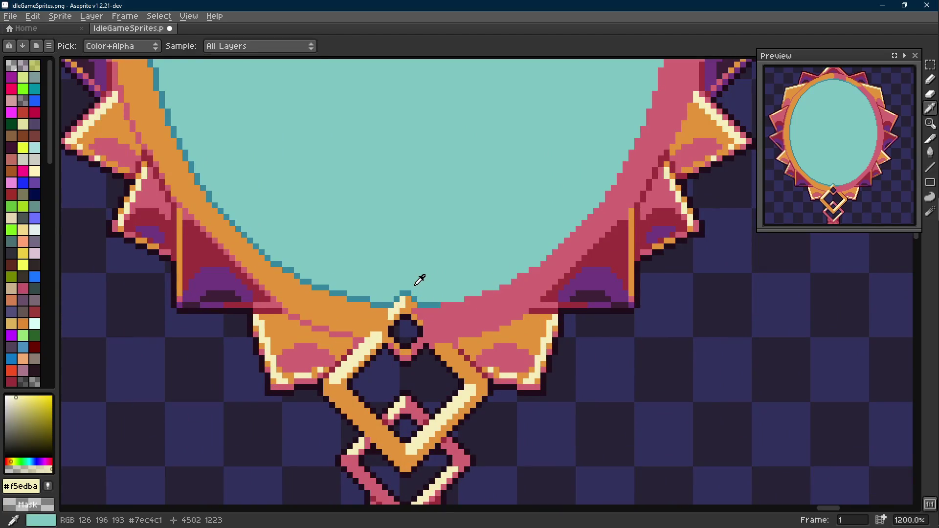
scroll(424, 287, up, 6)
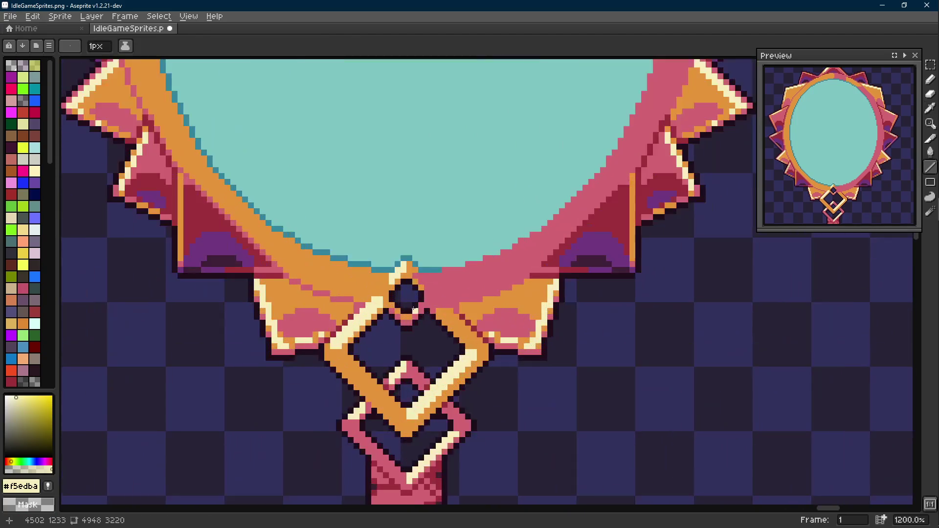
key(m)
mouse_move(433, 232)
mouse_down()
mouse_move(379, 325)
mouse_move(409, 295)
mouse_up()
scroll(396, 299, up, 1)
key(i)
- Patch the gaps beside the gem with the frame's pink and orange
click(464, 305)
key(b)
click(426, 324)
key(Scroll_Lock)
alt+click(406, 328)
click(386, 323)
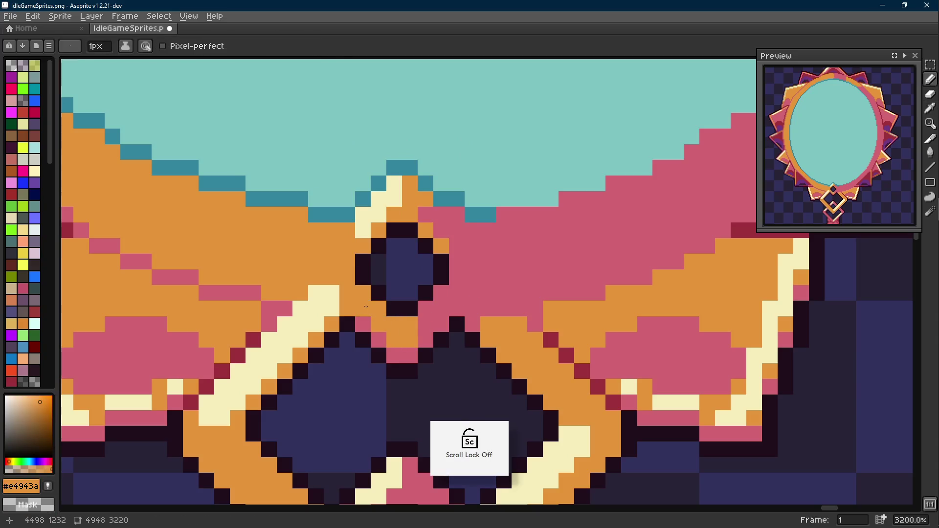
- Save IdleGameSprites.png
scroll(425, 308, down, 8)
key(Scroll_Lock)
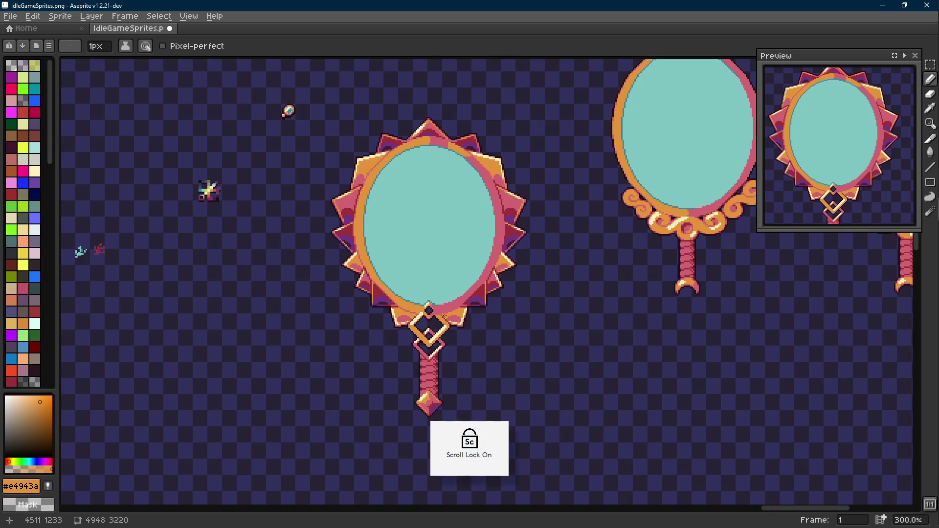
key(ctrl+s)
mouse_move(421, 292)
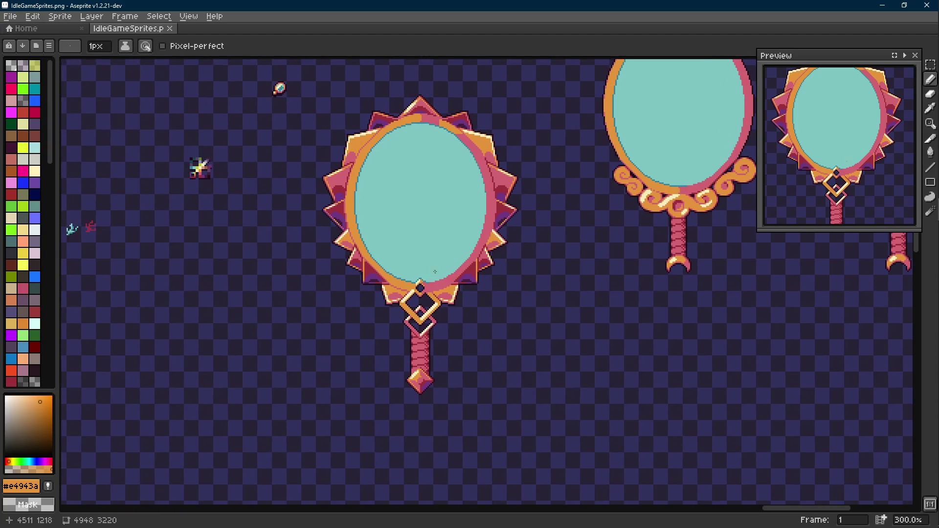
drag(444, 290, 446, 307)
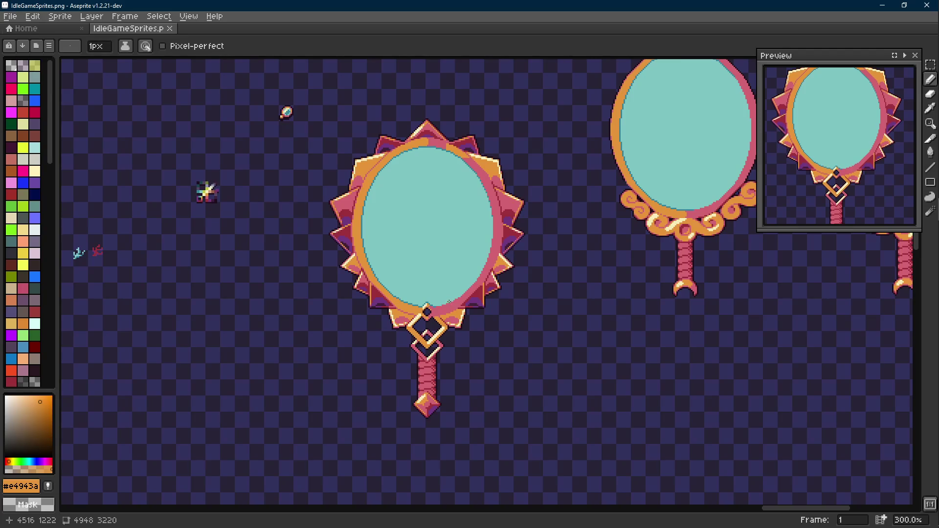
scroll(451, 294, up, 2)
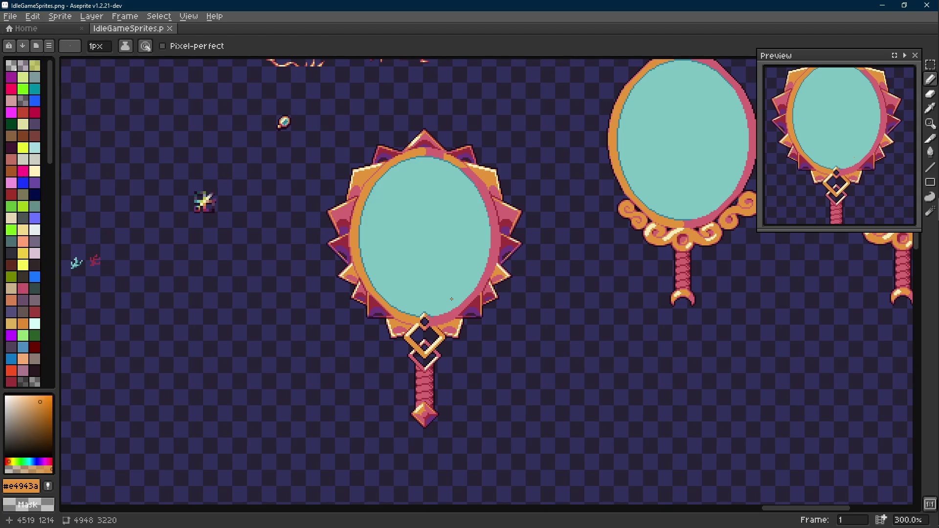
mouse_move(927, 186)
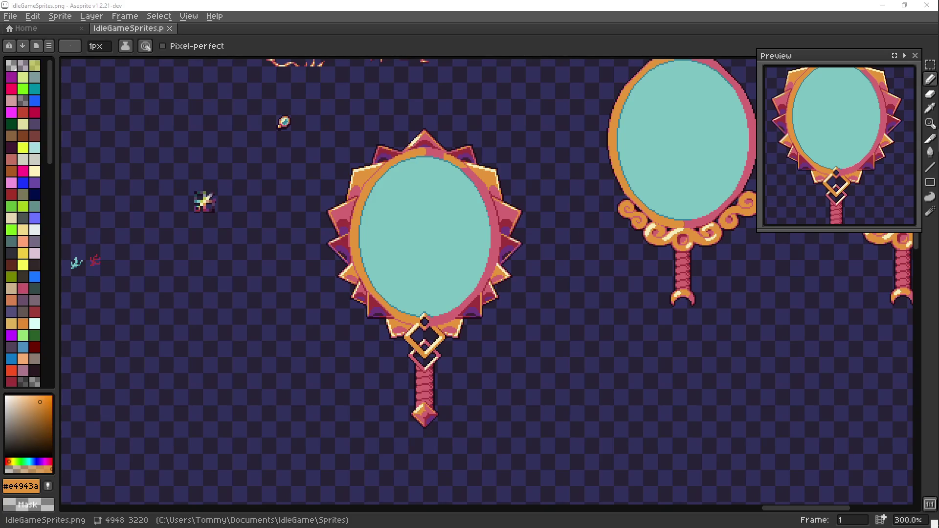
mouse_move(928, 104)
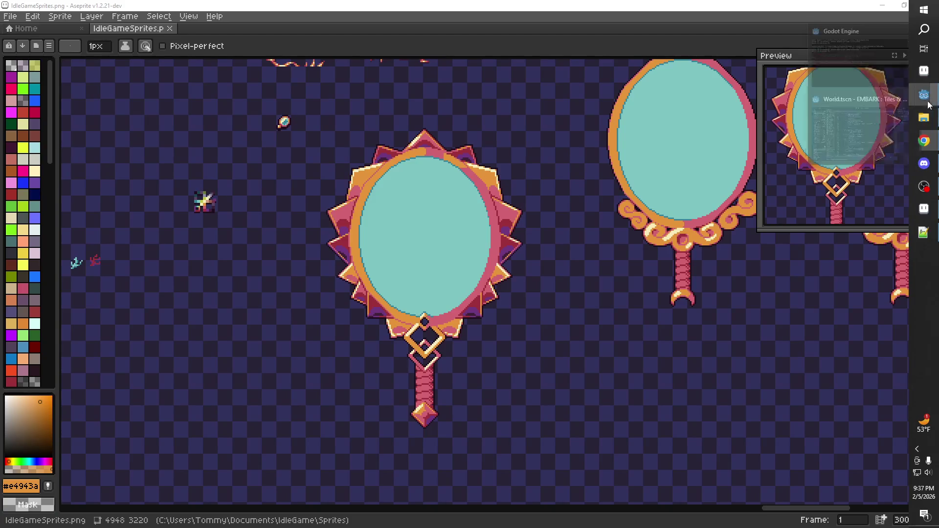
- Bring the Godot editor forward and run the game to its 'For Tiles and Territory' title screen
click(852, 133)
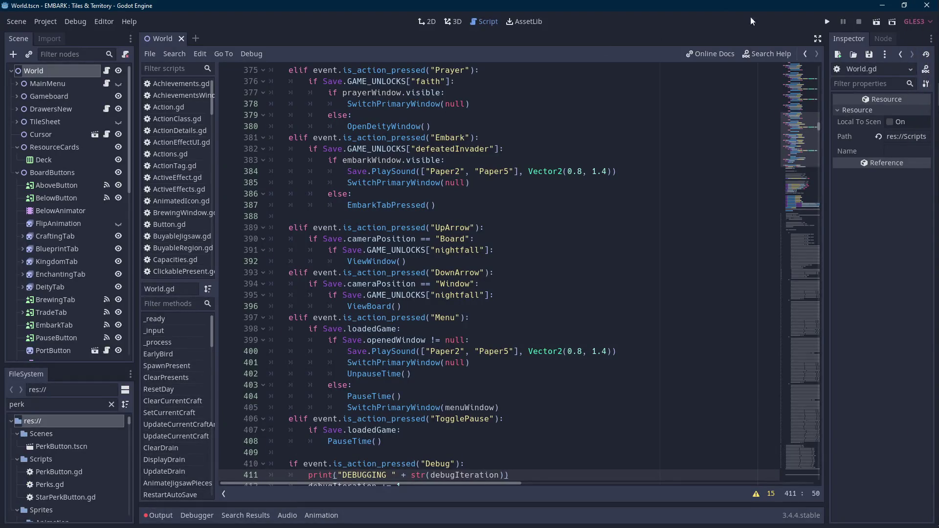
click(826, 21)
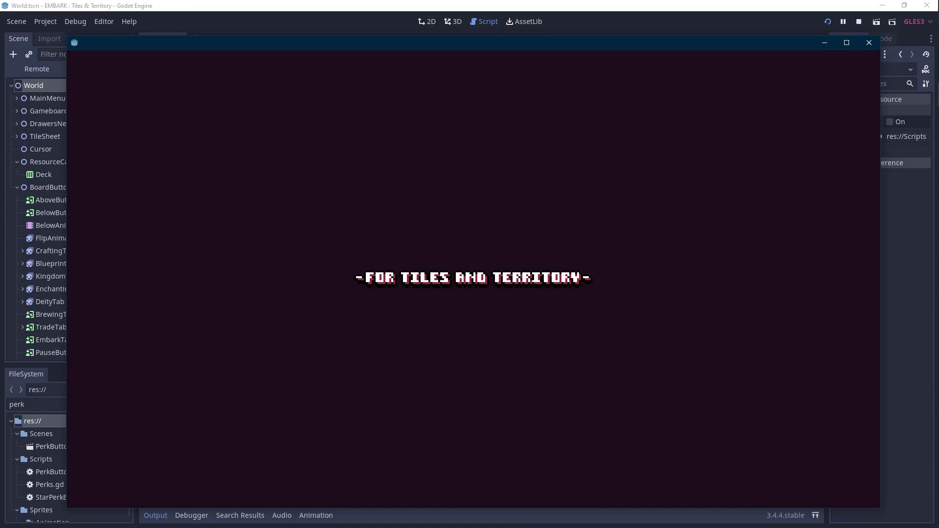
click(869, 43)
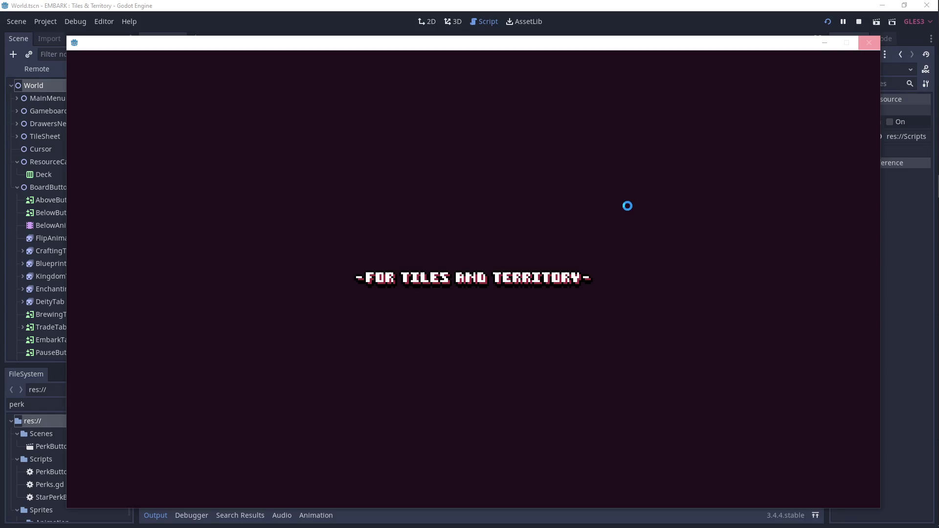
- Load save File 1 (22%) from the running EMBARK game's Play menu
key(Scroll_Lock)
key(Scroll_Lock)
mouse_move(924, 140)
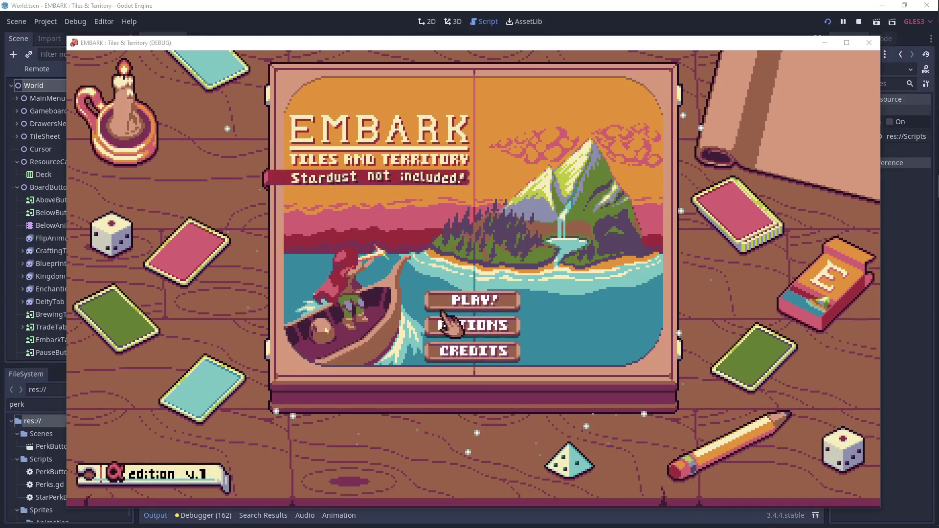
click(453, 299)
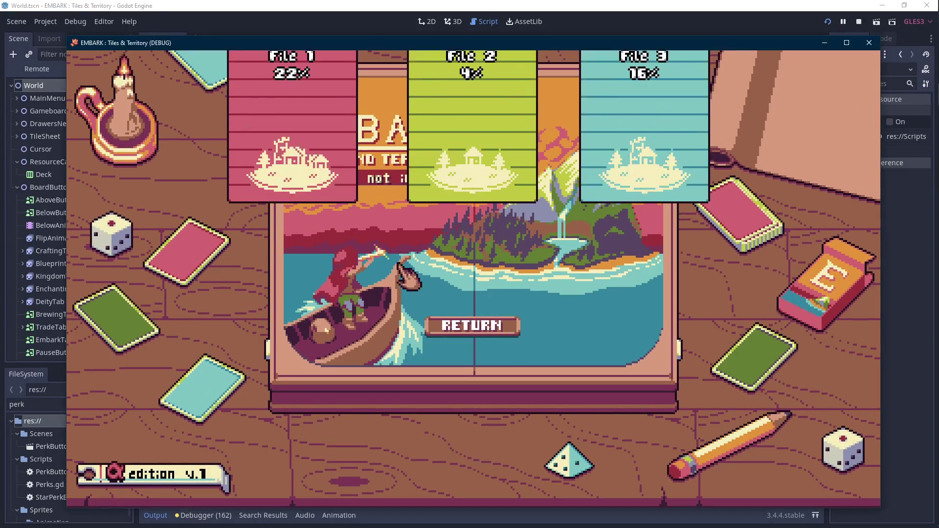
click(317, 200)
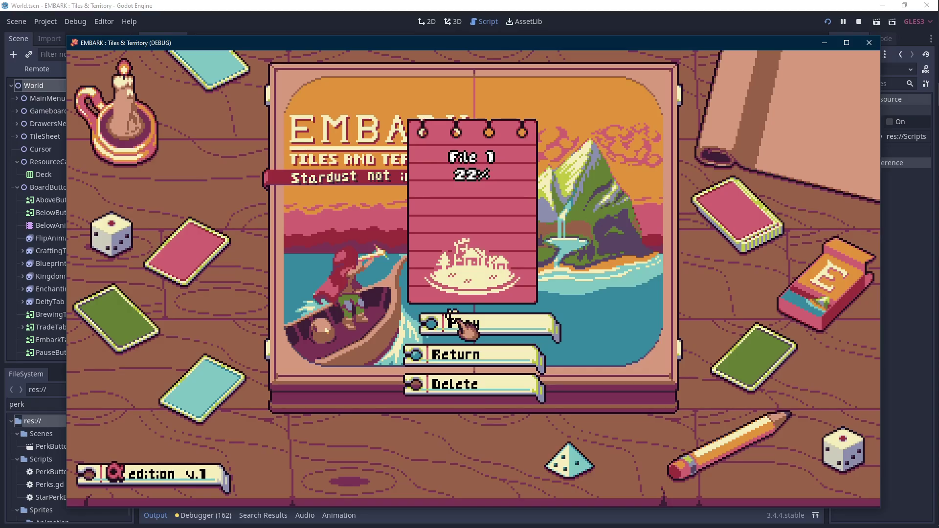
click(453, 315)
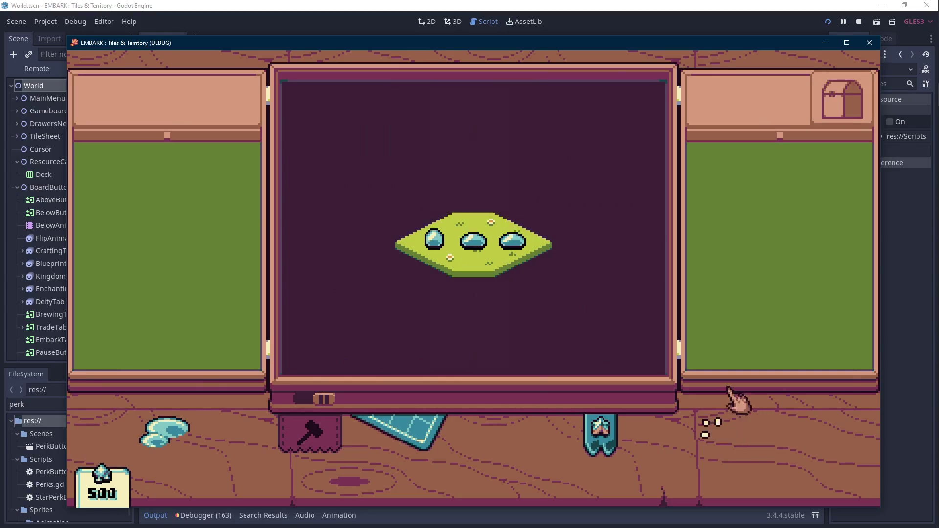
- Embark with the Evergreens set from the Embark Anew panel
key(Scroll_Lock)
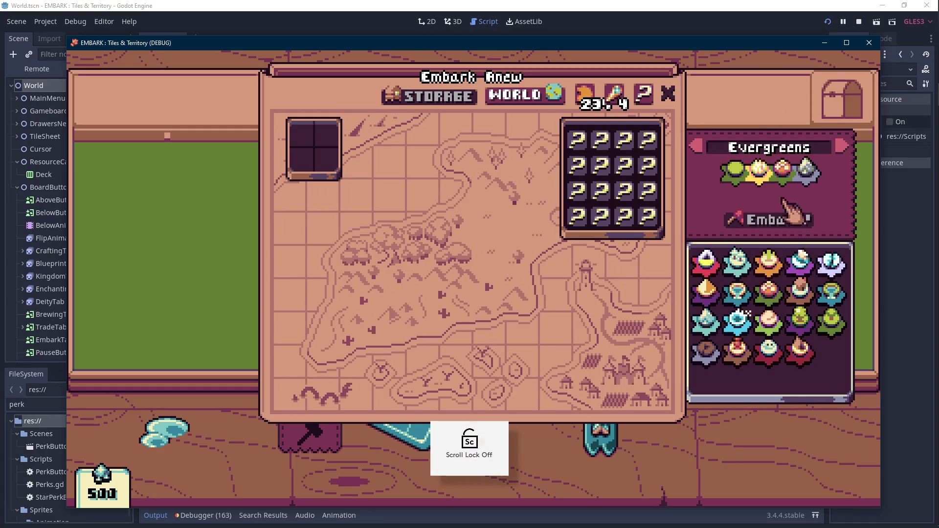
click(775, 220)
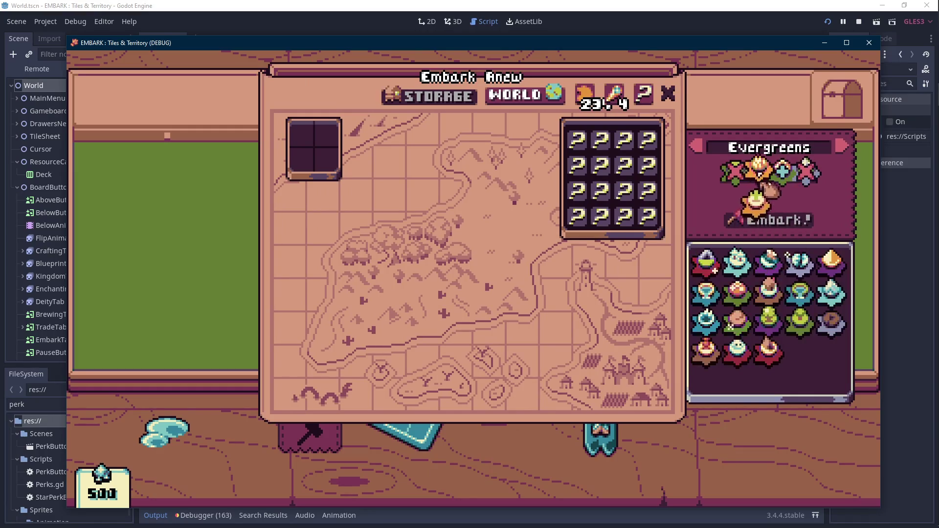
click(782, 221)
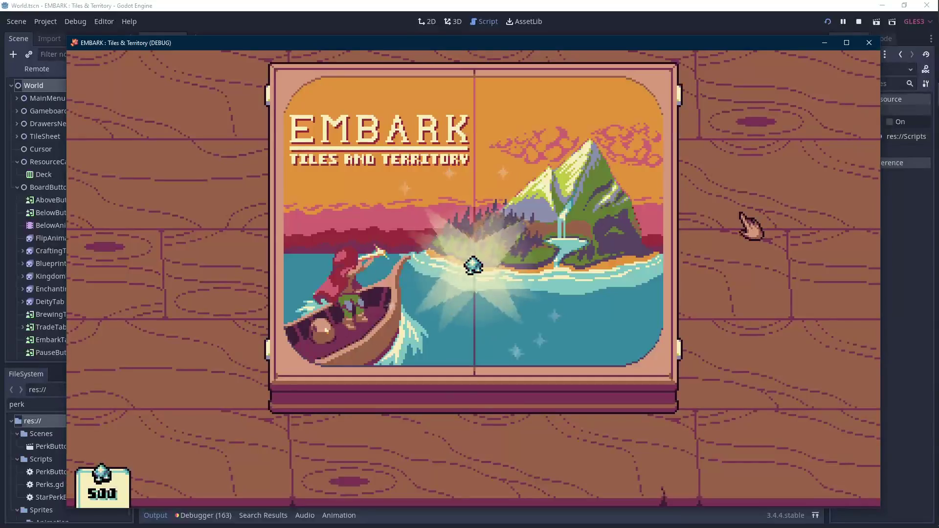
- Open the star perk tree and buy Assemble I, the next unlocked perk and Cognizant I
key(Scroll_Lock)
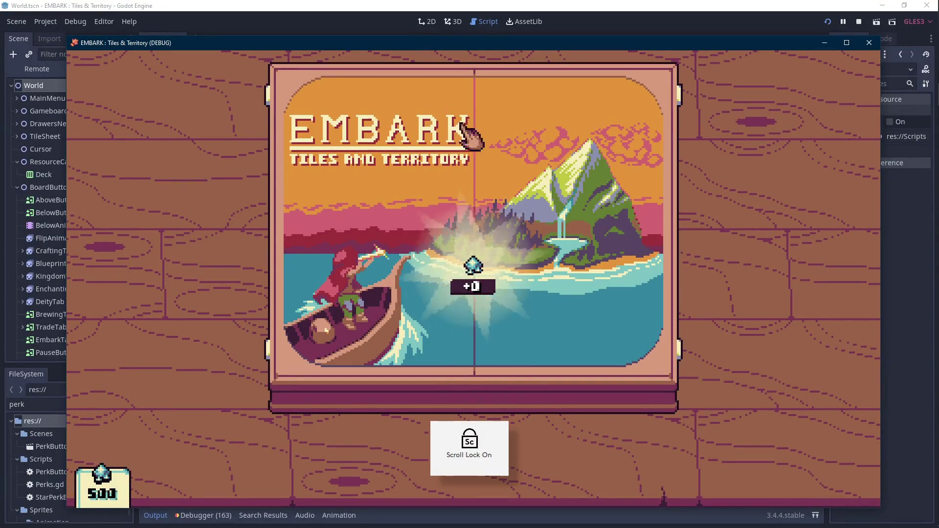
click(430, 156)
click(336, 244)
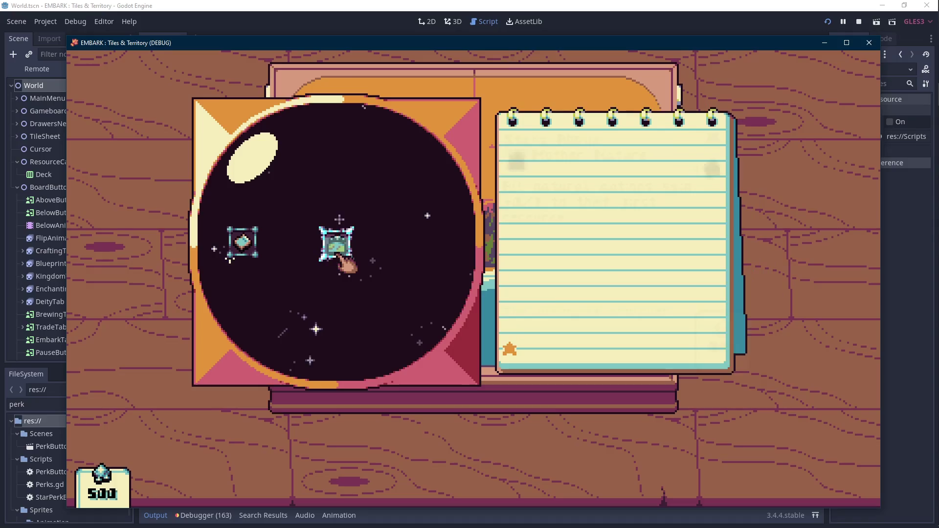
click(271, 229)
click(275, 232)
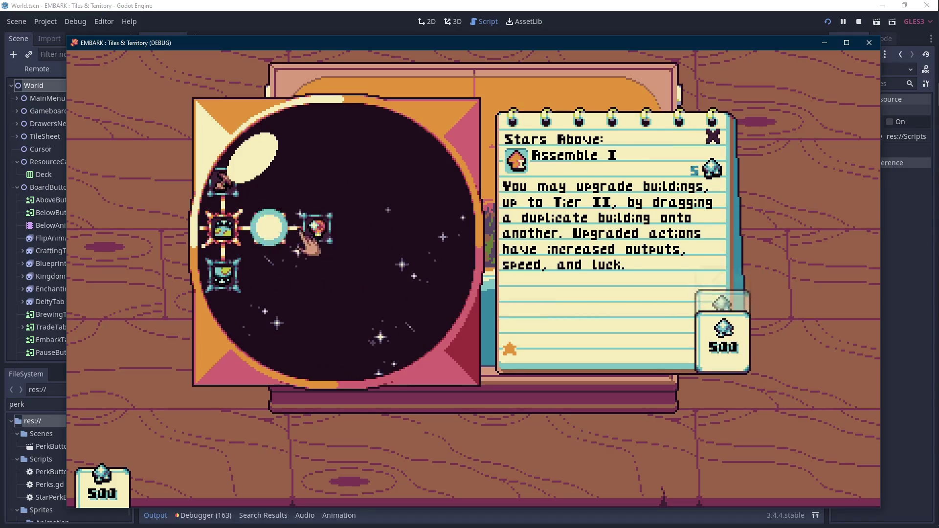
click(316, 227)
click(364, 210)
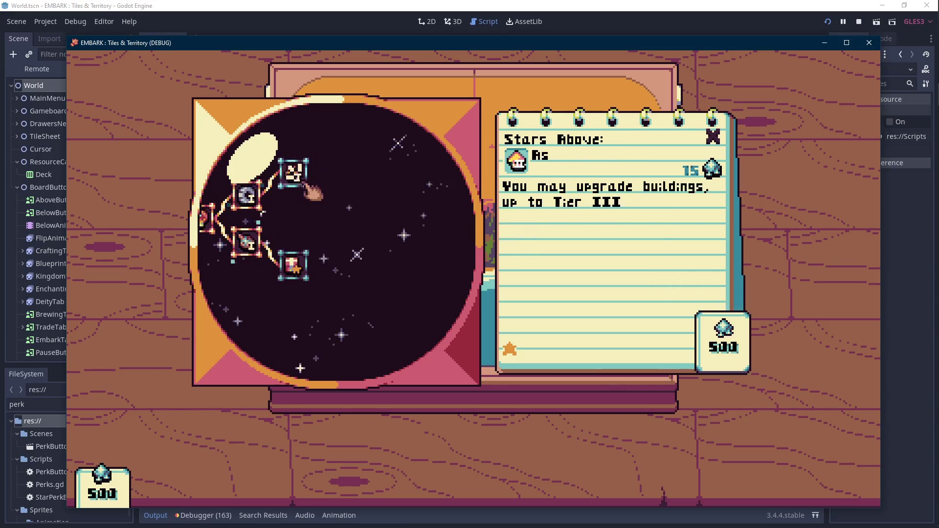
- Buy Assemble II, Lucky Day, the central sun, Plan and Prosper, Inspired Invention, Empower II and Cognizant II
click(299, 179)
click(296, 284)
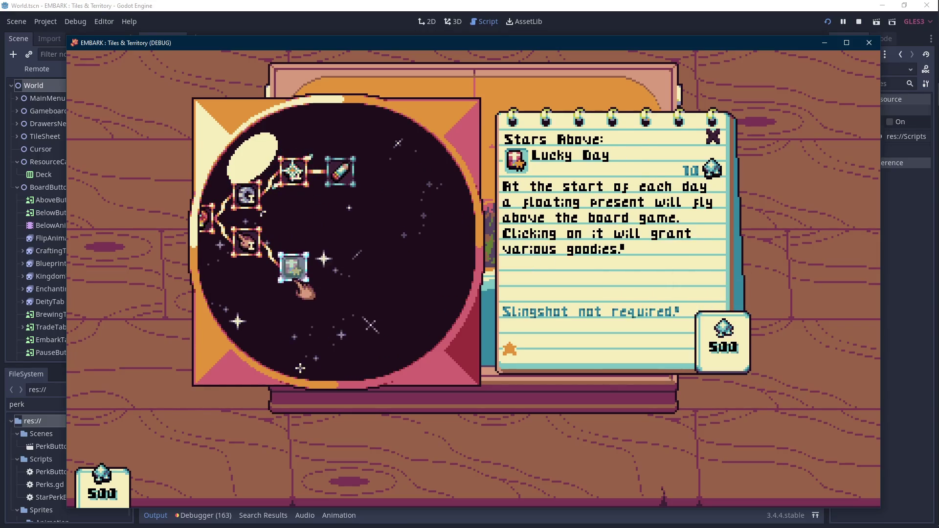
click(356, 229)
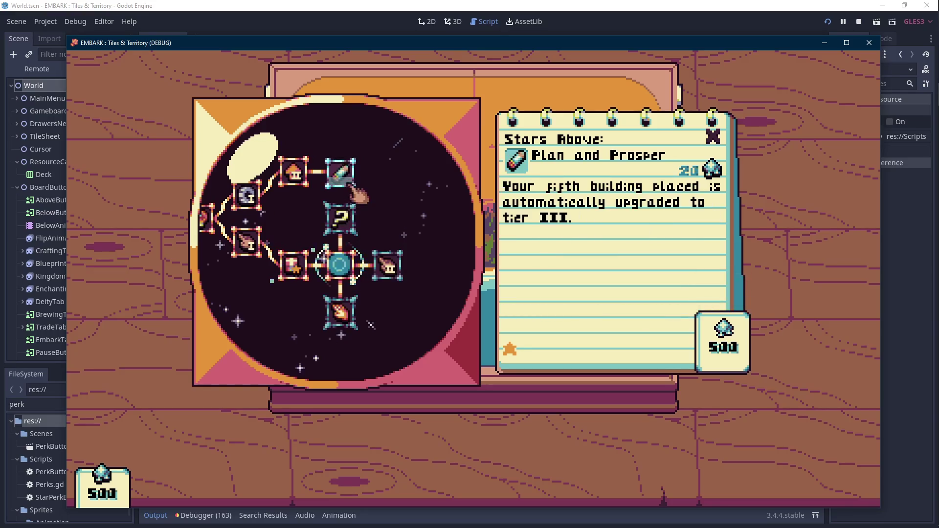
click(356, 234)
click(351, 229)
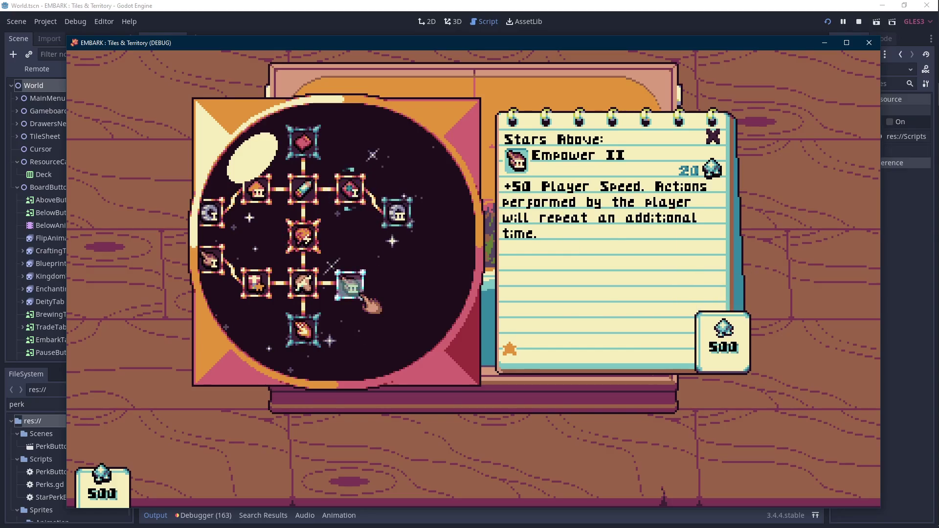
click(362, 296)
click(409, 270)
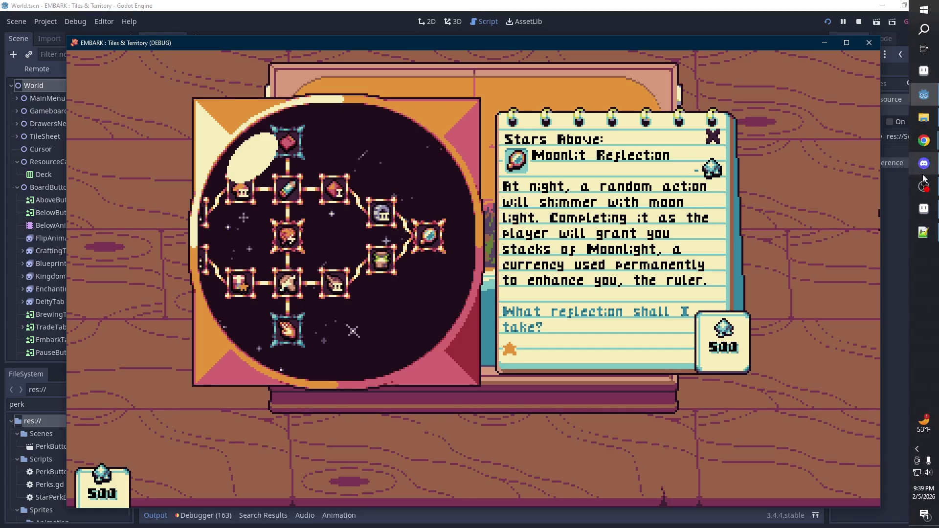
click(930, 209)
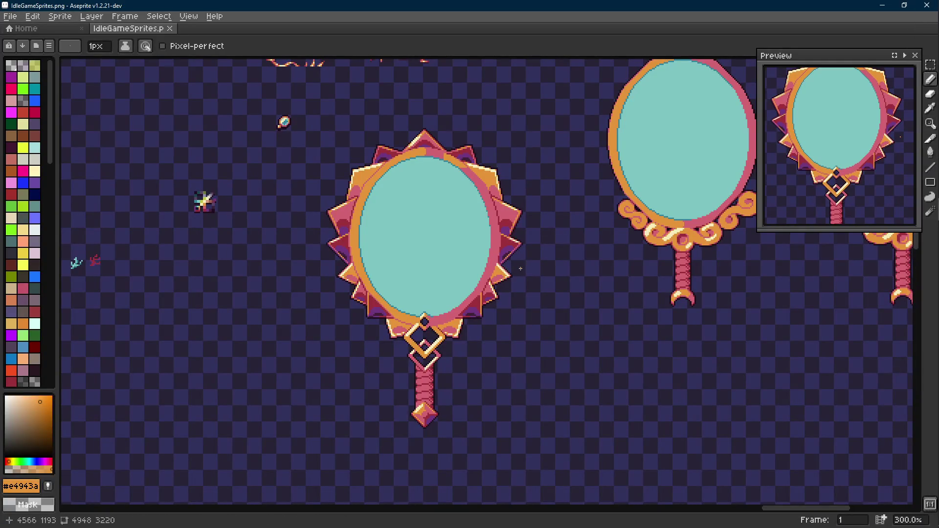
- Copy the mirror's teal glass out as a separate oval below-left of the frame
mouse_move(928, 165)
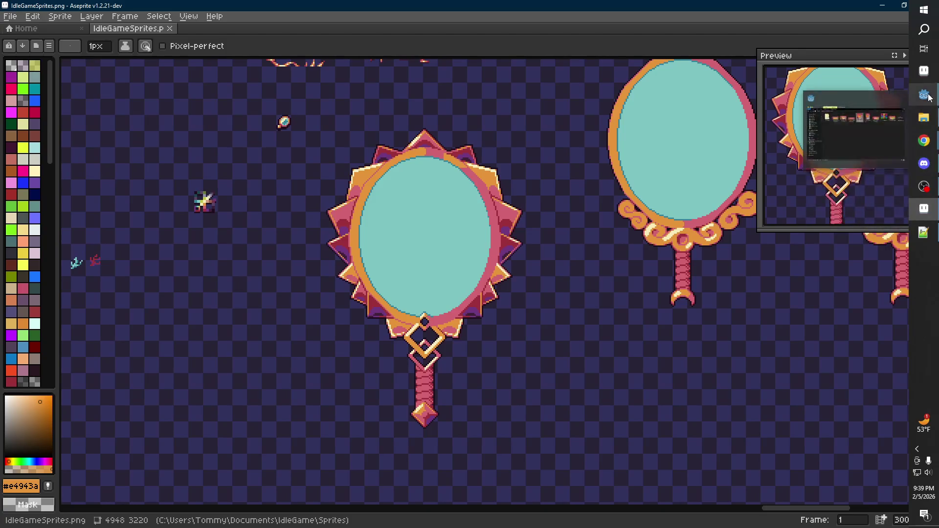
click(851, 186)
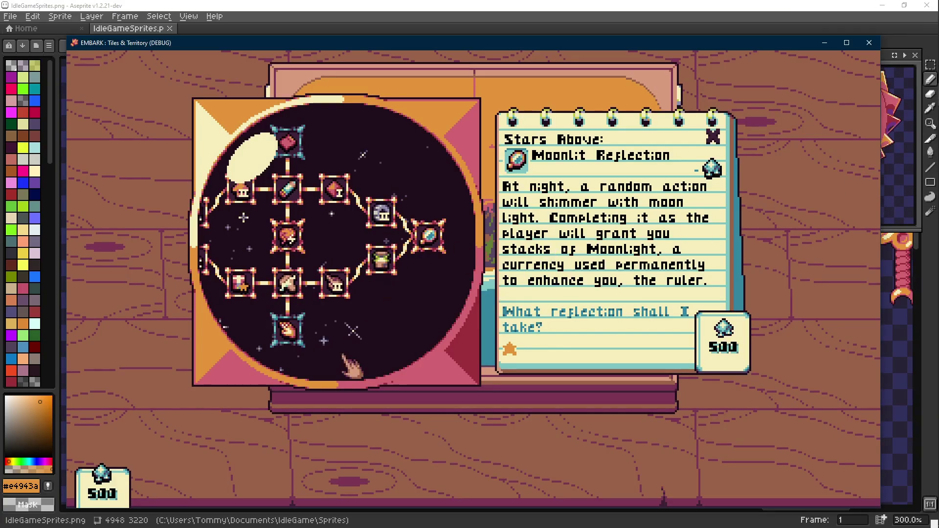
click(509, 5)
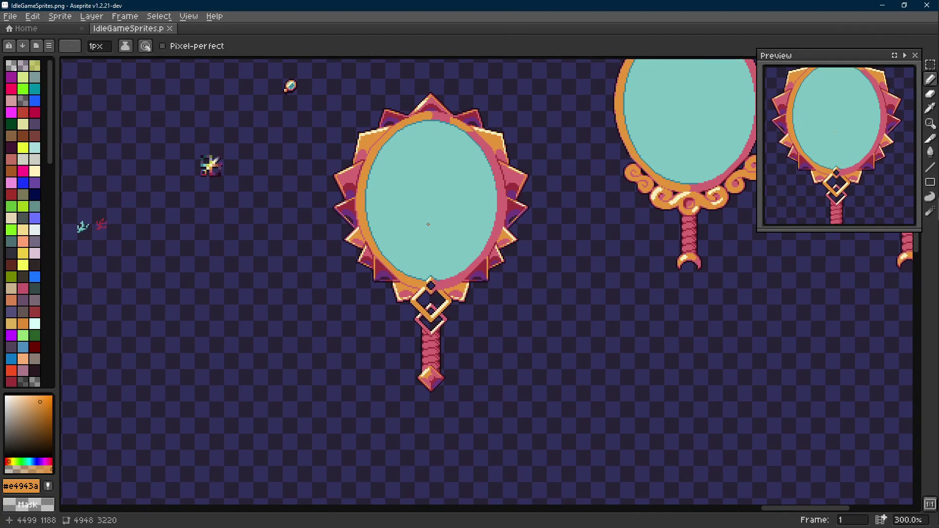
key(w)
click(429, 228)
mouse_move(429, 230)
mouse_down()
mouse_move(479, 216)
mouse_move(497, 189)
mouse_move(316, 372)
mouse_up()
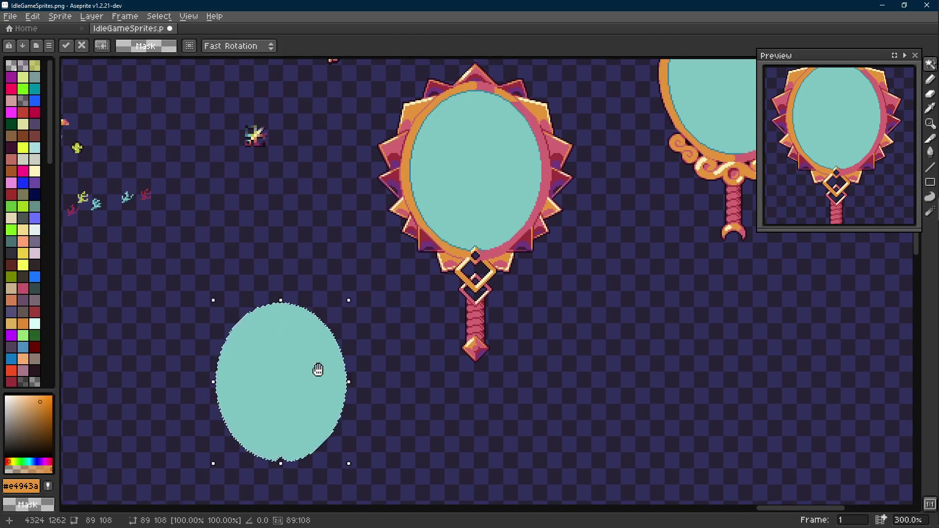
key(ctrl+d)
drag(393, 363, 503, 258)
- Sample the darker teal, draw crack lines on the oval, then undo them
scroll(465, 266, up, 4)
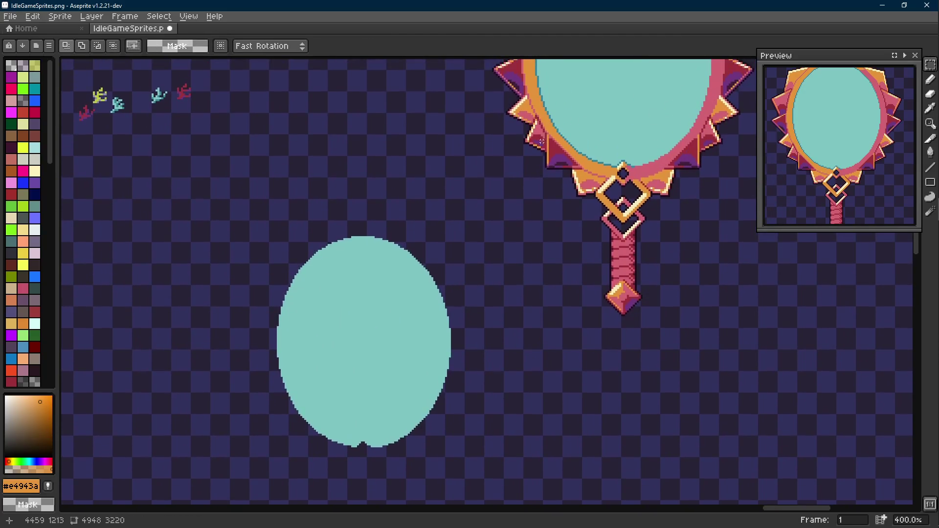
key(i)
click(570, 116)
scroll(570, 116, down, 2)
mouse_move(300, 334)
mouse_down()
mouse_move(409, 149)
mouse_move(327, 384)
mouse_move(439, 276)
mouse_move(487, 244)
mouse_move(284, 223)
mouse_up()
key(shift+e)
key(ctrl+z)
key(ctrl+z)
key(ctrl+z)
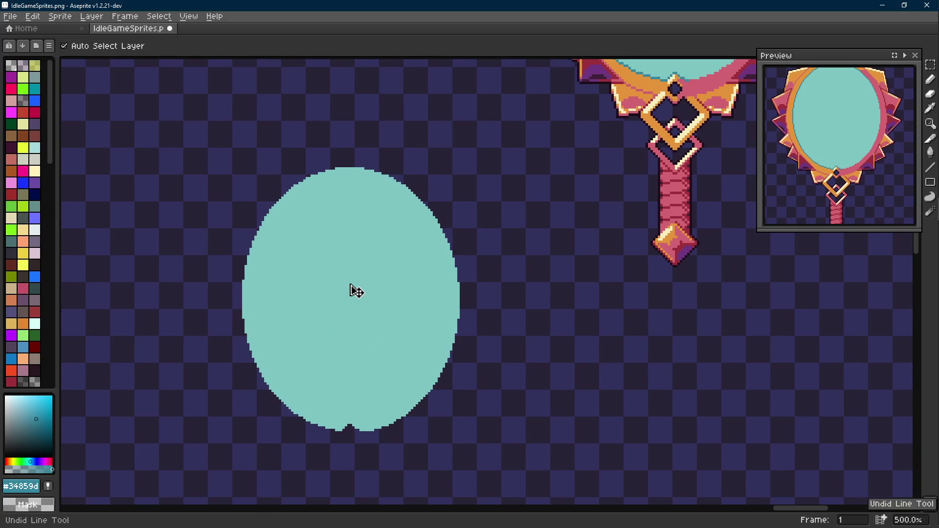
- Marquee-select the whole left mirror sprite
scroll(353, 289, down, 2)
key(m)
scroll(496, 368, right, 3)
drag(490, 96, 280, 369)
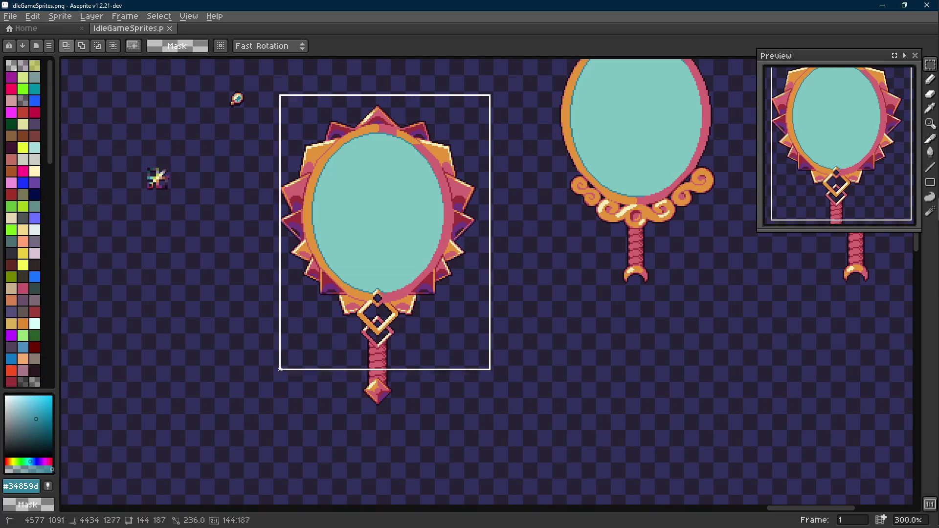
- Move the mirror down and pull its teal glass out to the right
scroll(308, 419, down, 5)
scroll(308, 419, left, 2)
drag(430, 220, 295, 413)
key(ctrl+d)
key(w)
click(322, 298)
drag(322, 297, 522, 331)
- Fill the empty mirror interior with dark purple sampled from the sparkle sprite
scroll(316, 129, up, 4)
scroll(316, 128, left, 5)
key(m)
scroll(316, 128, up, 1)
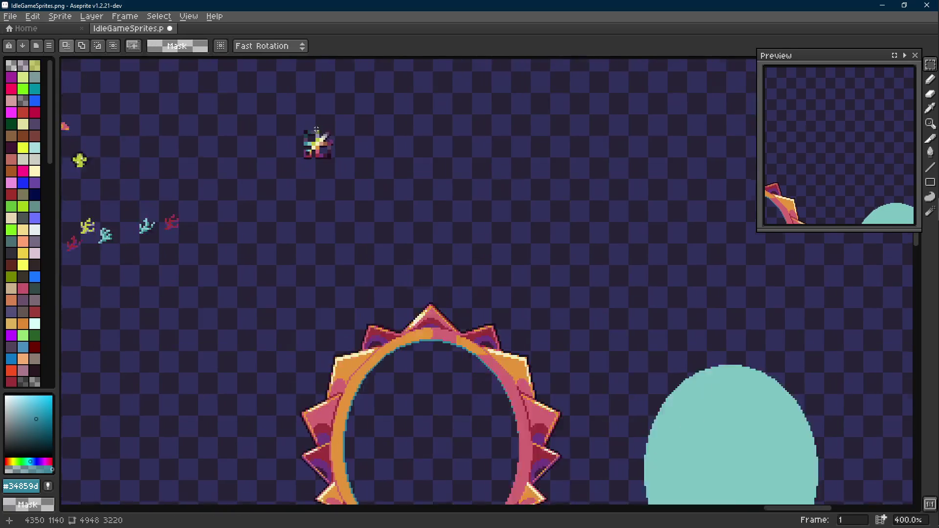
scroll(317, 129, up, 1)
alt+click(336, 150)
scroll(420, 373, down, 2)
key(g)
click(420, 373)
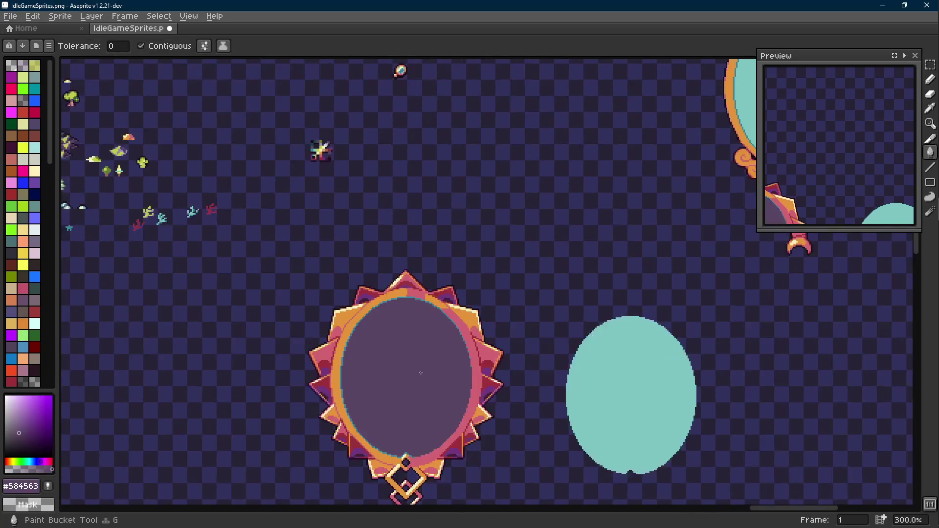
- Move the teal oval toward the lower right
scroll(420, 373, down, 2)
scroll(421, 372, right, 3)
key(r)
drag(413, 236, 617, 437)
mouse_move(546, 403)
mouse_down()
mouse_move(534, 350)
mouse_move(705, 453)
mouse_up()
key(ctrl+d)
- Fill a brown rectangle beside the mirror and nudge it up and right
key(i)
click(340, 262)
key(m)
drag(368, 251, 598, 353)
scroll(198, 100, up, 3)
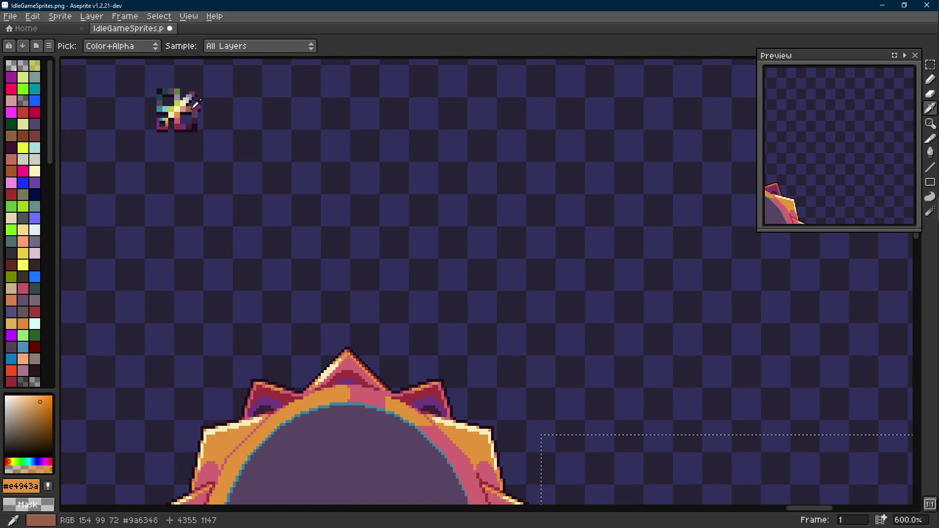
click(196, 100)
scroll(196, 100, down, 3)
key(g)
click(406, 252)
key(m)
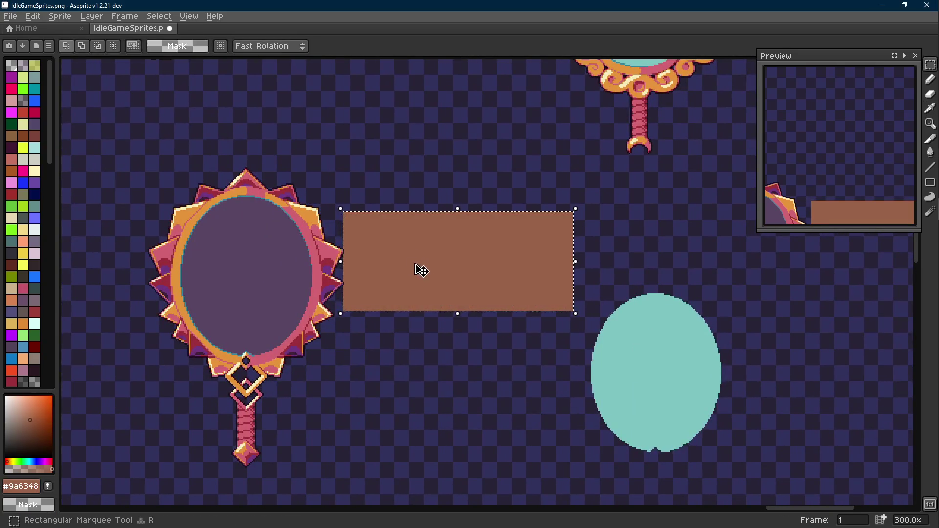
drag(417, 268, 450, 264)
key(ctrl+d)
- Try moving teal oval pieces onto the rectangle, undo, and resample the darker teal
mouse_move(643, 280)
mouse_down()
mouse_move(681, 333)
mouse_move(411, 261)
mouse_move(421, 269)
mouse_up()
mouse_move(587, 327)
mouse_down()
mouse_move(630, 385)
mouse_move(478, 256)
mouse_move(480, 268)
mouse_up()
key(ctrl+z)
key(ctrl+z)
key(ctrl+z)
key(i)
scroll(636, 244, right, 3)
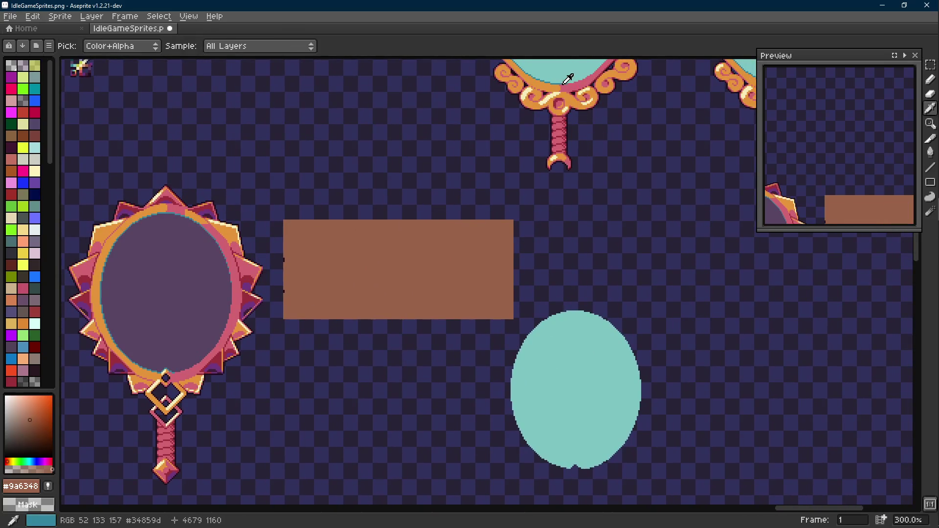
click(565, 77)
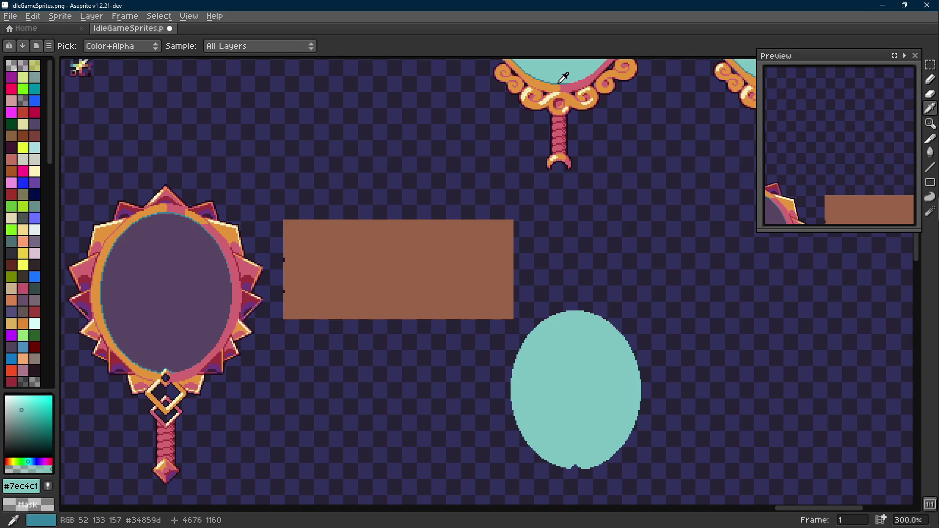
click(563, 77)
key(shift+e)
scroll(588, 248, up, 2)
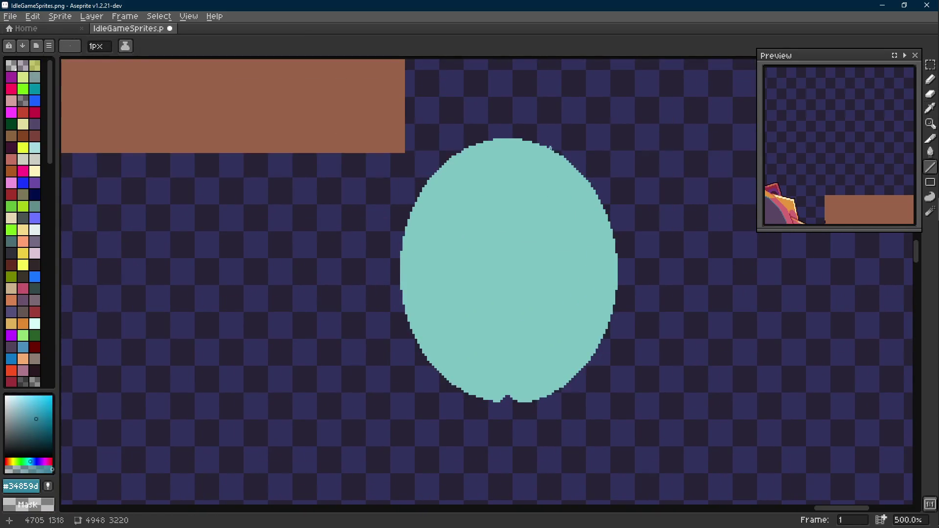
- Draw crack lines outlining a four-sided shard and move it onto the brown rectangle
mouse_move(550, 149)
mouse_down()
mouse_move(492, 235)
mouse_move(457, 156)
mouse_up()
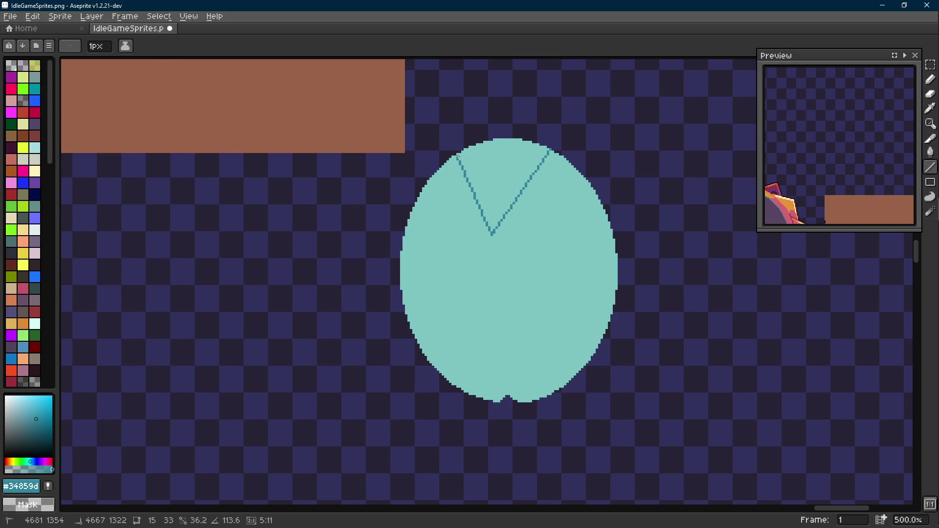
mouse_move(511, 207)
mouse_down()
mouse_move(612, 252)
mouse_move(507, 268)
mouse_move(518, 347)
mouse_up()
mouse_move(519, 347)
mouse_down()
mouse_move(583, 290)
mouse_move(571, 235)
mouse_up()
key(w)
click(545, 291)
scroll(564, 346, down, 1)
key(m)
drag(565, 346, 201, 167)
- Move the triangle shard and another oval wedge onto the brown rectangle
key(w)
click(536, 268)
mouse_move(536, 268)
mouse_down()
mouse_move(292, 170)
mouse_move(315, 178)
mouse_up()
click(587, 299)
mouse_move(586, 300)
mouse_down()
mouse_move(410, 191)
mouse_move(510, 209)
mouse_up()
scroll(410, 191, down, 1)
click(559, 209)
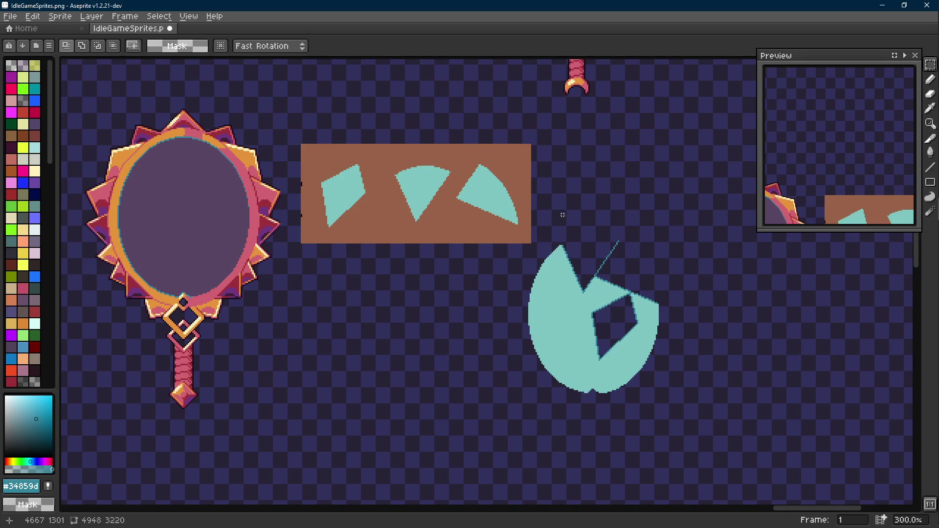
mouse_move(481, 248)
mouse_down()
mouse_move(526, 247)
mouse_move(505, 269)
mouse_up()
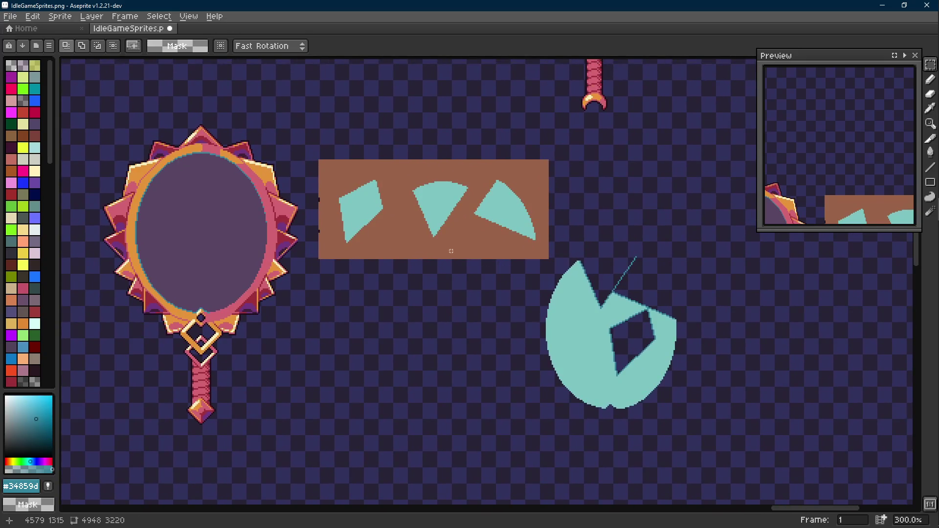
- Undo the moved shards, the crack lines and the brown rectangle
key(ctrl+z)
key(ctrl+z)
key(ctrl+z)
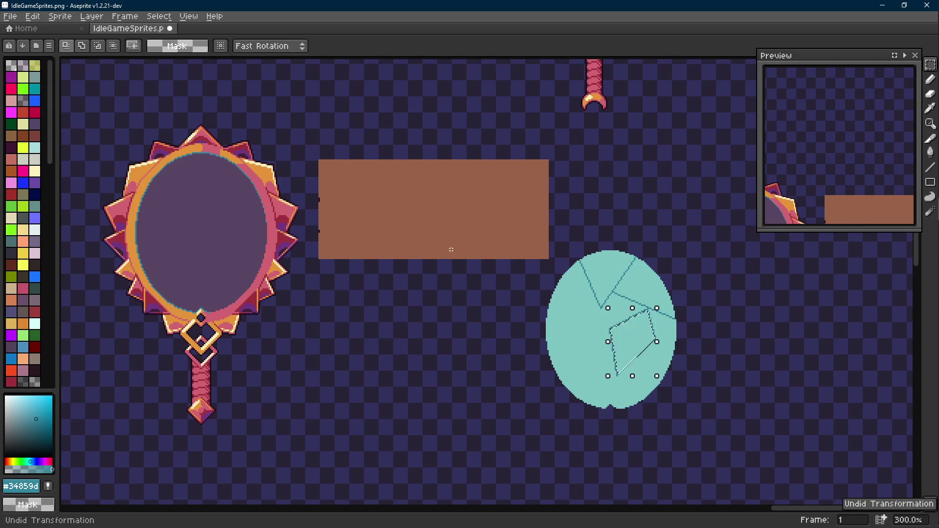
key(ctrl+z)
key(ctrl+z)
key(ctrl+z)
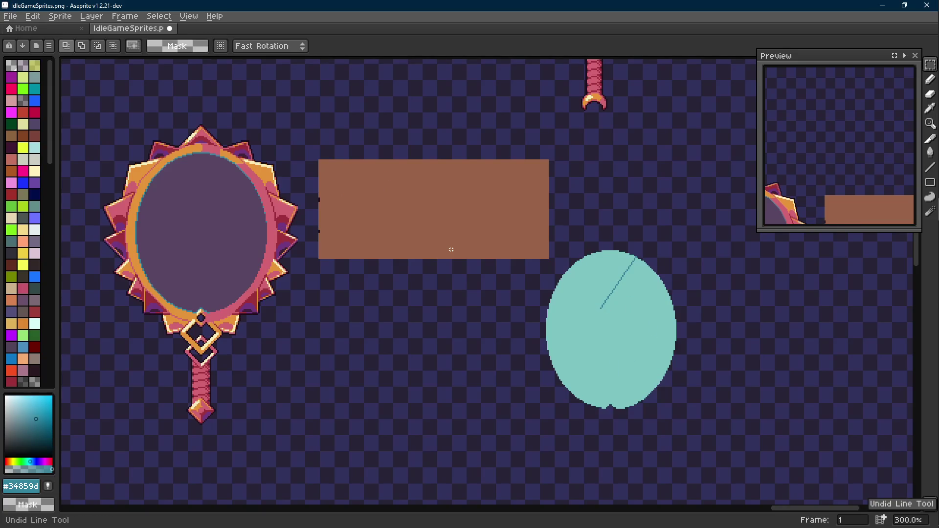
key(ctrl+z)
key(ctrl+z)
key(ctrl+z)
key(ctrl+z)
key(ctrl+z)
key(ctrl+z)
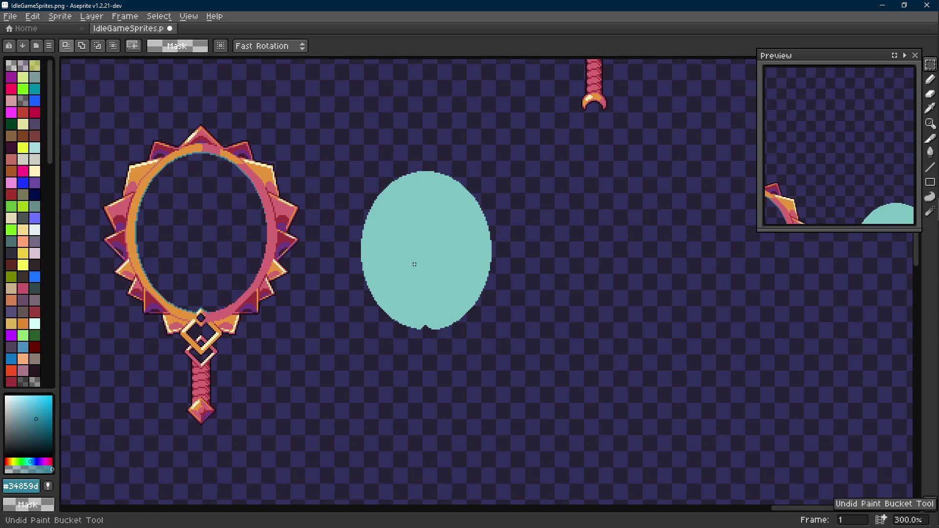
key(ctrl+z)
- Save IdleGameSprites.png with the mirror's original teal glass restored
key(ctrl+s)
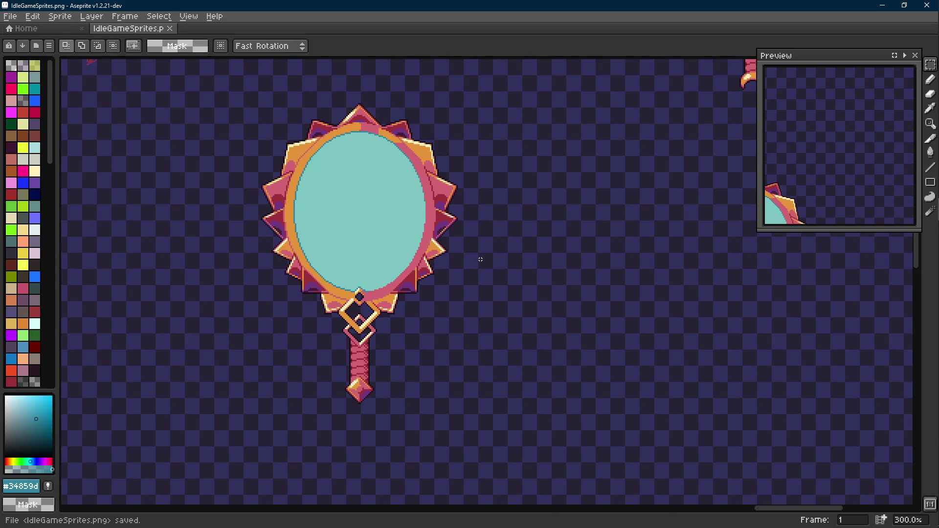
mouse_move(936, 95)
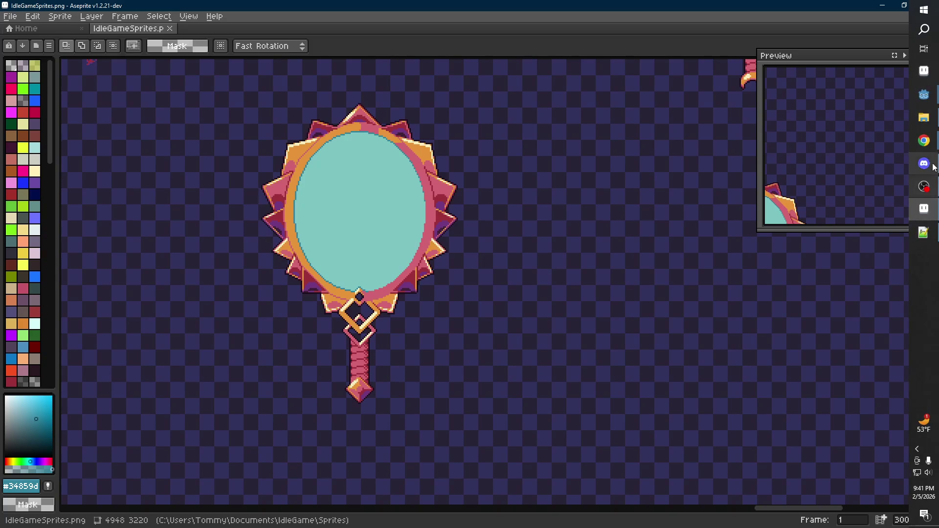
click(856, 176)
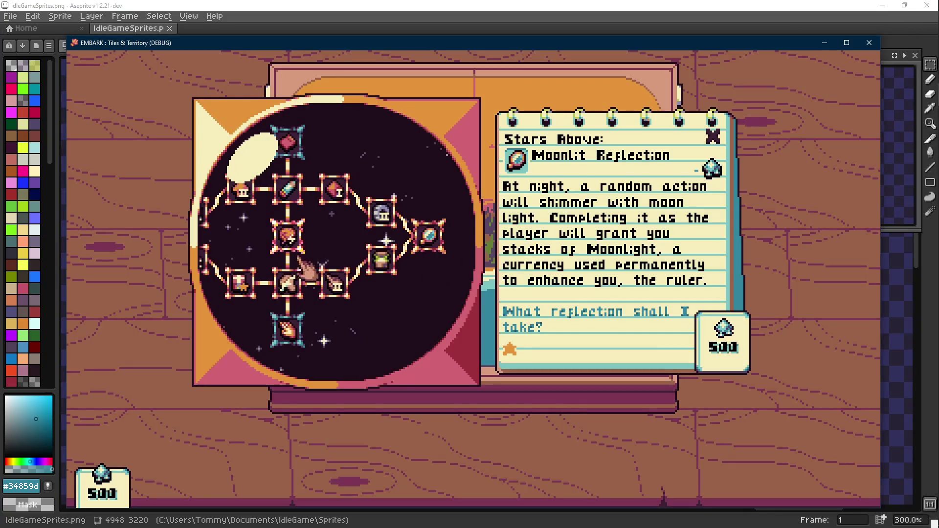
click(264, 269)
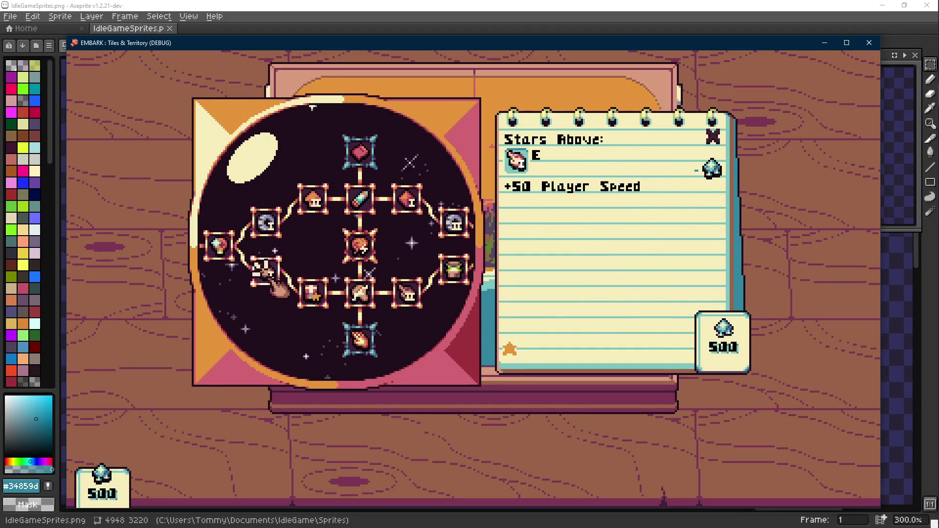
click(440, 247)
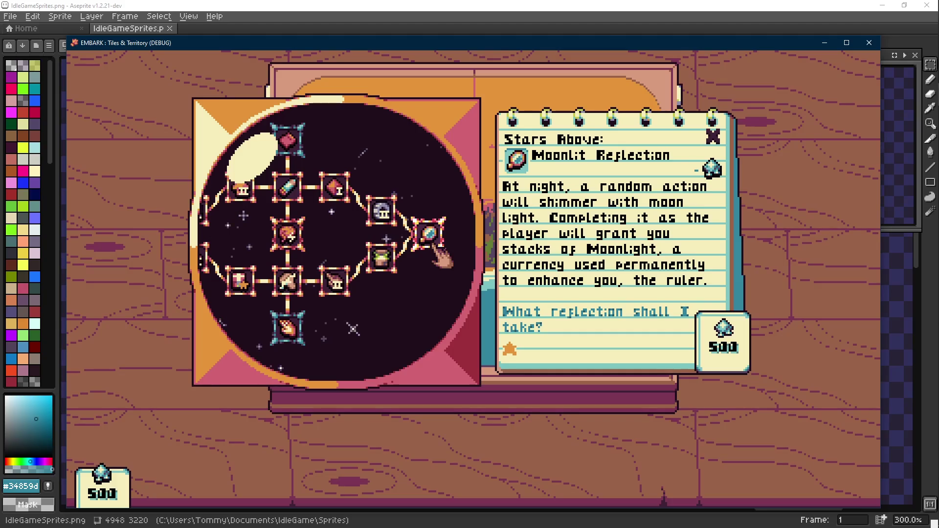
key(alt+F4)
drag(404, 244, 394, 235)
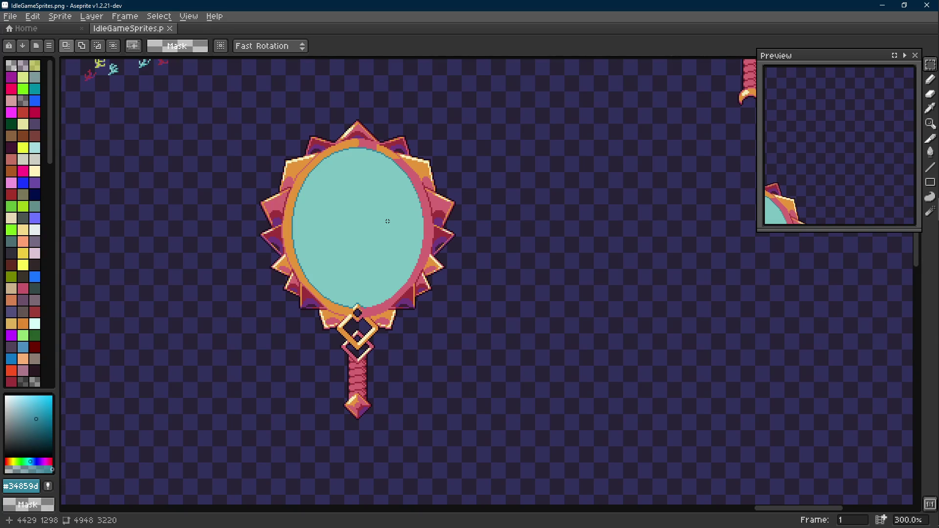
scroll(264, 216, down, 8)
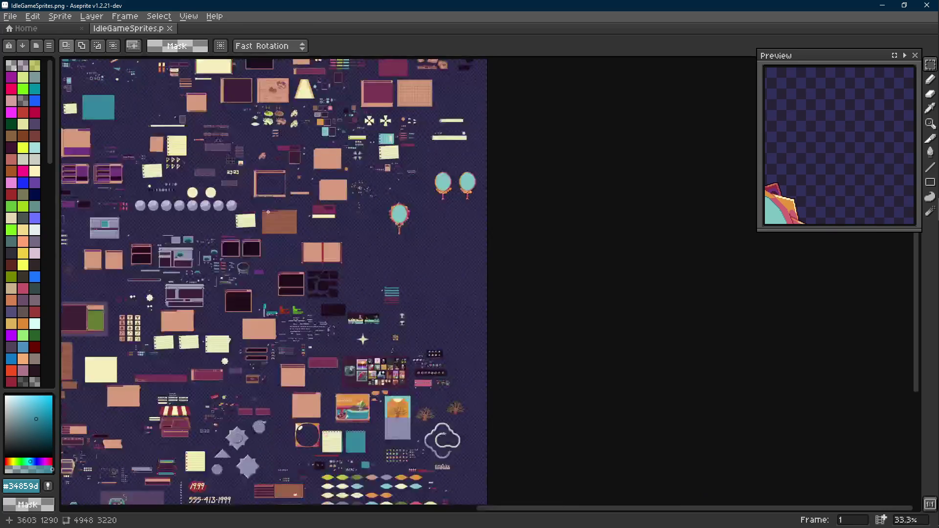
scroll(487, 281, up, 6)
scroll(324, 248, up, 3)
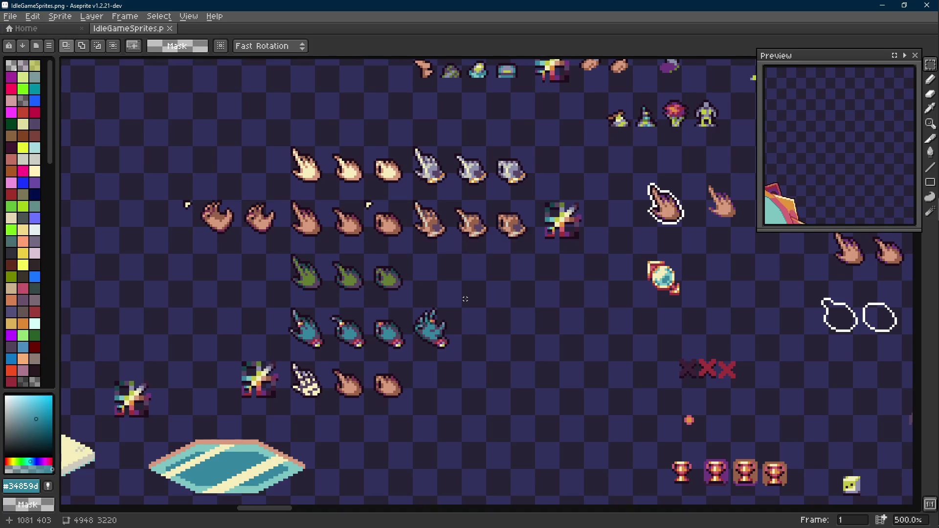
scroll(443, 298, down, 4)
scroll(443, 299, up, 1)
scroll(445, 299, up, 2)
scroll(448, 300, down, 2)
scroll(448, 300, down, 5)
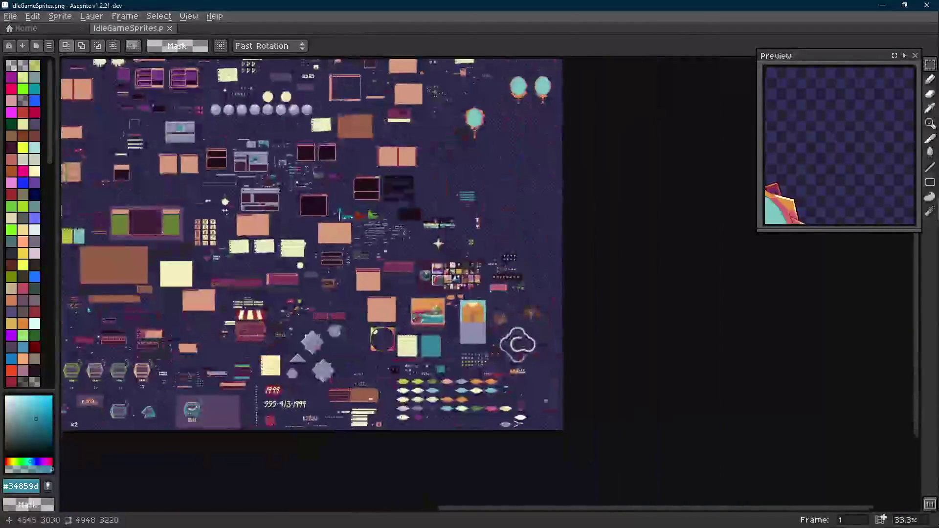
scroll(469, 325, up, 3)
scroll(468, 322, up, 1)
scroll(468, 320, down, 1)
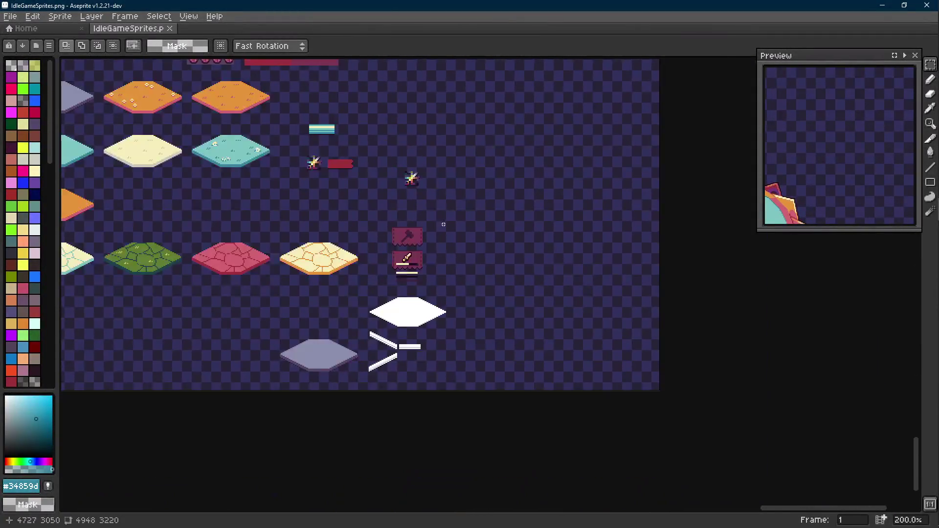
drag(440, 237, 538, 504)
scroll(538, 504, down, 1)
mouse_move(357, 311)
mouse_down()
mouse_move(478, 321)
mouse_move(486, 453)
mouse_up()
drag(489, 196, 484, 362)
mouse_move(507, 76)
mouse_down()
mouse_move(454, 296)
mouse_move(457, 332)
mouse_up()
scroll(455, 296, up, 3)
scroll(478, 307, down, 1)
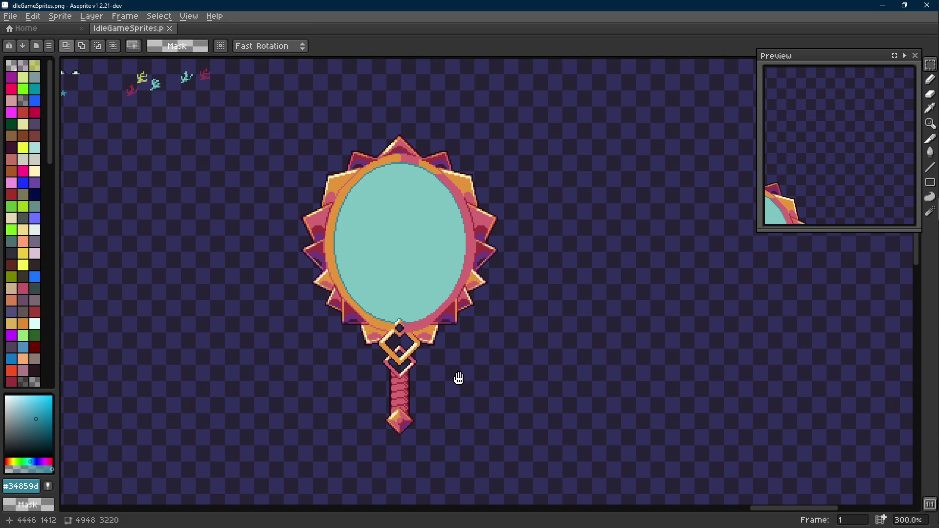
- Try filling the handle gem's orange area with cream, then undo the fill
scroll(457, 379, down, 3)
scroll(440, 304, up, 7)
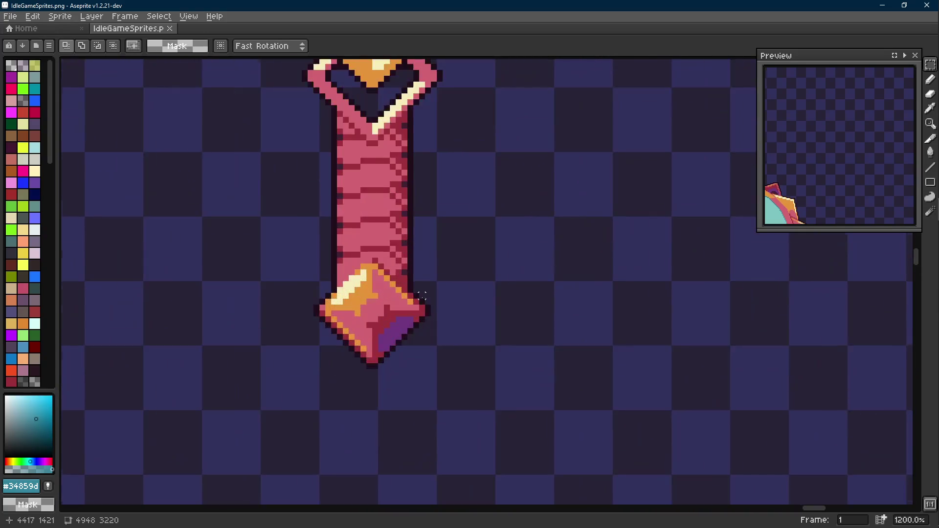
drag(445, 294, 183, 434)
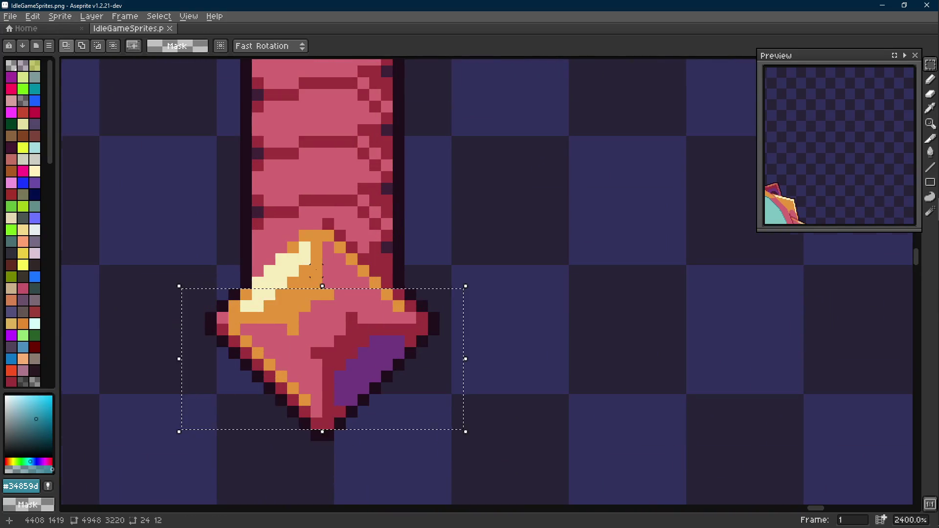
scroll(396, 259, up, 1)
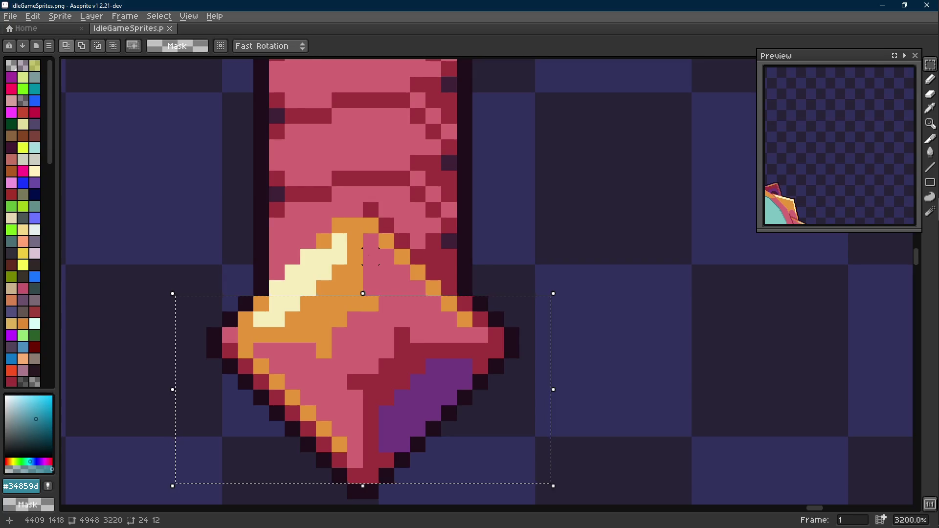
key(ctrl+d)
key(i)
click(341, 254)
key(g)
click(350, 287)
scroll(349, 288, down, 7)
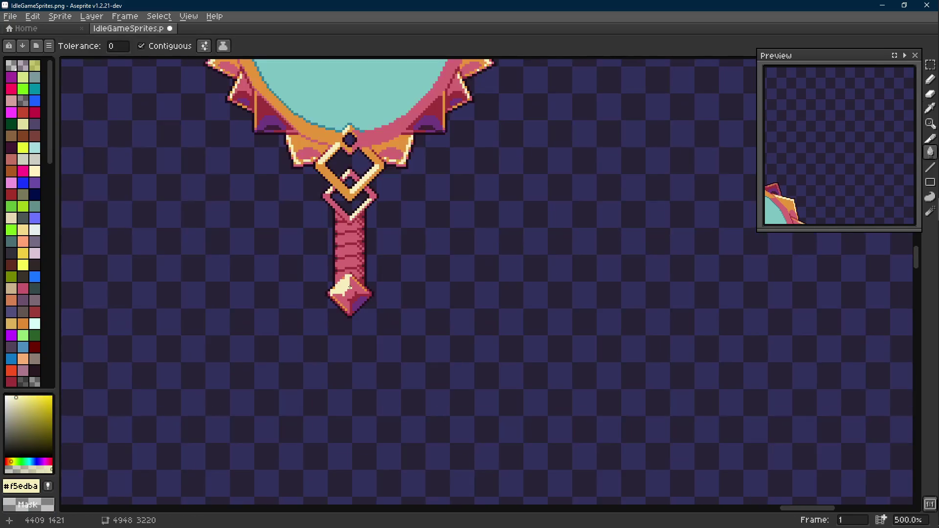
key(ctrl+z)
scroll(349, 288, up, 7)
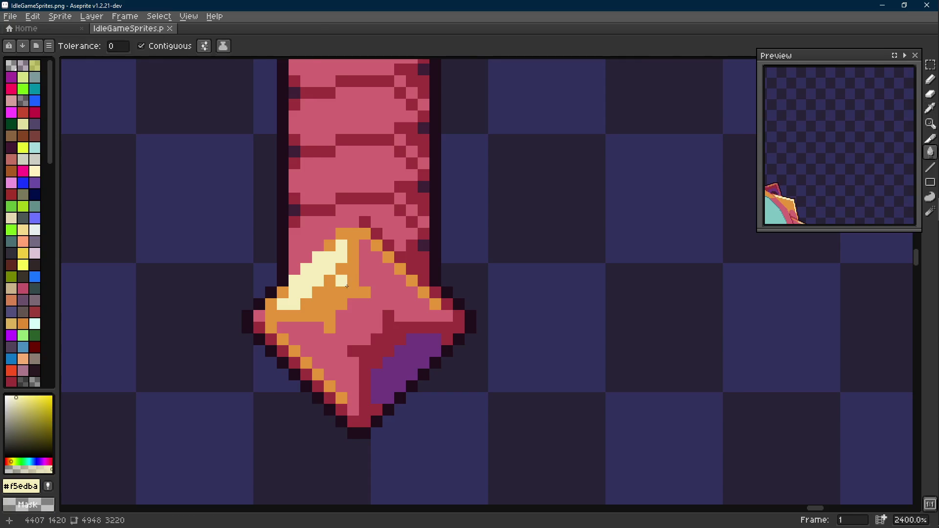
- With the pencil active, sample the gem's pink and orange colours
scroll(435, 316, down, 9)
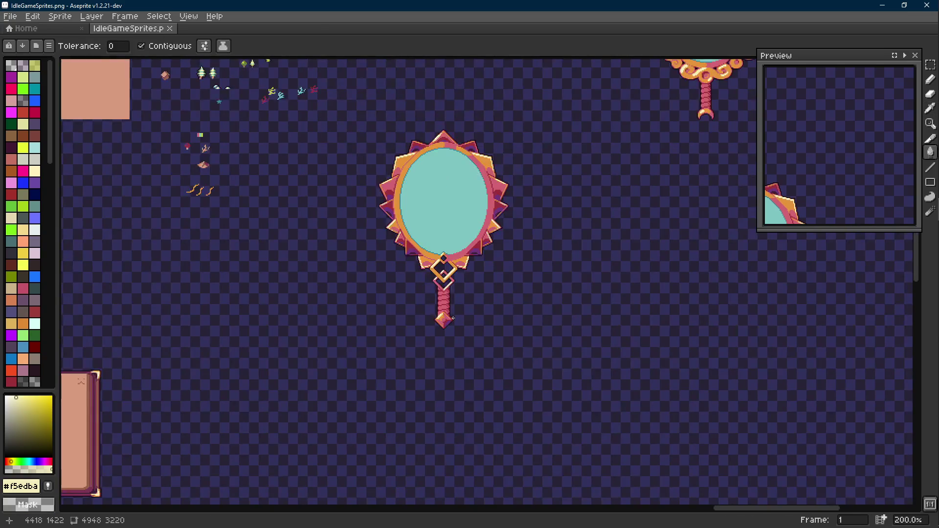
scroll(448, 326, up, 3)
scroll(447, 325, up, 5)
key(b)
alt+click(414, 295)
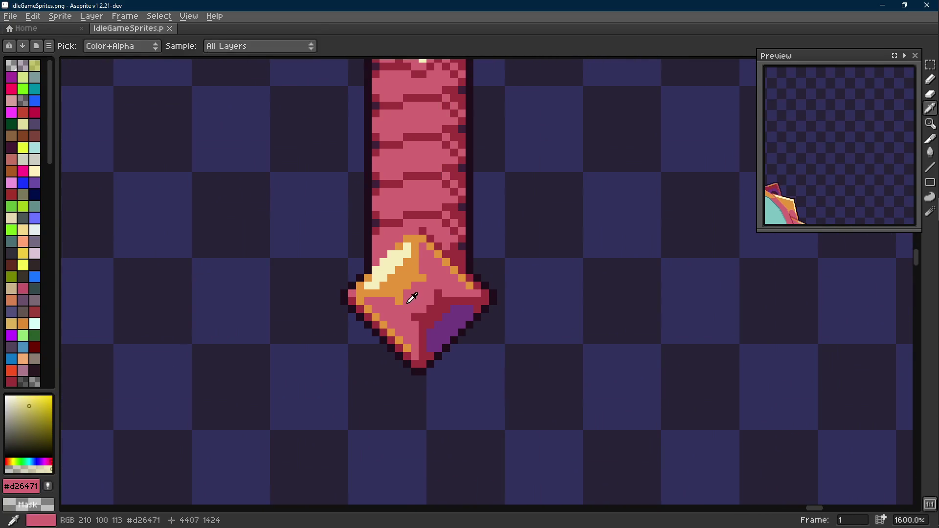
click(396, 299)
alt+click(421, 273)
- Bring the running game window to the front and close it
mouse_move(923, 94)
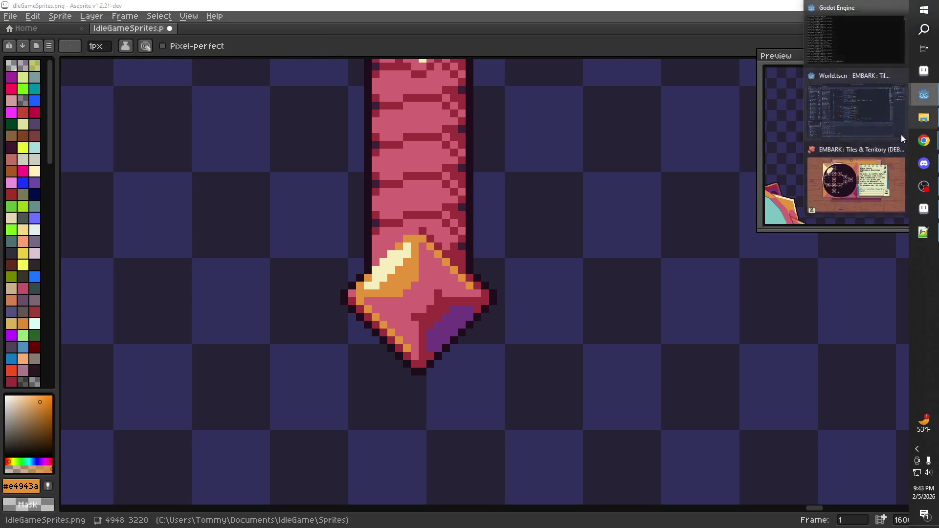
click(812, 188)
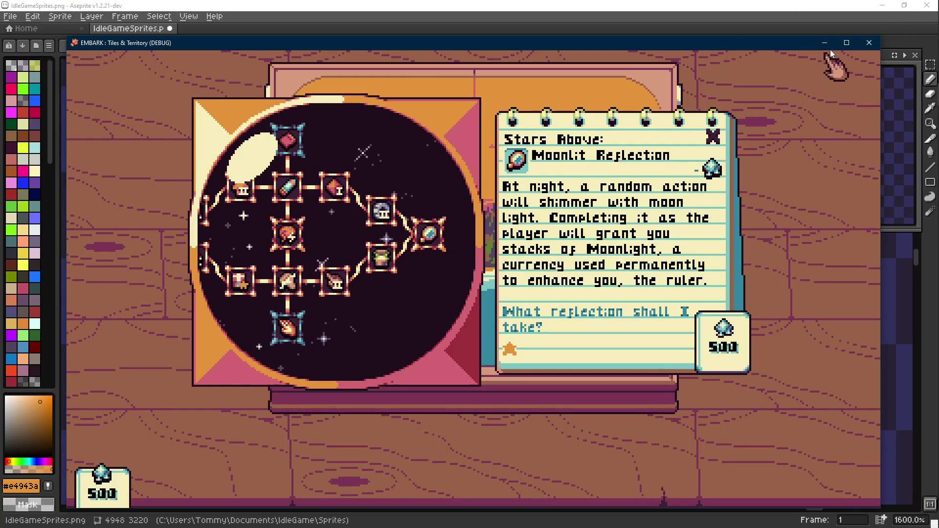
click(870, 44)
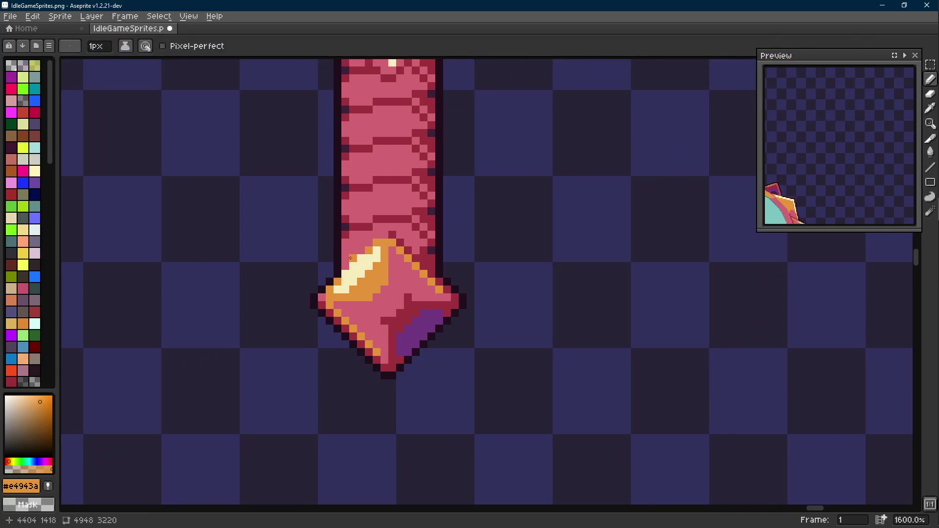
- Draw a short pink line on the diamond, then sample its orange and the handle's dark red
scroll(350, 258, up, 2)
alt+click(404, 304)
key(l)
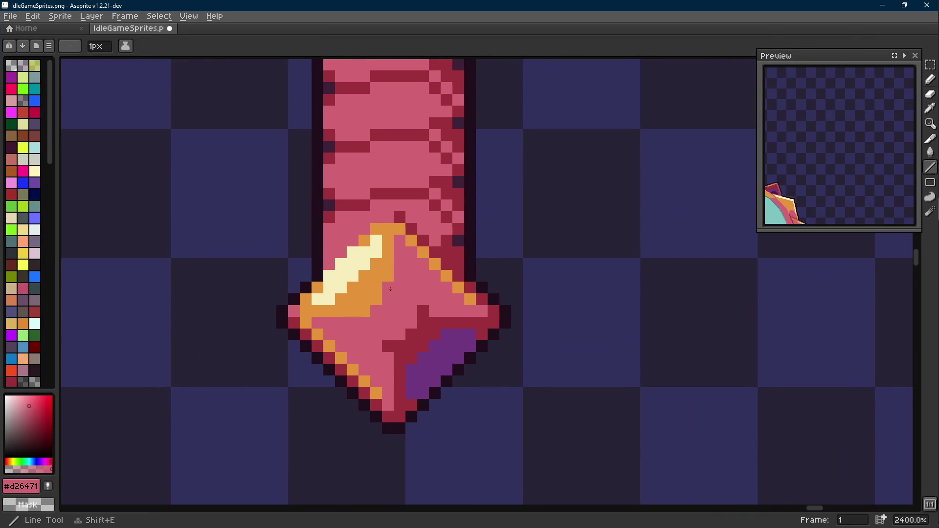
drag(369, 314, 369, 314)
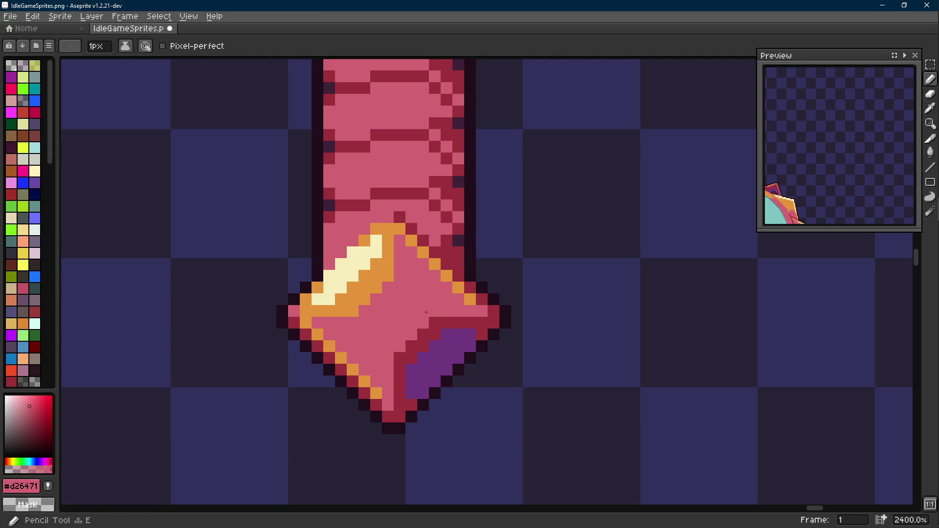
alt+click(438, 319)
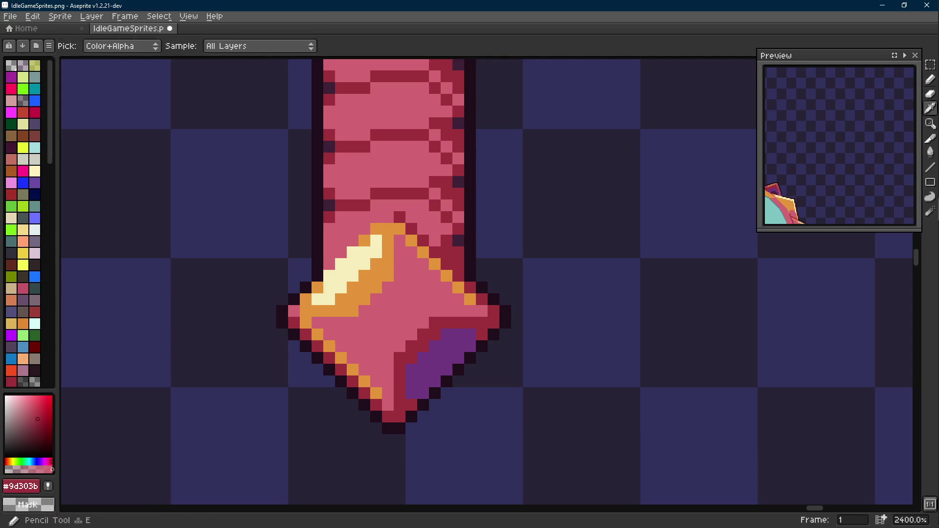
alt+click(356, 309)
alt+click(404, 351)
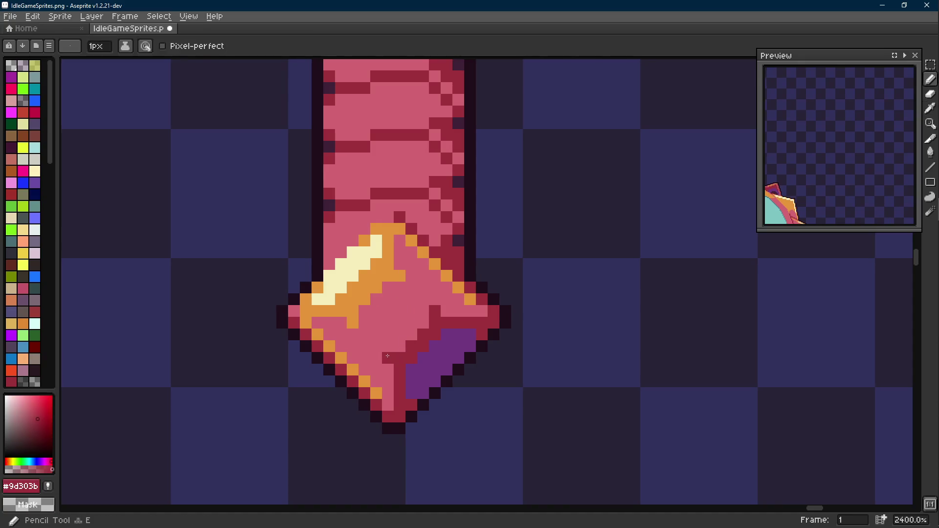
scroll(406, 363, down, 8)
scroll(407, 363, up, 6)
- Undo the recent line strokes on the handle's diamond
key(ctrl+z)
key(ctrl+z)
key(ctrl+z)
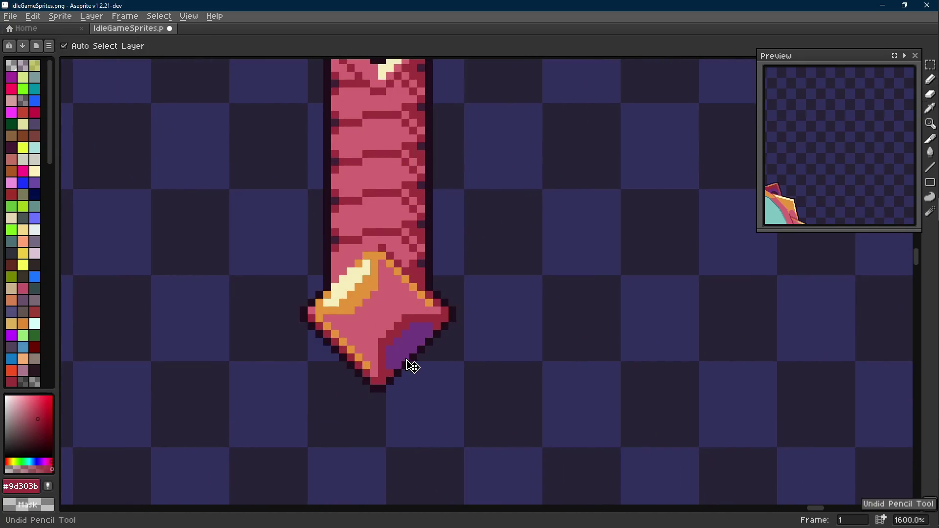
key(ctrl+z)
key(ctrl+z)
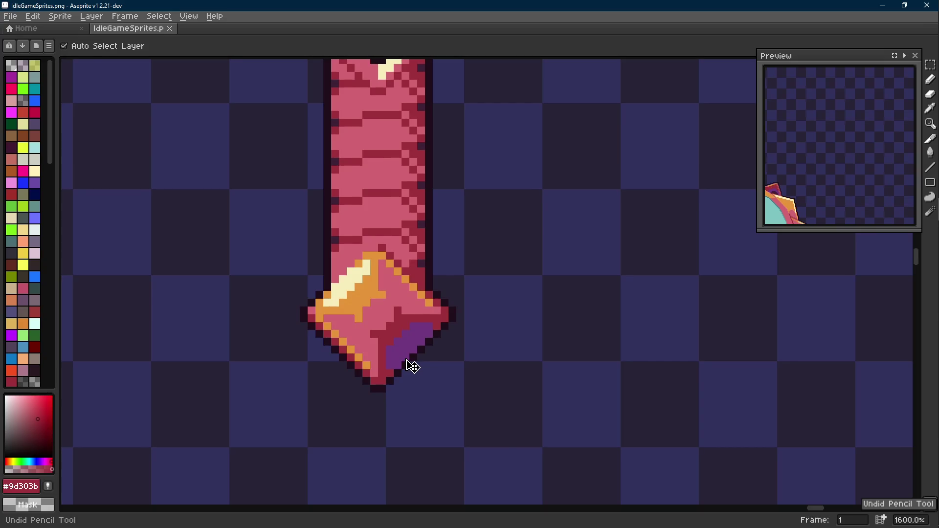
key(b)
key(Scroll_Lock)
scroll(405, 358, down, 3)
scroll(404, 358, up, 1)
- Save IdleGameSprites.png and recentre the view on the whole mirror
key(ctrl+s)
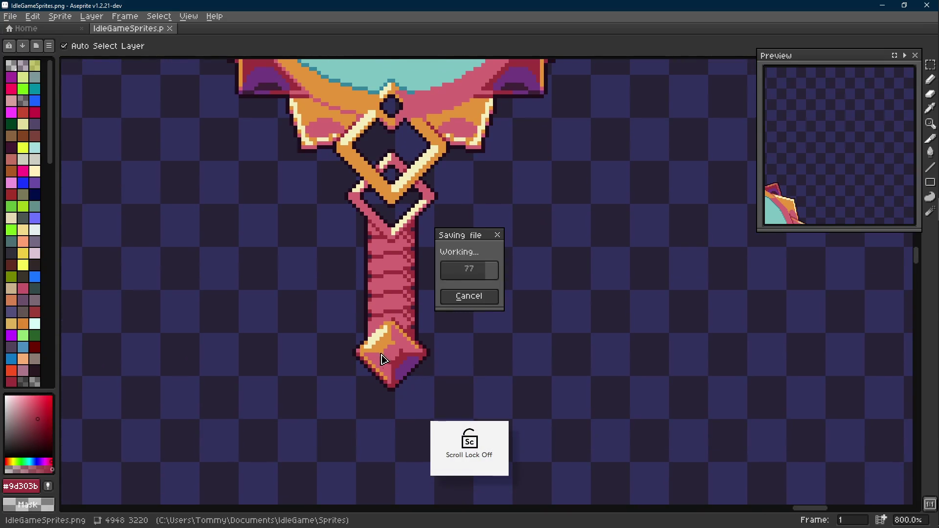
scroll(474, 257, down, 3)
mouse_move(444, 182)
mouse_down()
mouse_move(414, 349)
mouse_move(426, 365)
mouse_move(396, 349)
mouse_up()
key(Scroll_Lock)
scroll(426, 365, down, 1)
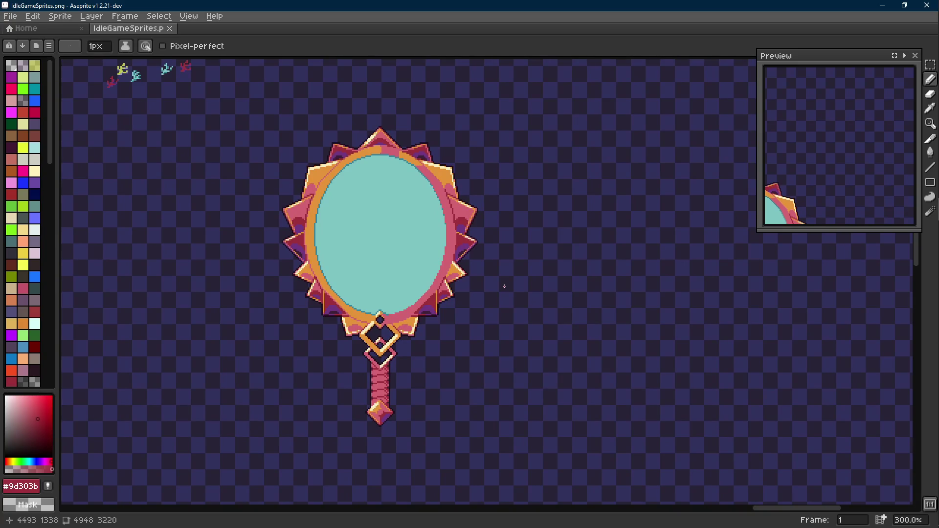
drag(504, 286, 488, 290)
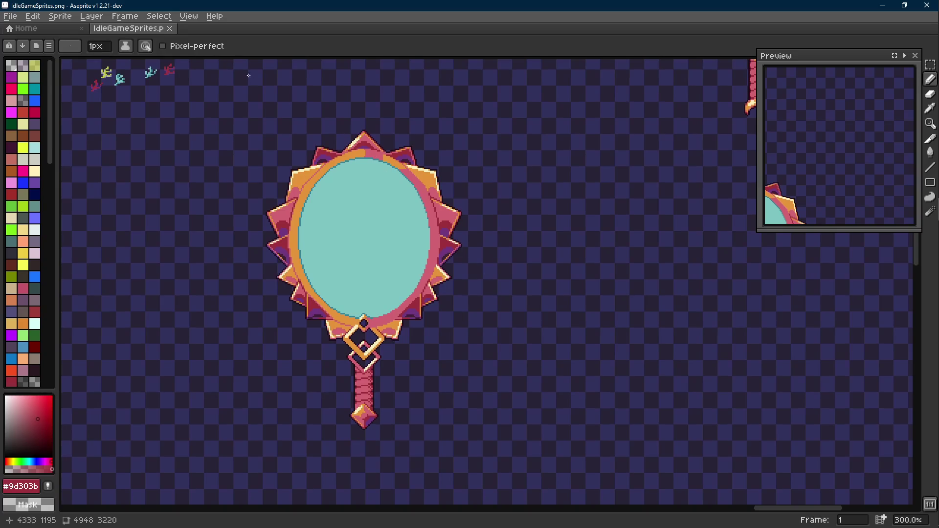
- Move the teal glass right of the frame and shift the sparkle sprite down-left
key(w)
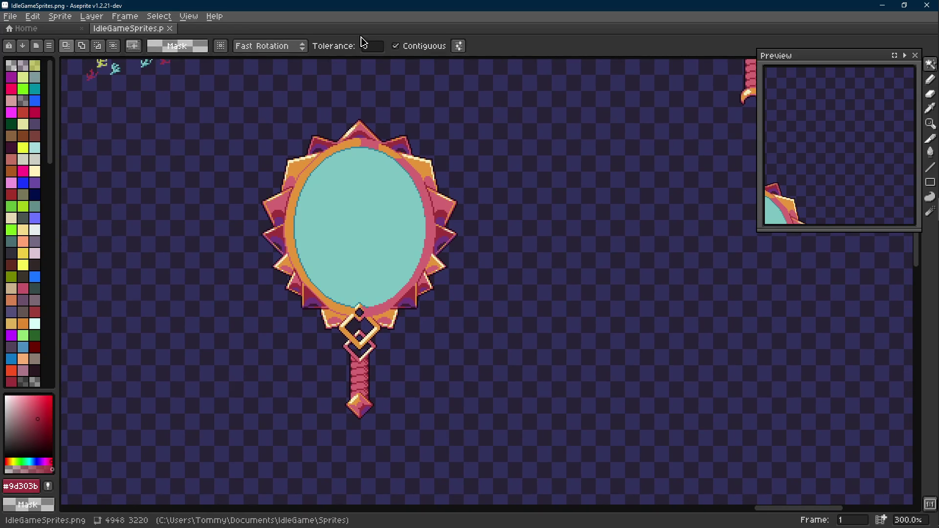
key(Scroll_Lock)
drag(367, 51, 394, 62)
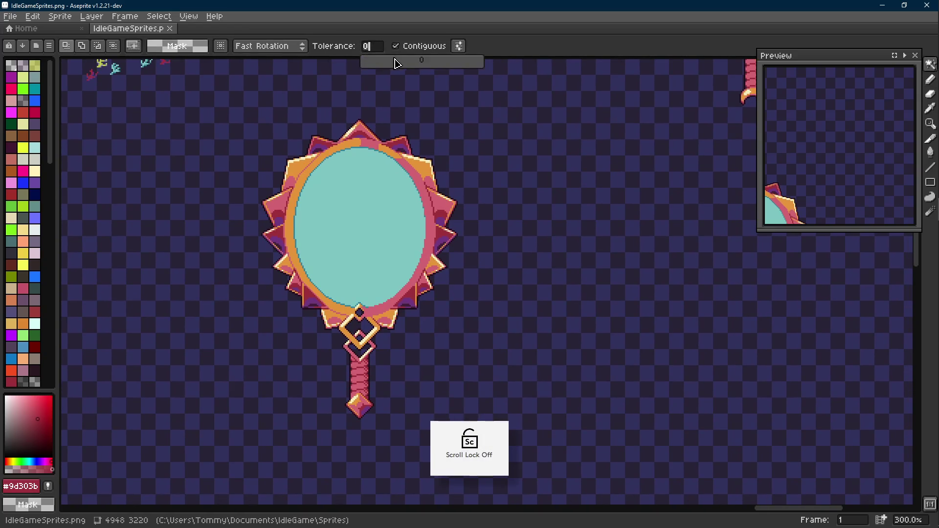
text(79)
click(384, 198)
key(r)
drag(322, 224, 533, 224)
scroll(533, 224, down, 1)
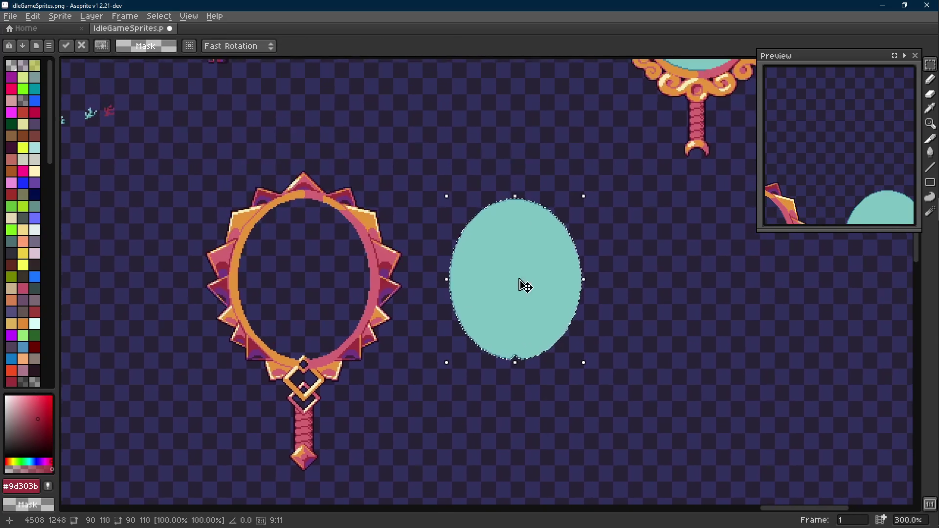
click(419, 252)
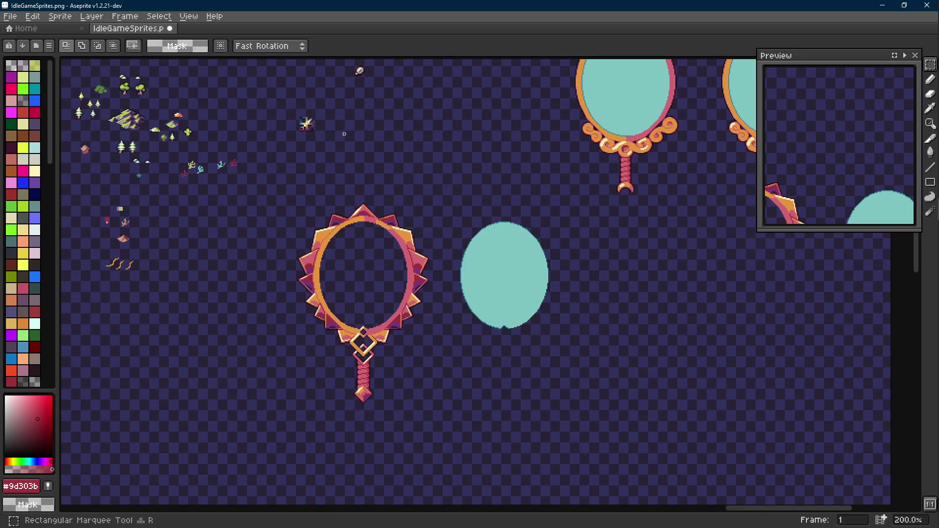
mouse_move(337, 101)
mouse_down()
mouse_move(287, 153)
mouse_move(255, 300)
mouse_up()
scroll(291, 276, up, 3)
scroll(292, 276, up, 4)
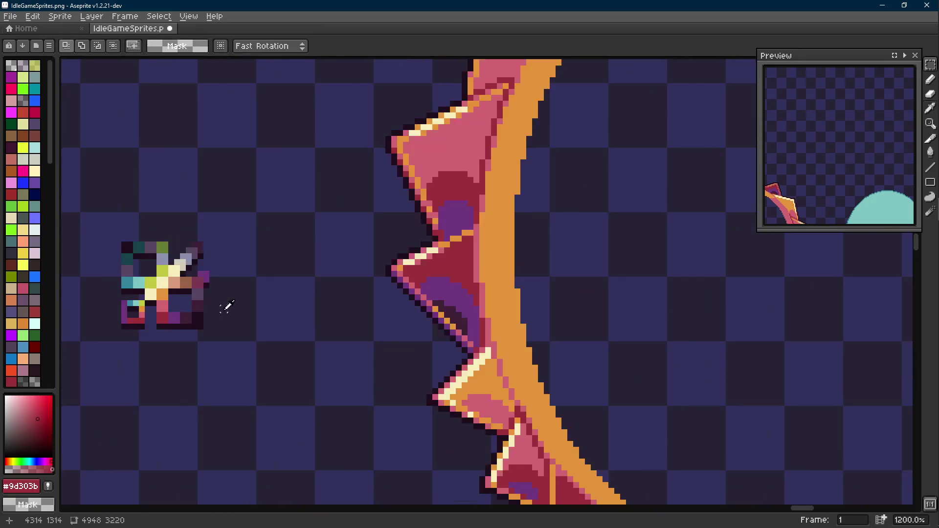
- Try filling the empty ring with dark #3e2137, then undo it
key(i)
scroll(204, 297, down, 2)
click(204, 297)
key(g)
click(497, 243)
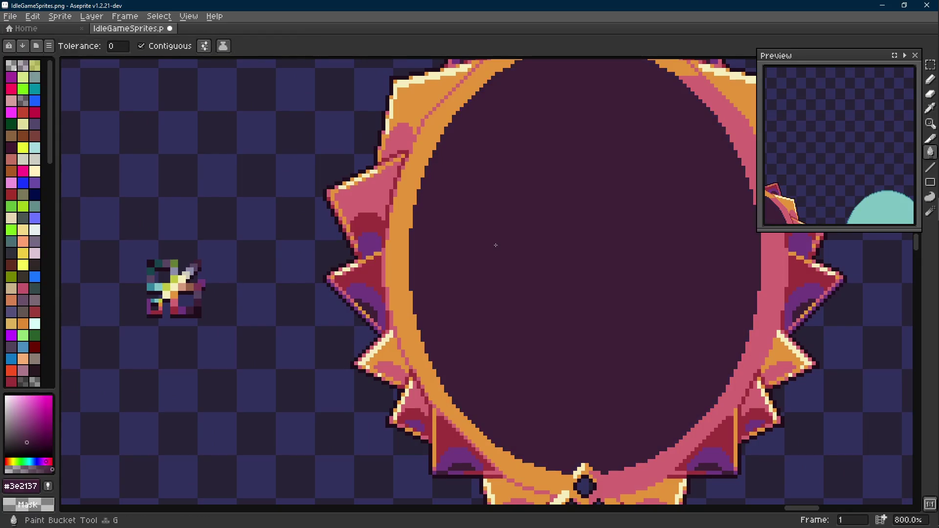
key(ctrl+z)
- Fill the ring interior with a lighter purple and re-sample the dark outline colour #3e2137
key(i)
click(201, 292)
key(g)
click(499, 255)
key(i)
click(204, 297)
key(b)
scroll(381, 303, down, 1)
scroll(380, 303, down, 2)
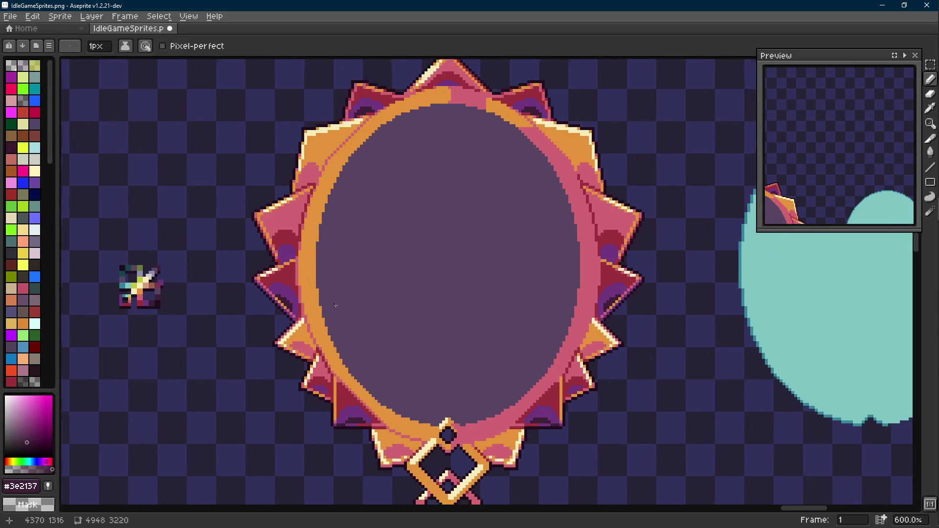
key(w)
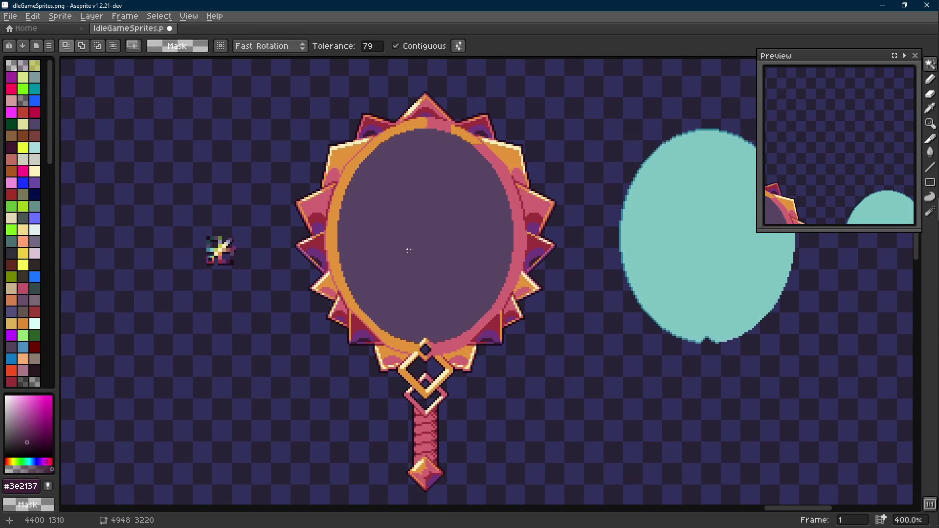
- Undo the purple fill, select the ring's empty interior and apply an Outline effect
key(ctrl+z)
click(415, 211)
scroll(288, 230, up, 1)
key(i)
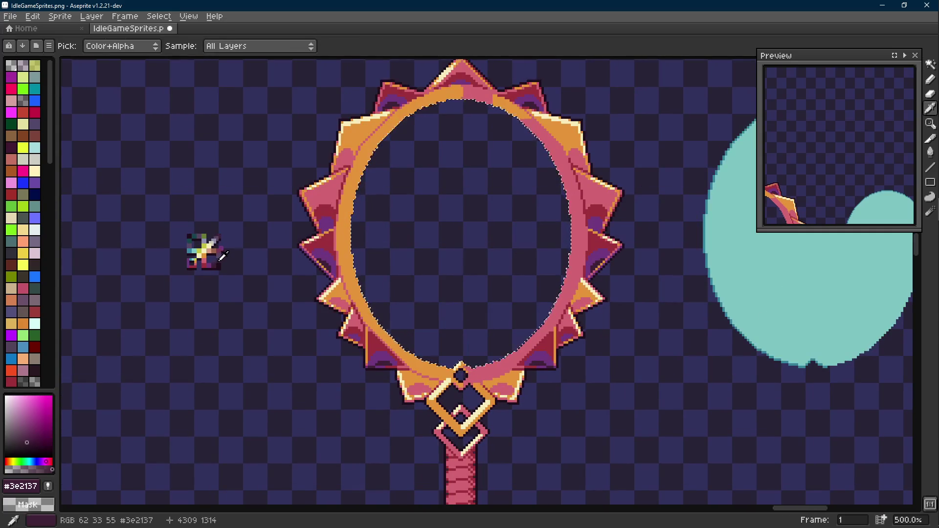
key(w)
key(shift+o)
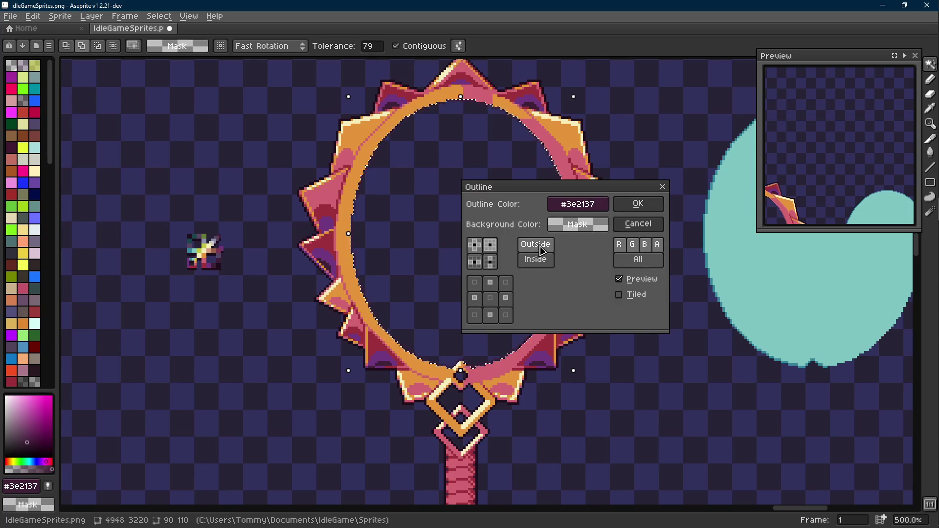
click(647, 205)
click(490, 235)
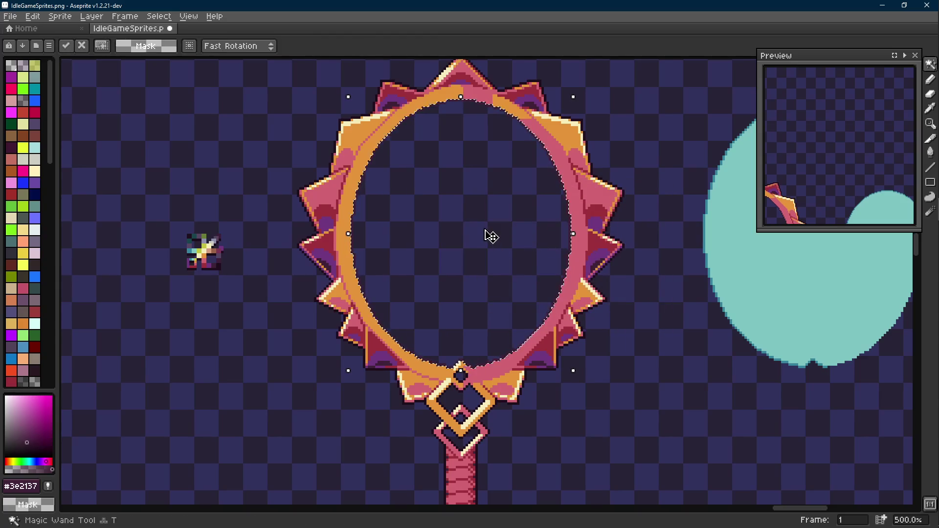
key(Return)
- At tolerance 0, select the ring's dark interior and add a dark inner outline
scroll(360, 140, up, 3)
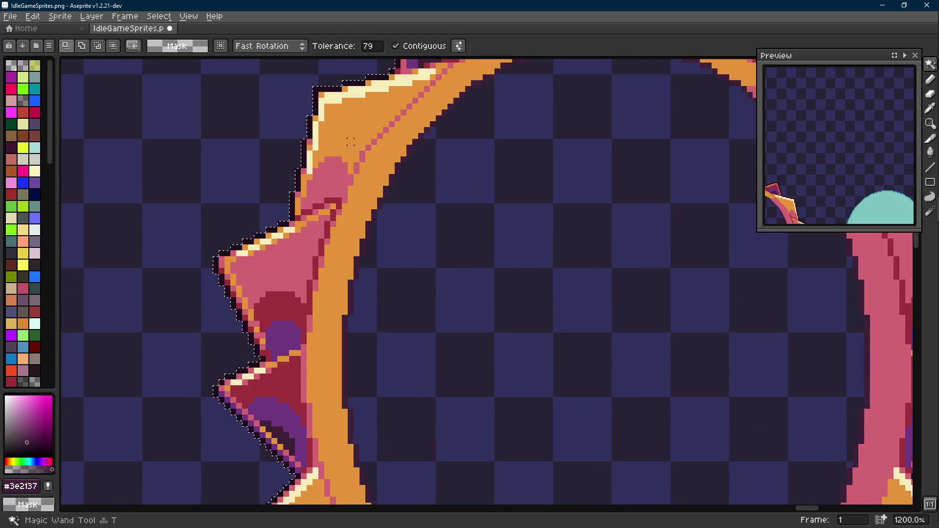
drag(372, 56, 354, 73)
click(490, 185)
scroll(490, 185, down, 3)
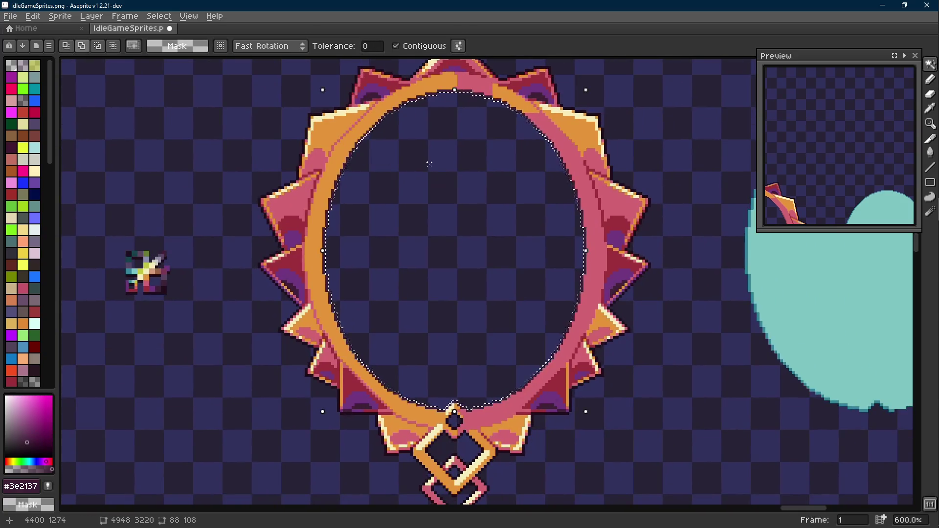
key(shift+o)
click(638, 204)
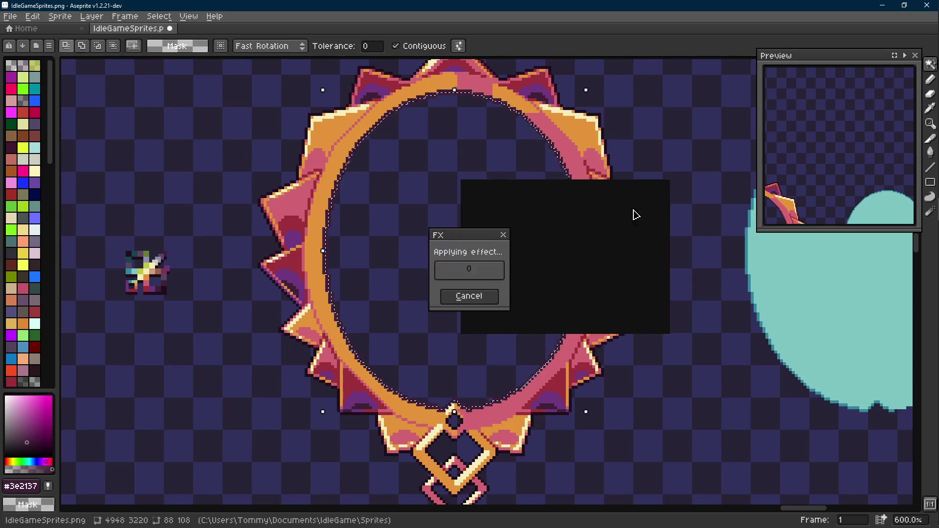
scroll(414, 203, down, 1)
key(ctrl+d)
- Fill the mirror's inner oval with muted purple #584563
scroll(263, 225, up, 1)
key(i)
click(195, 269)
key(g)
click(465, 248)
scroll(465, 248, down, 3)
scroll(411, 250, up, 1)
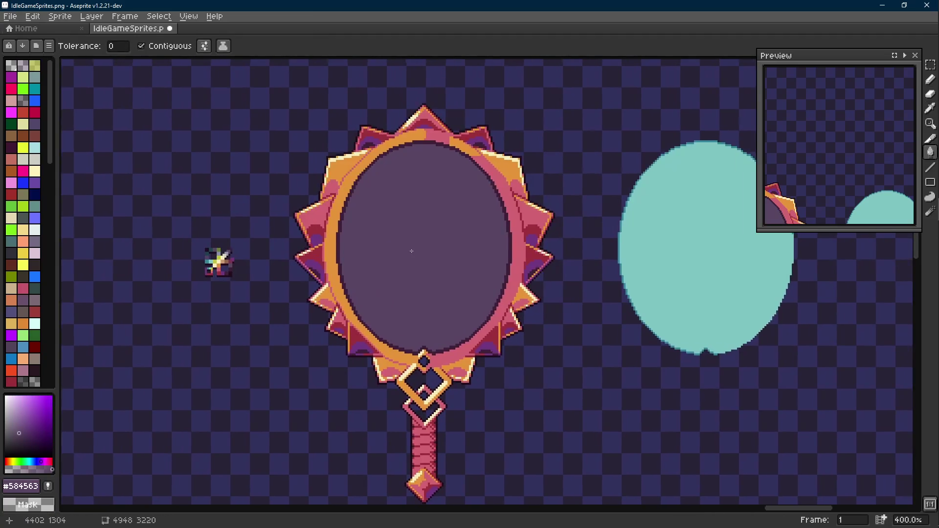
scroll(424, 262, down, 1)
scroll(421, 299, up, 1)
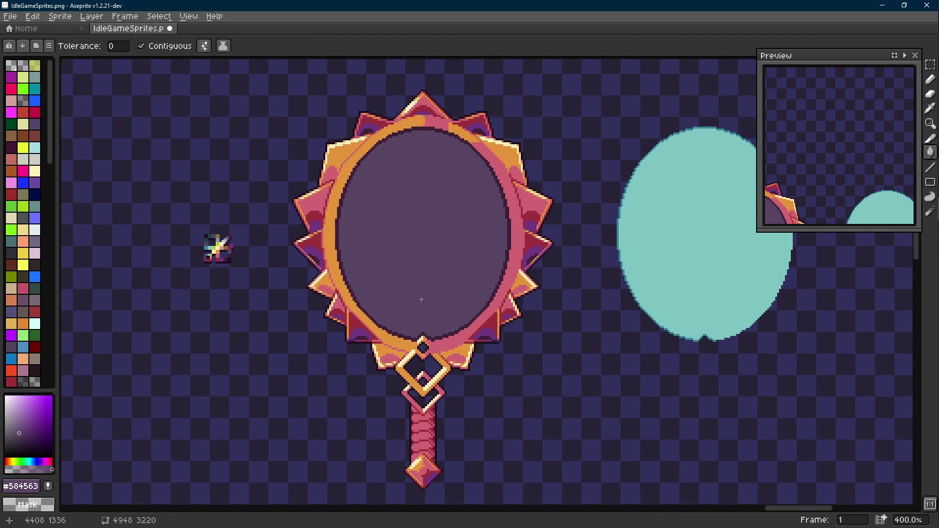
- Select the purple inner oval with the Magic Wand, then deselect it
key(w)
click(425, 268)
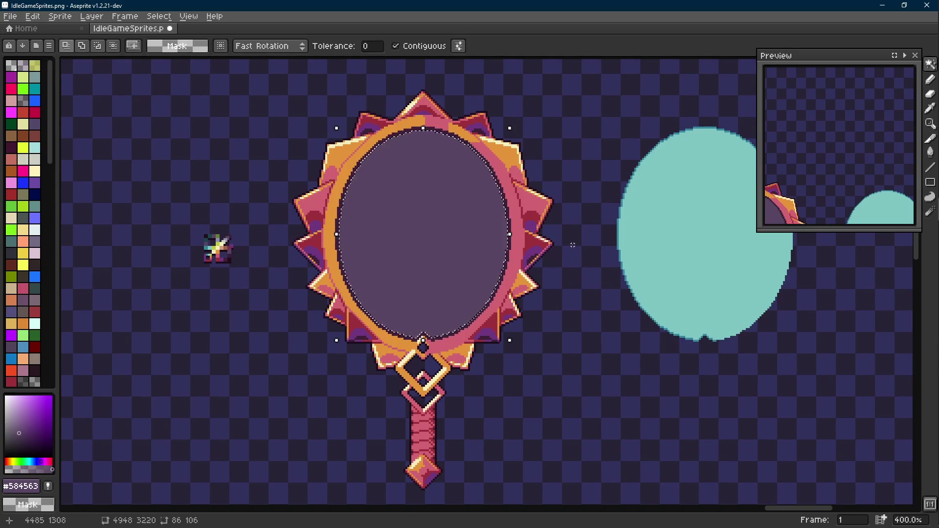
key(ctrl+d)
key(m)
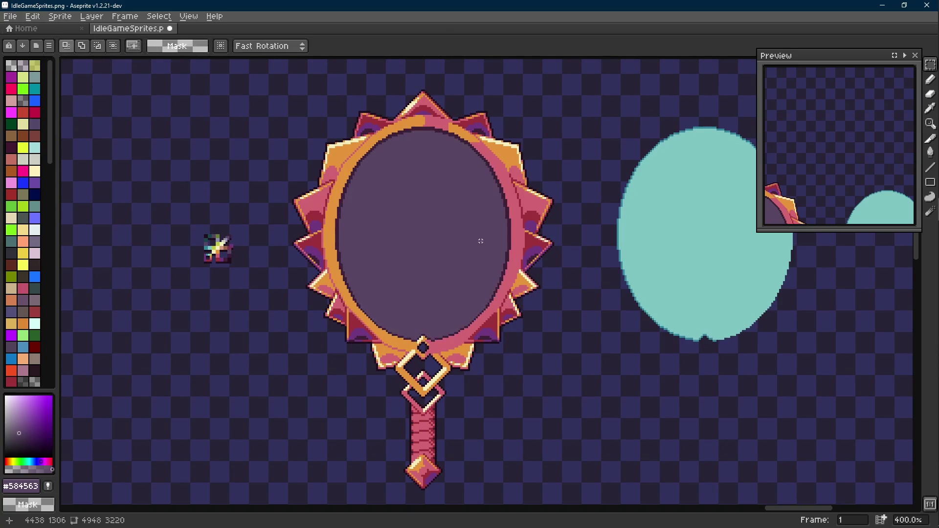
scroll(472, 250, down, 1)
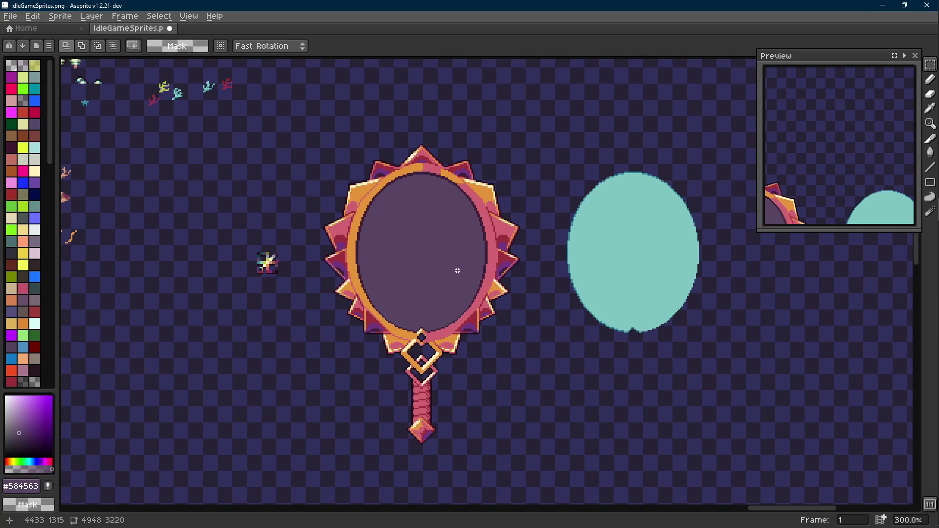
- Restore the inner oval selection, try trimming its bottom, then undo and clear it
scroll(457, 271, up, 1)
key(ctrl+z)
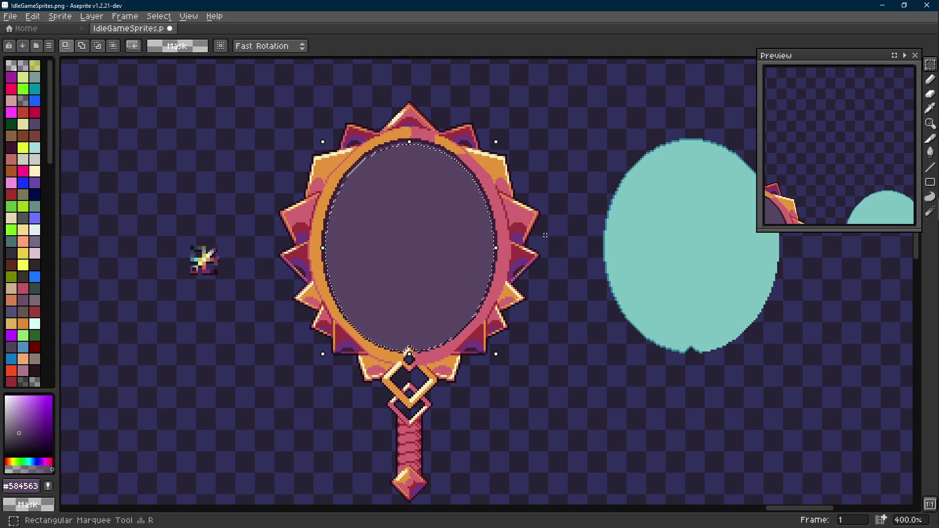
scroll(372, 142, up, 3)
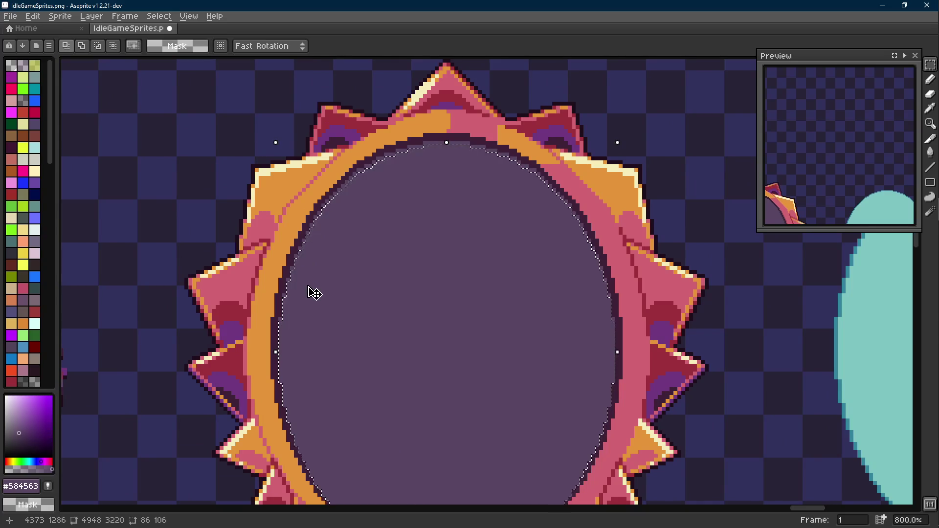
scroll(313, 292, up, 2)
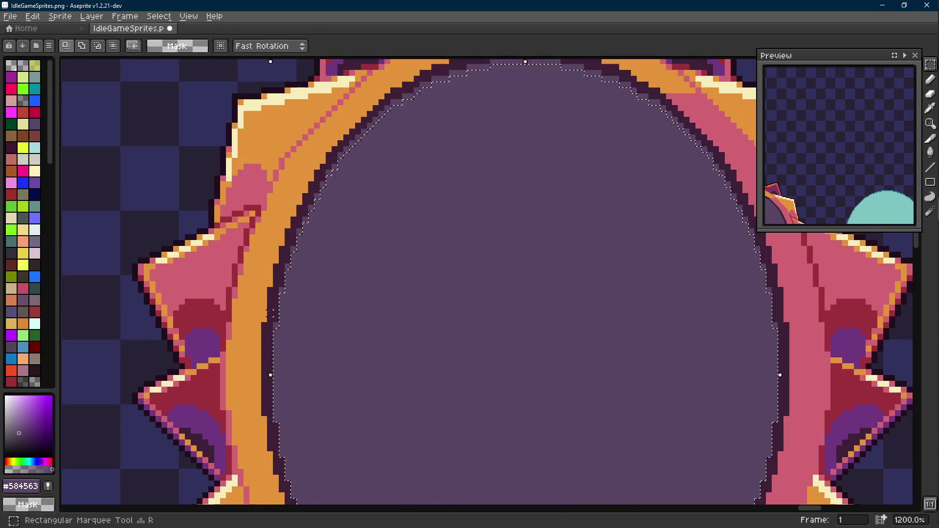
scroll(269, 308, down, 4)
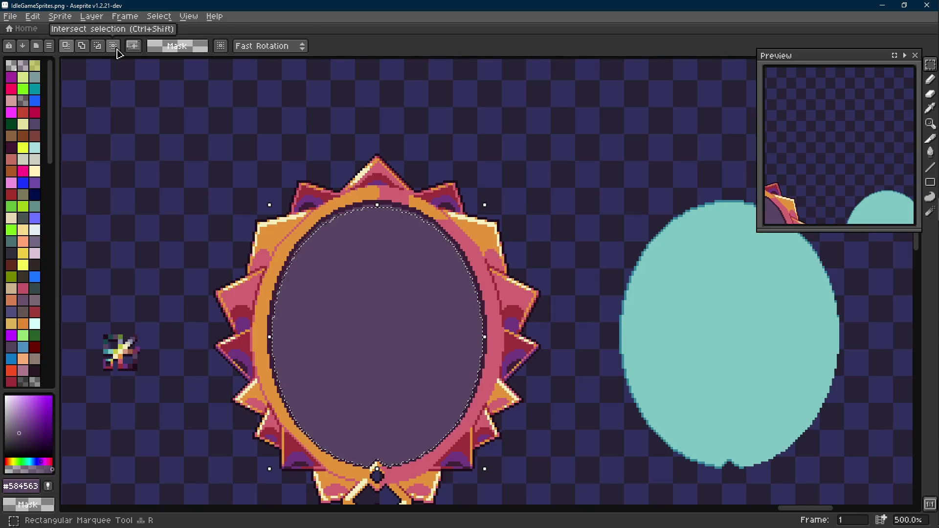
mouse_move(237, 159)
mouse_down()
mouse_move(319, 230)
mouse_move(523, 369)
mouse_up()
scroll(461, 348, up, 1)
key(ctrl+z)
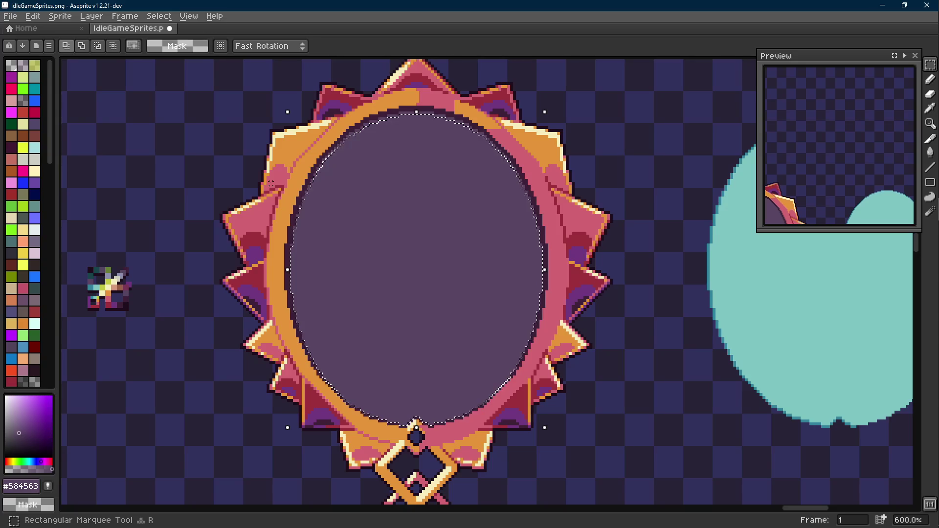
key(ctrl+z)
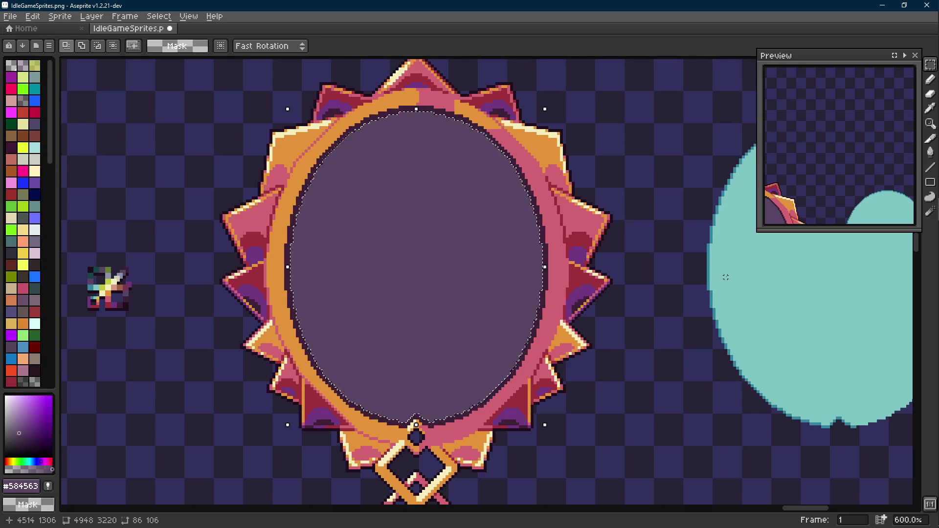
key(ctrl+d)
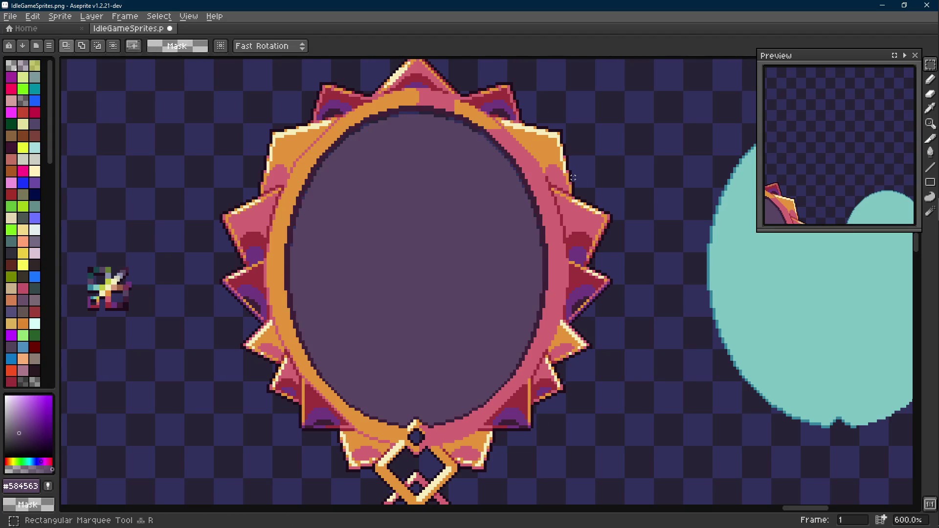
- Build a stepped rectangular selection covering the upper mirror glass
scroll(386, 339, up, 3)
drag(360, 95, 272, 192)
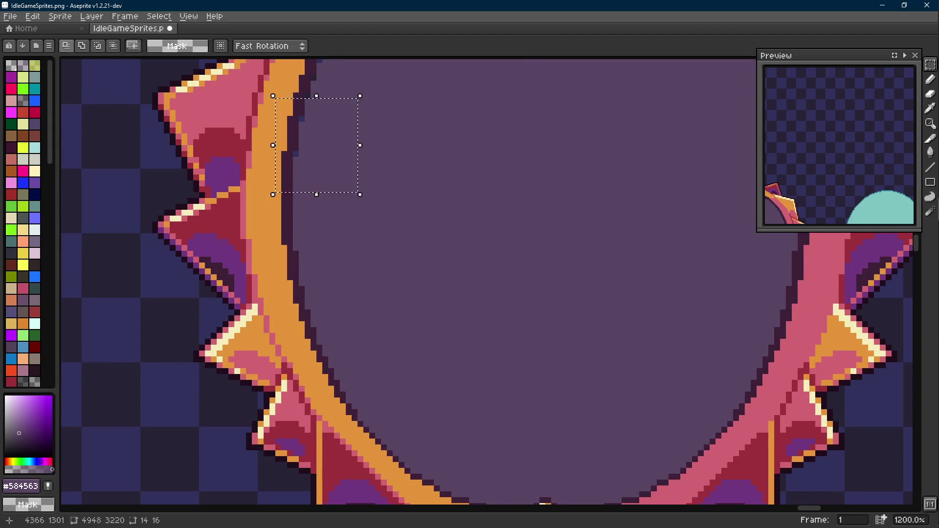
scroll(378, 234, up, 4)
drag(376, 155, 269, 324)
drag(434, 114, 305, 195)
mouse_move(556, 73)
mouse_down()
mouse_move(400, 140)
mouse_move(364, 141)
mouse_up()
scroll(363, 141, right, 5)
scroll(364, 141, up, 1)
drag(408, 117, 284, 186)
drag(519, 110, 360, 193)
mouse_move(443, 162)
mouse_down()
mouse_move(578, 245)
mouse_move(612, 184)
mouse_move(562, 382)
mouse_up()
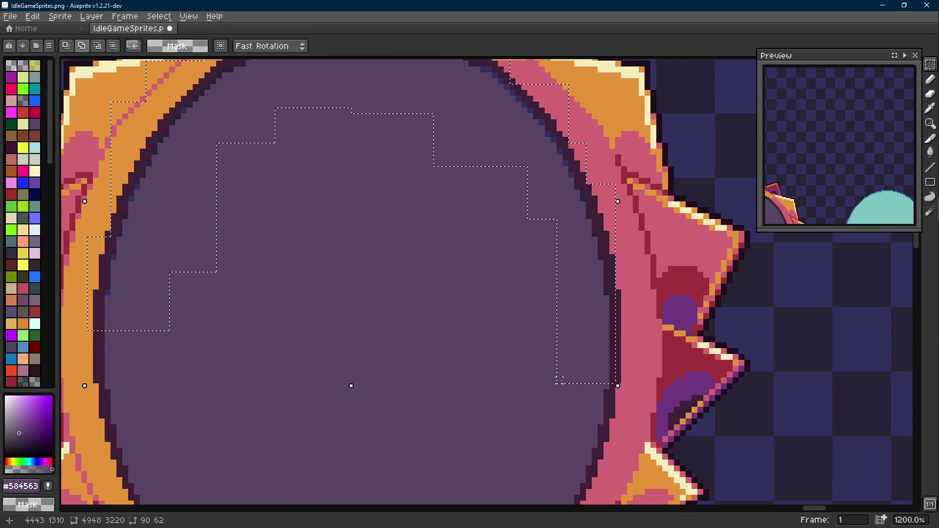
drag(468, 266, 468, 283)
scroll(468, 282, up, 2)
- Run Replace Color on the selection with outline colour #3e2137 as background, then deselect
alt+click(578, 151)
key(x)
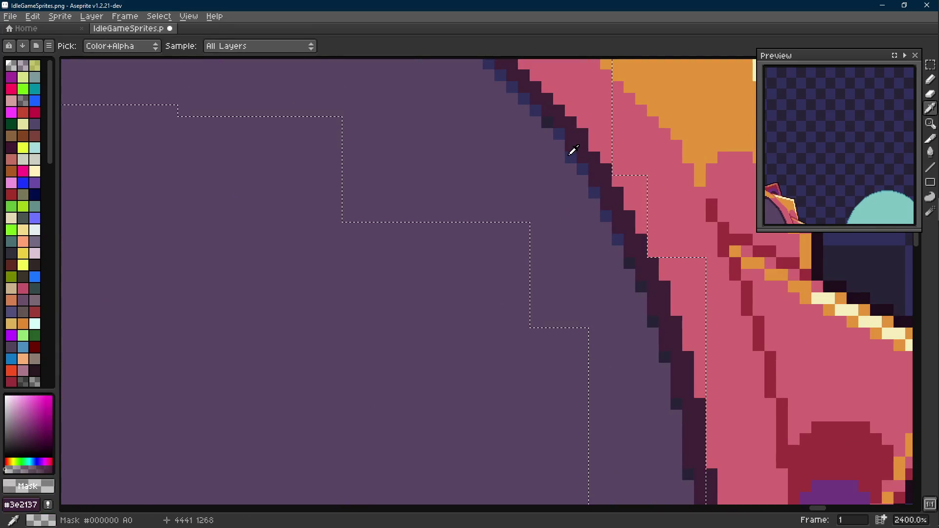
key(shift+r)
click(375, 179)
scroll(510, 226, down, 6)
key(ctrl+d)
- Bring the whole mirror and handle into view and save IdleGameSprites.png
scroll(436, 293, down, 1)
mouse_move(436, 294)
mouse_down()
mouse_move(451, 248)
mouse_move(390, 252)
mouse_up()
key(ctrl+s)
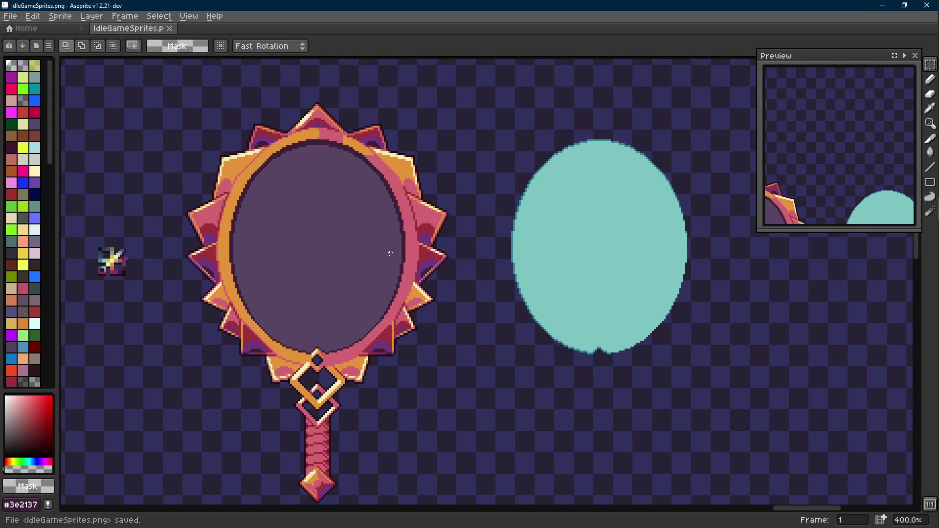
key(Scroll_Lock)
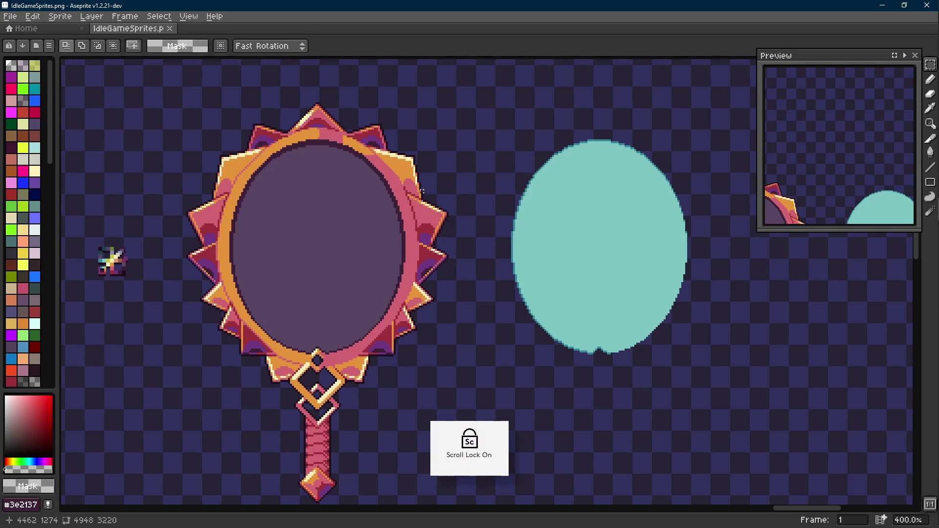
scroll(423, 191, down, 1)
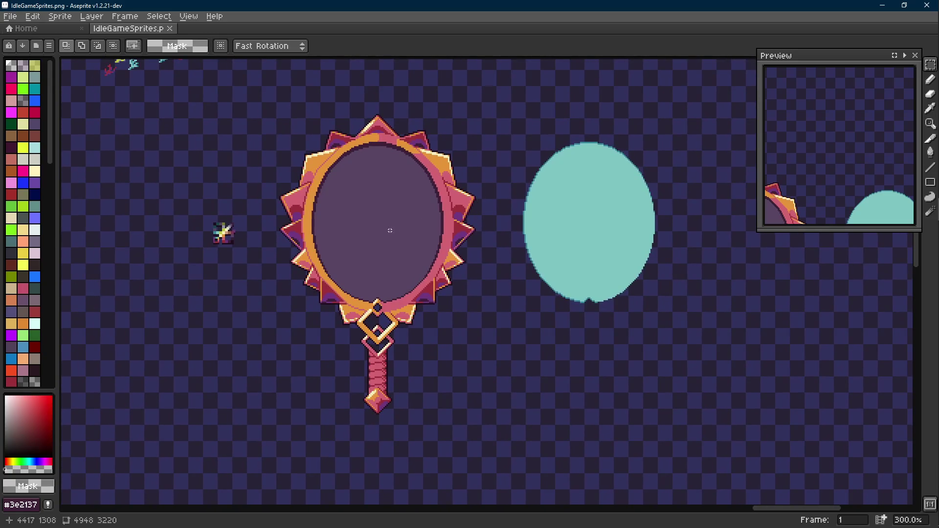
- Try a Paint Bucket fill on the mirror rim, undo it, and save the sprite
drag(366, 234, 403, 233)
key(ctrl+s)
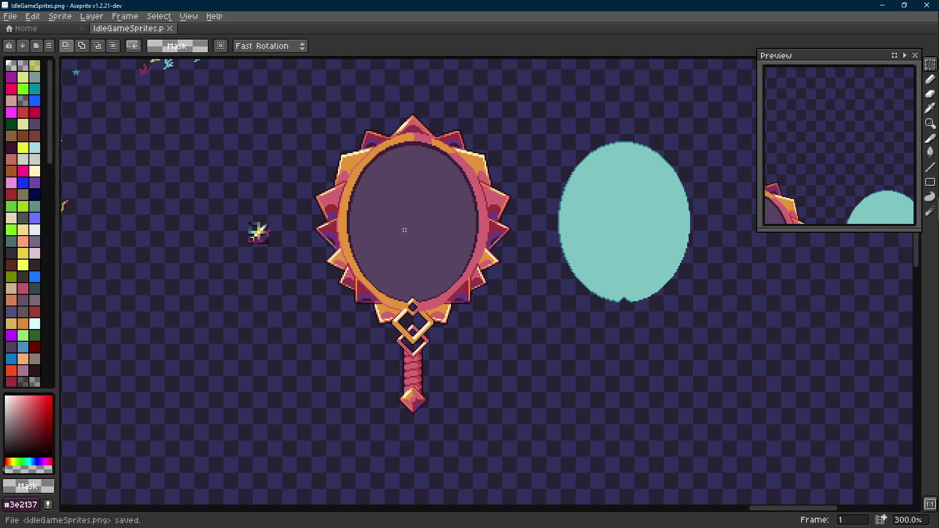
scroll(405, 229, up, 2)
key(b)
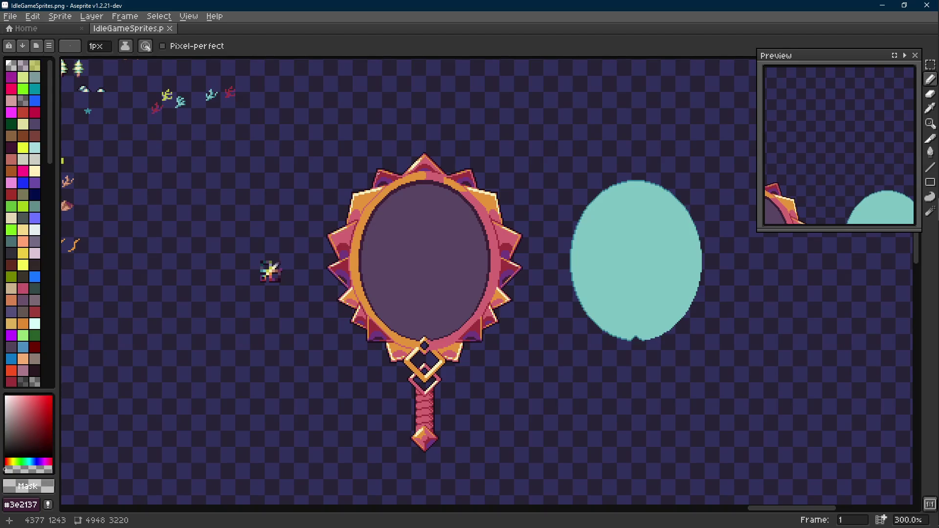
scroll(457, 189, up, 7)
key(g)
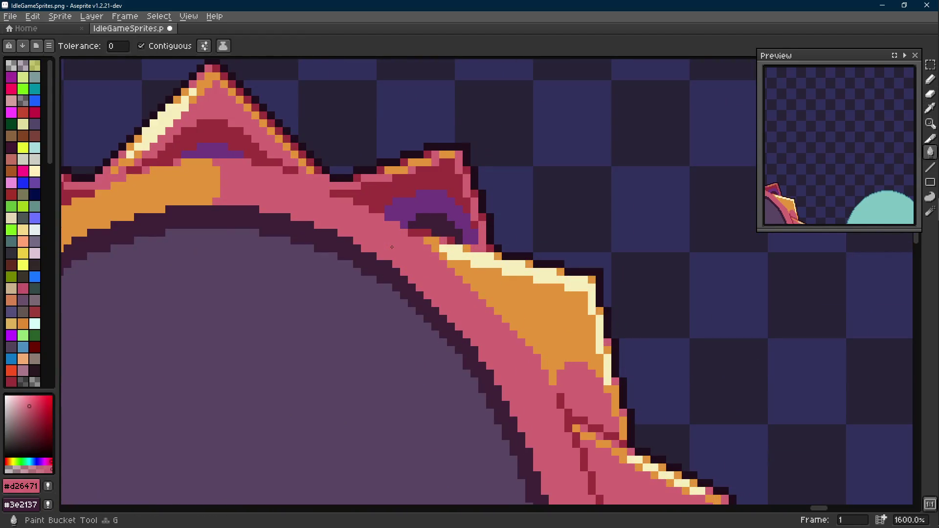
key(ctrl+z)
scroll(392, 248, down, 6)
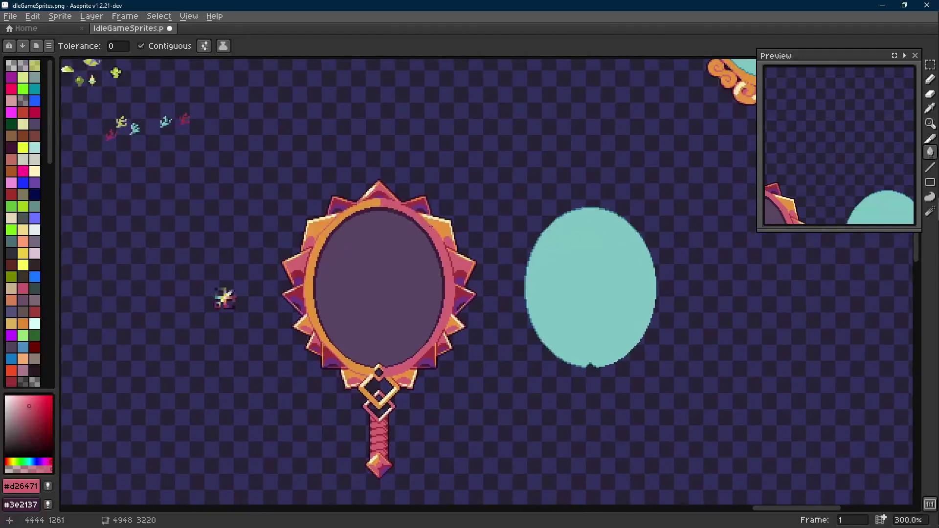
key(v)
key(ctrl+s)
- Eyedrop the oval's teal, then make pale cream #f5edba the drawing colour
scroll(224, 297, up, 2)
key(g)
key(i)
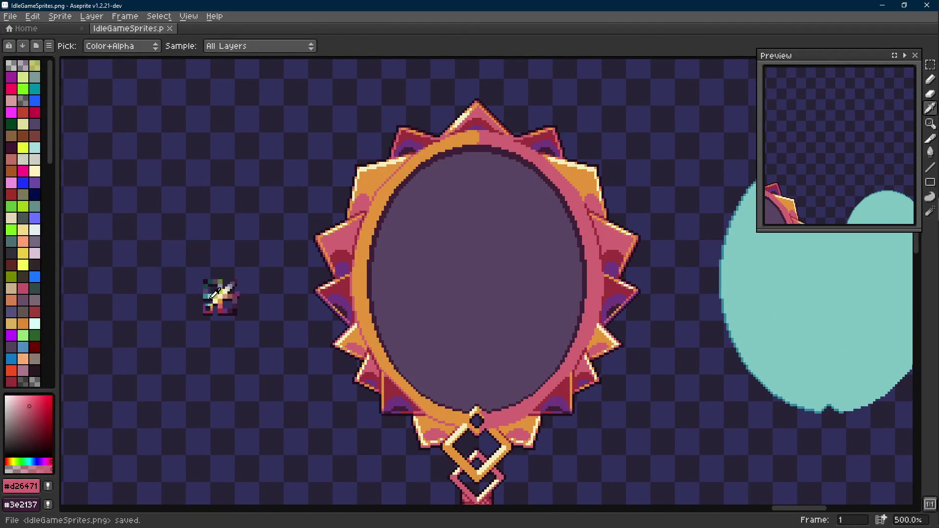
click(222, 292)
click(219, 294)
key(v)
scroll(251, 335, down, 2)
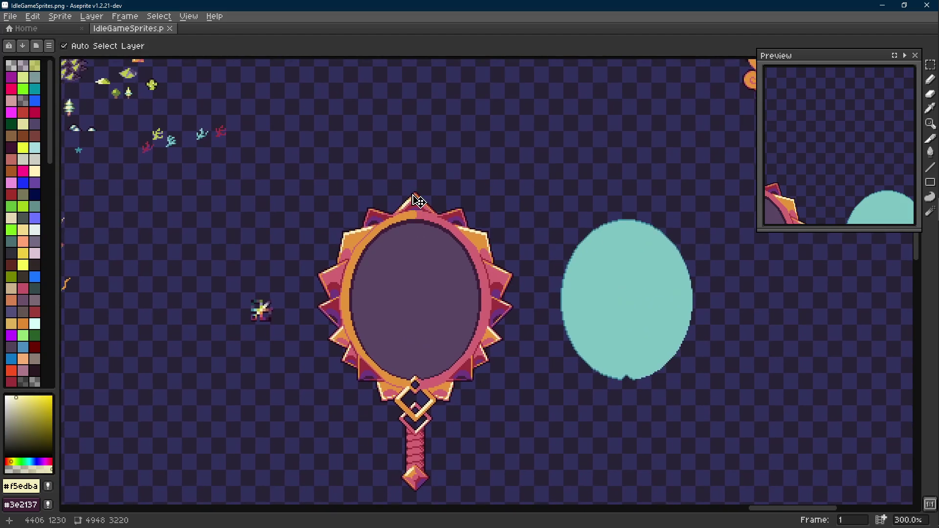
key(b)
drag(418, 200, 413, 157)
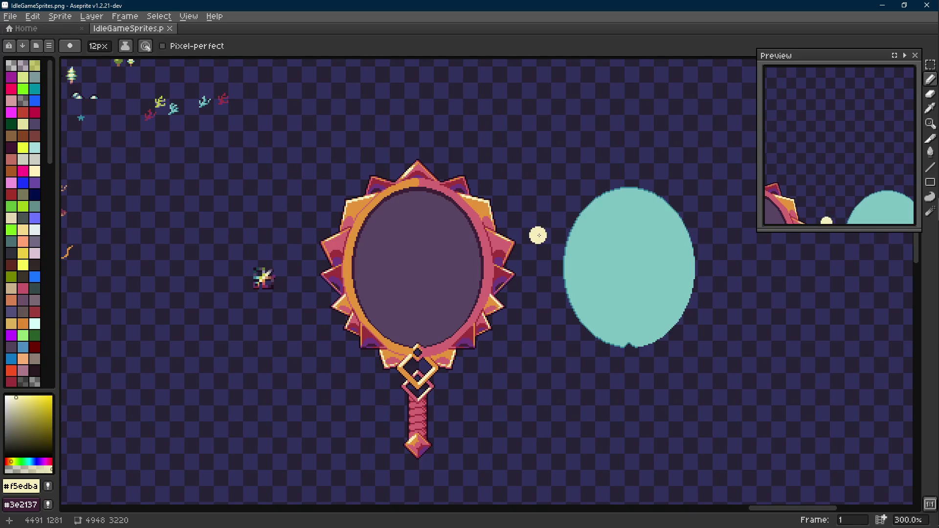
click(508, 181)
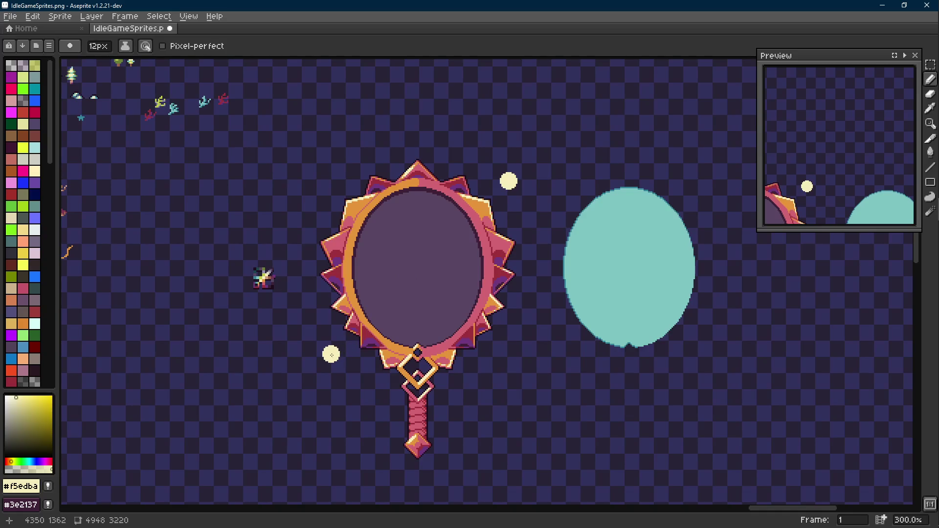
click(331, 354)
key(ctrl+z)
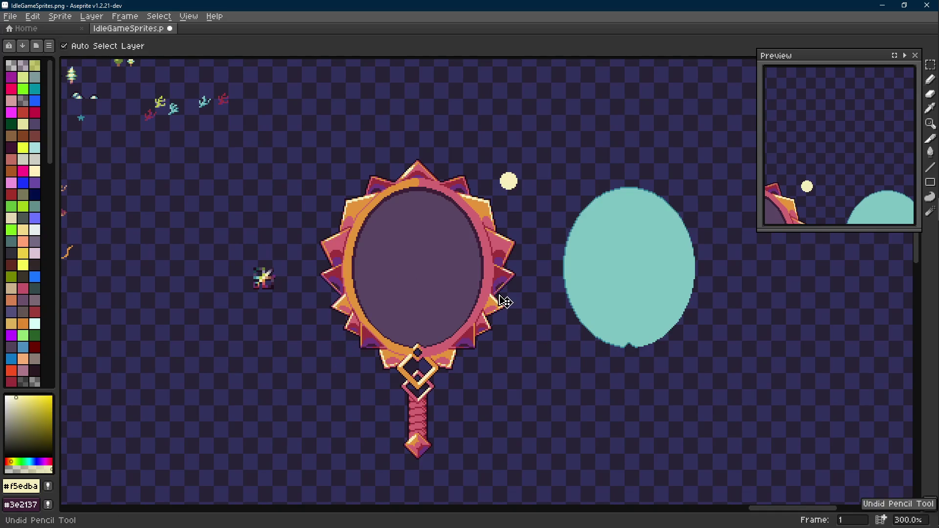
key(ctrl+z)
click(413, 131)
click(311, 395)
click(544, 360)
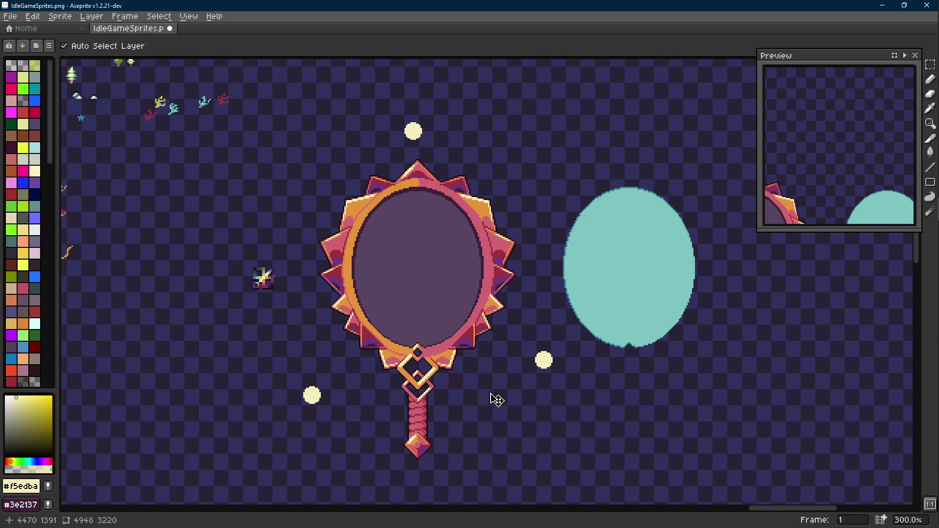
key(ctrl+z)
key(ctrl+z)
key(ctrl+z)
click(315, 175)
click(314, 337)
click(547, 346)
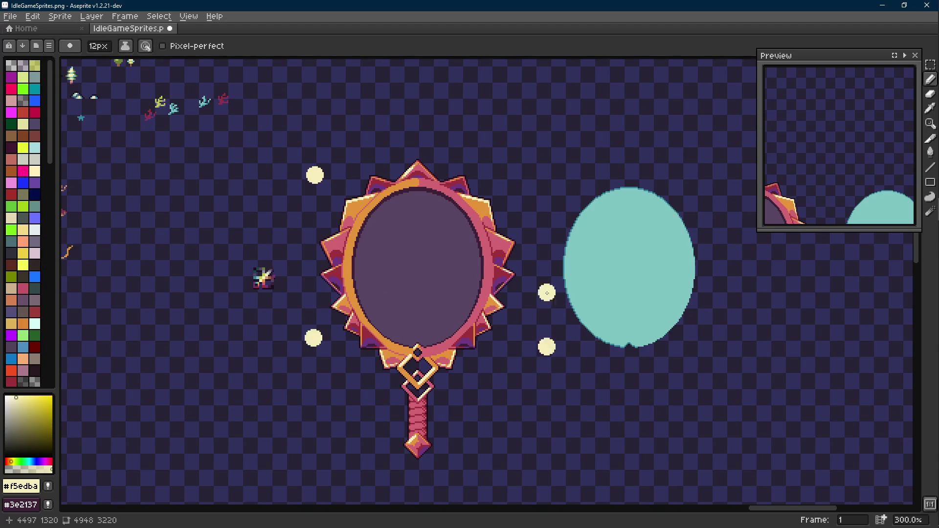
click(533, 159)
key(v)
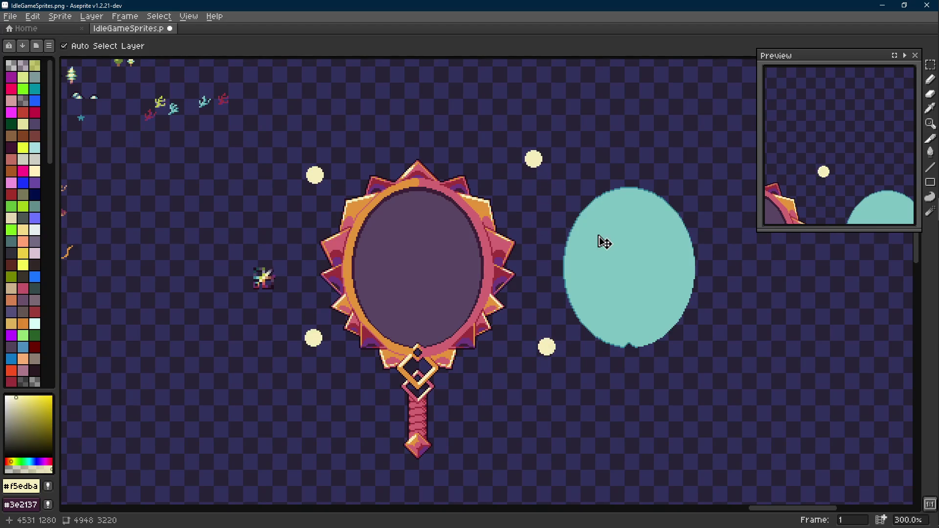
key(ctrl+z)
key(ctrl+z)
key(ctrl+z)
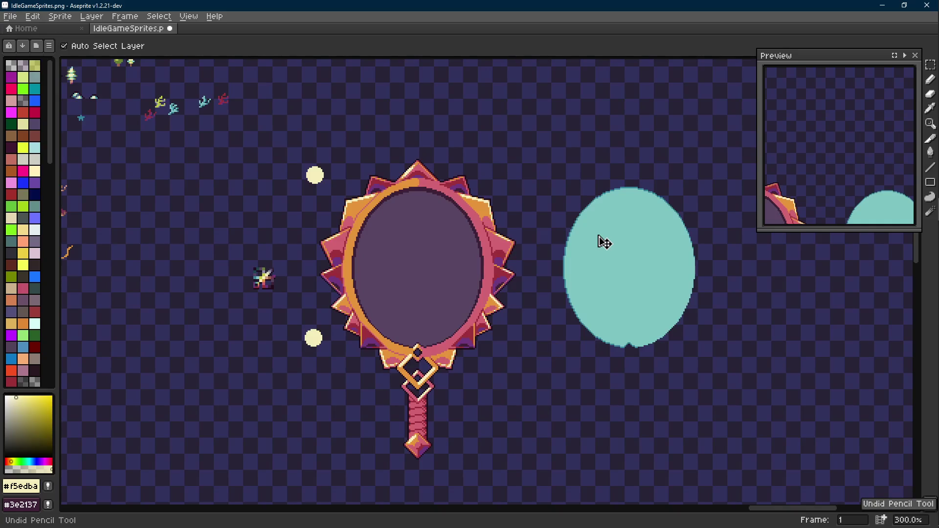
key(b)
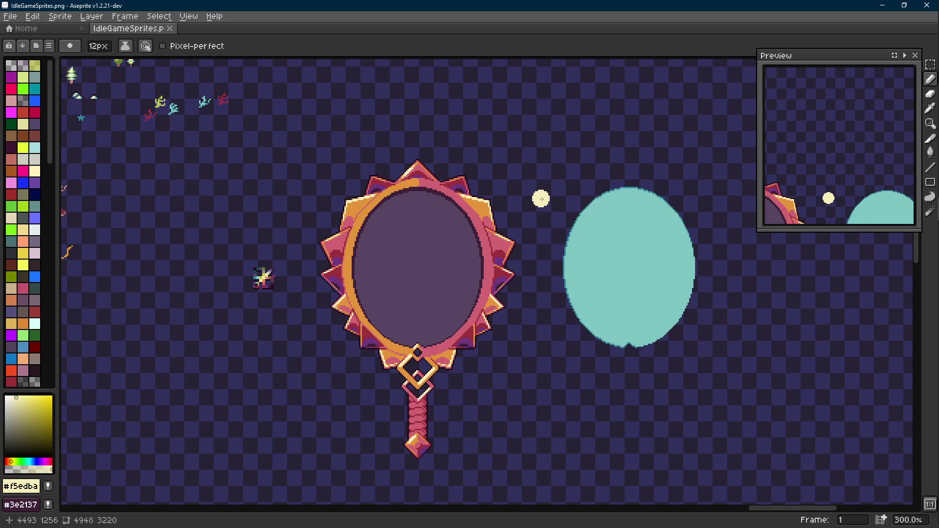
scroll(541, 199, up, 3)
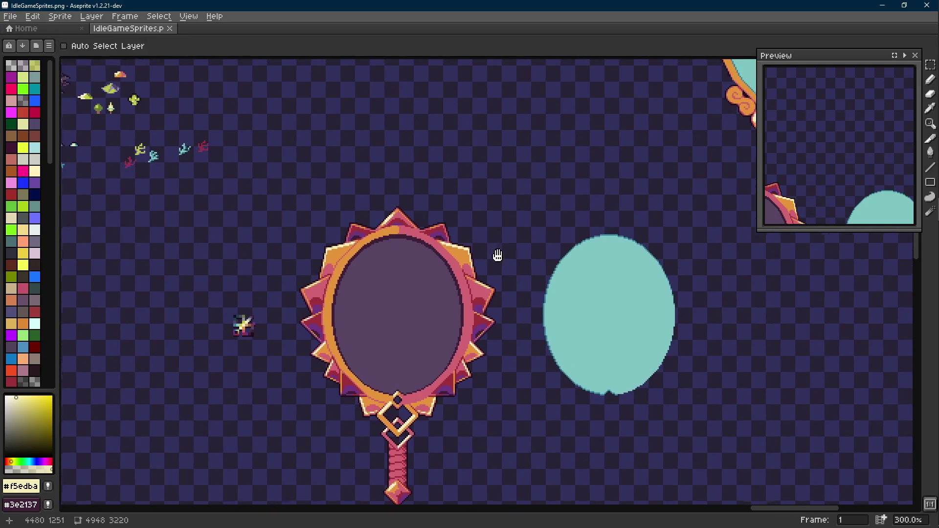
scroll(505, 218, right, 2)
key(minus)
key(minus)
key(minus)
mouse_move(451, 156)
mouse_down()
mouse_move(465, 197)
mouse_move(512, 159)
mouse_up()
drag(537, 154, 567, 205)
drag(605, 165, 636, 172)
drag(631, 152, 627, 207)
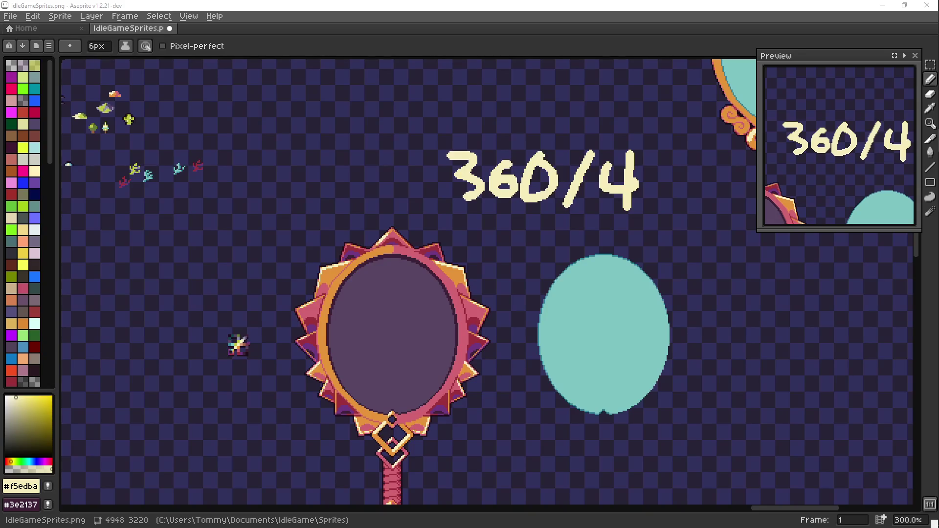
scroll(383, 230, down, 2)
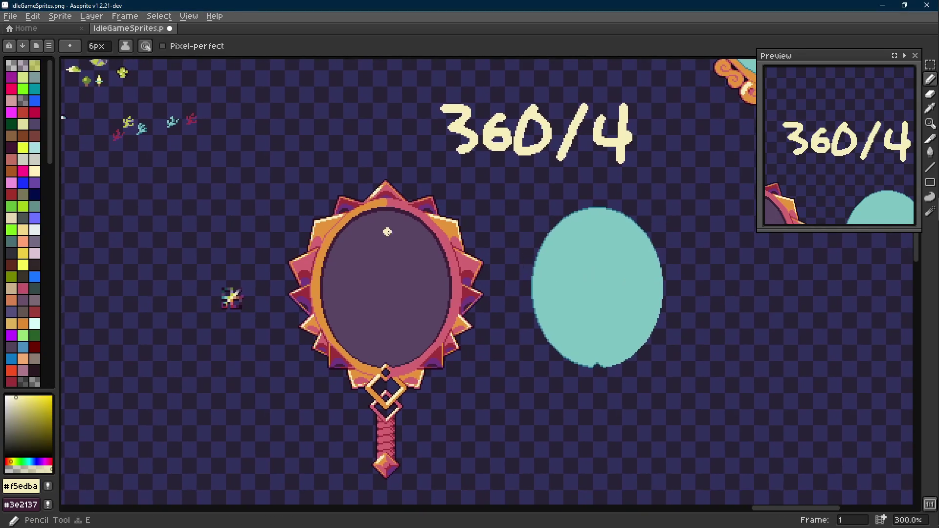
click(266, 186)
click(501, 186)
click(497, 385)
drag(473, 367, 480, 385)
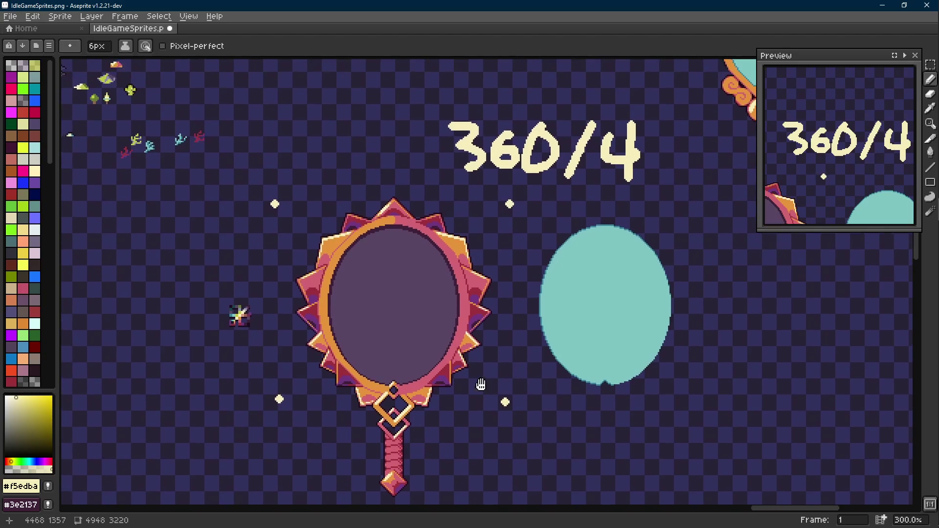
key(v)
key(ctrl+z)
key(ctrl+z)
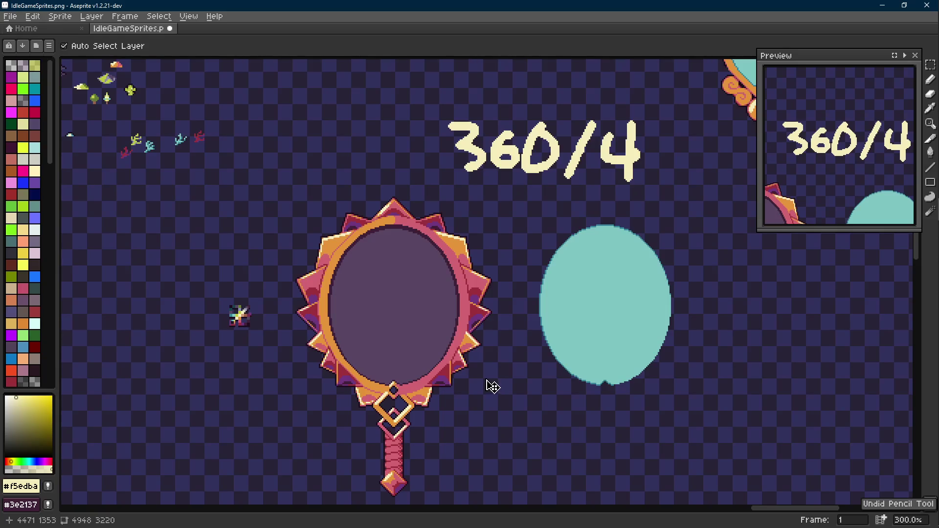
key(ctrl+z)
key(ctrl+z)
key(ctrl+z)
key(ctrl+z)
key(ctrl+z)
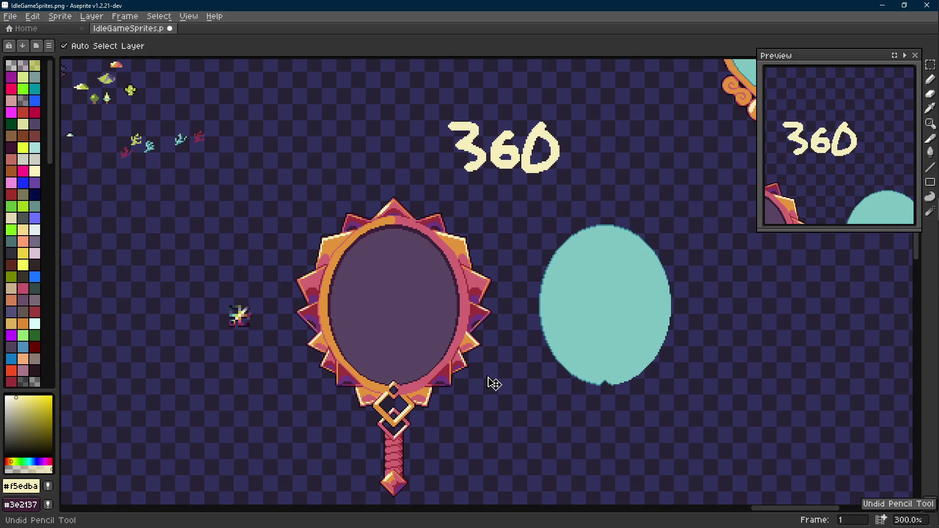
key(b)
scroll(486, 365, down, 1)
key(ctrl+s)
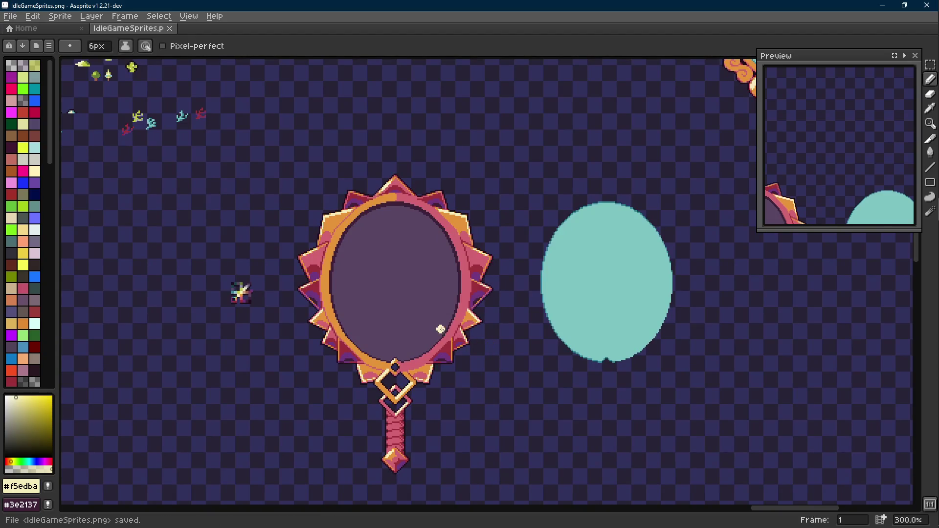
- Toggle Scroll Lock on and off without changing the teal oval artwork
key(Scroll_Lock)
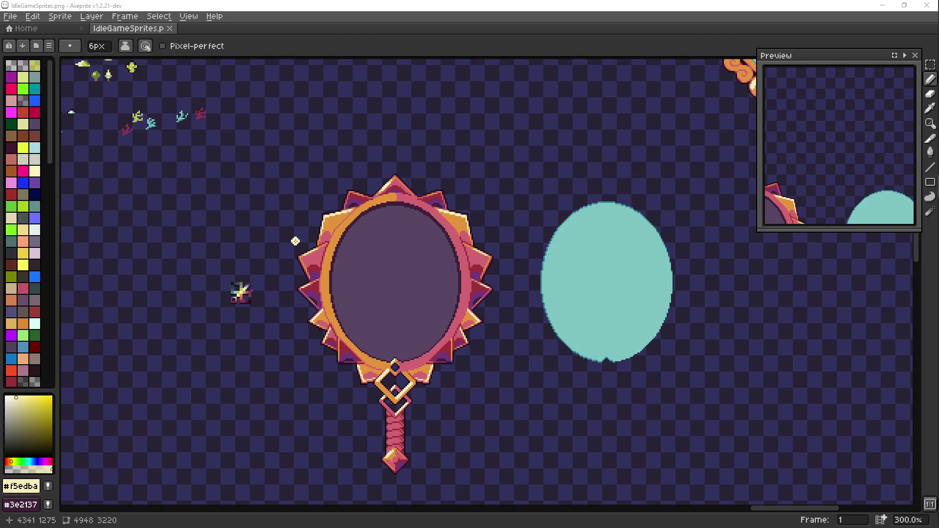
key(Scroll_Lock)
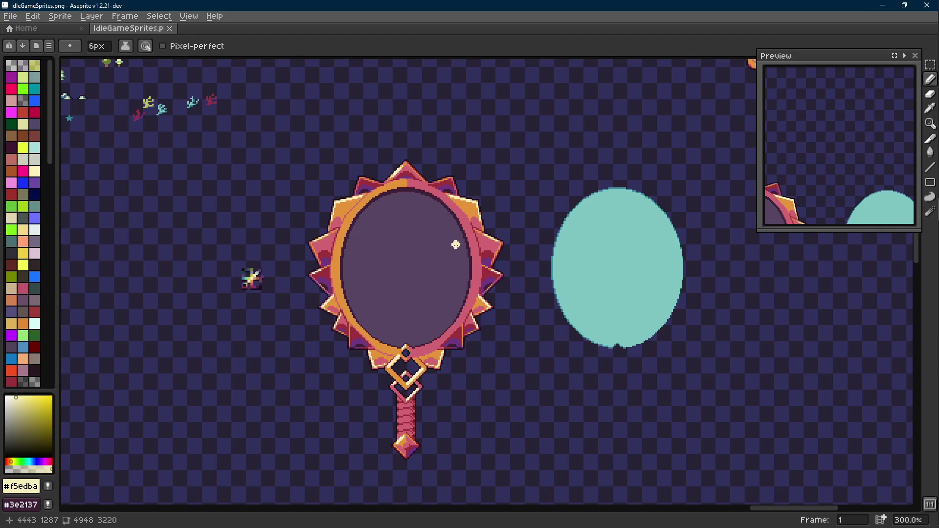
- Test nudging the teal oval into the mirror frame, undo it, and save the sprite sheet
drag(456, 245, 451, 242)
key(minus)
key(minus)
key(minus)
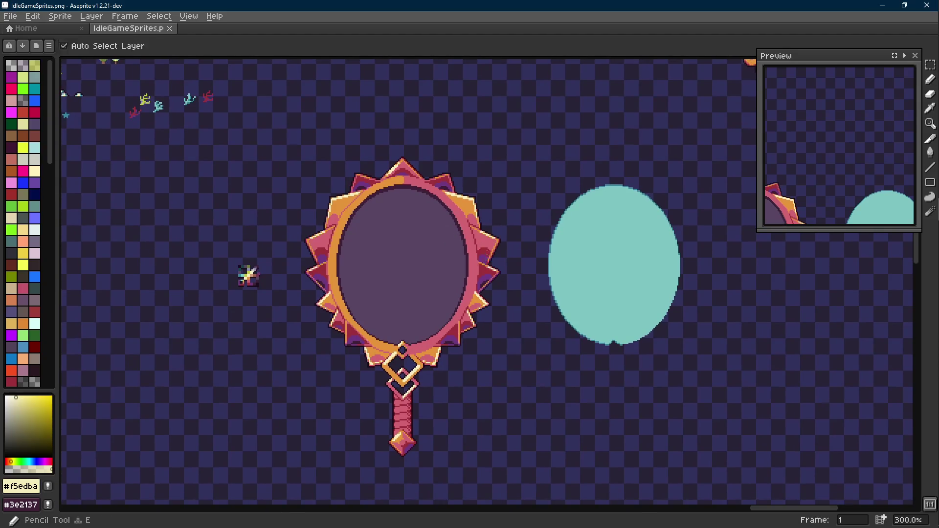
drag(516, 253, 505, 248)
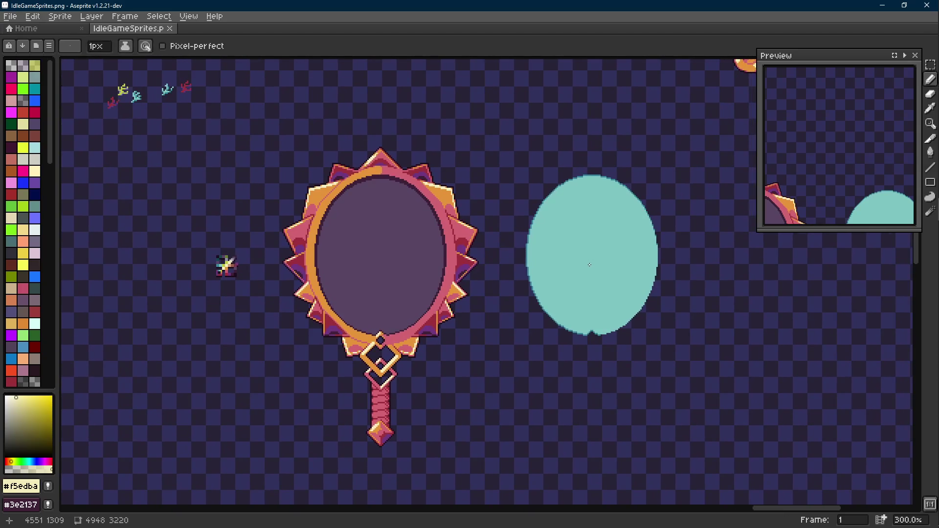
drag(584, 281, 499, 295)
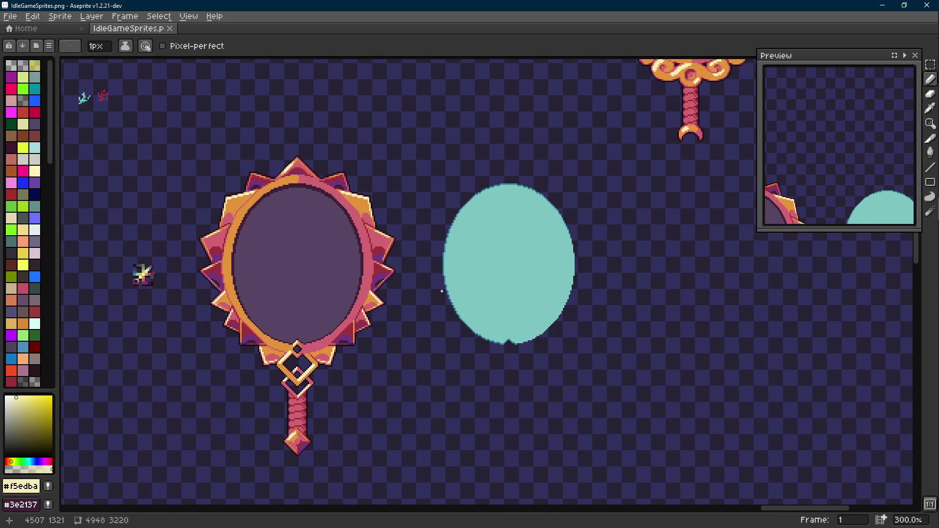
key(m)
drag(424, 160, 603, 370)
key(shift+Left)
key(shift+Left)
key(shift+Left)
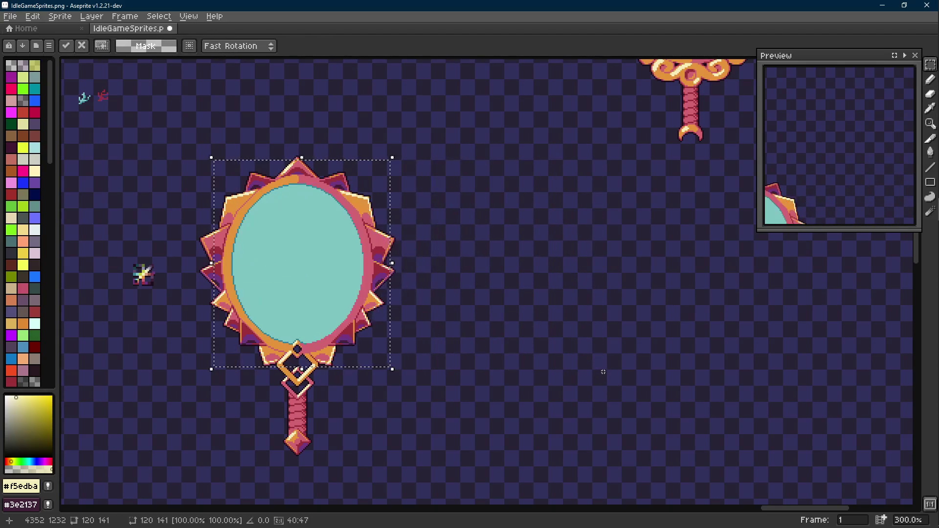
key(ctrl+z)
key(ctrl+d)
key(ctrl+s)
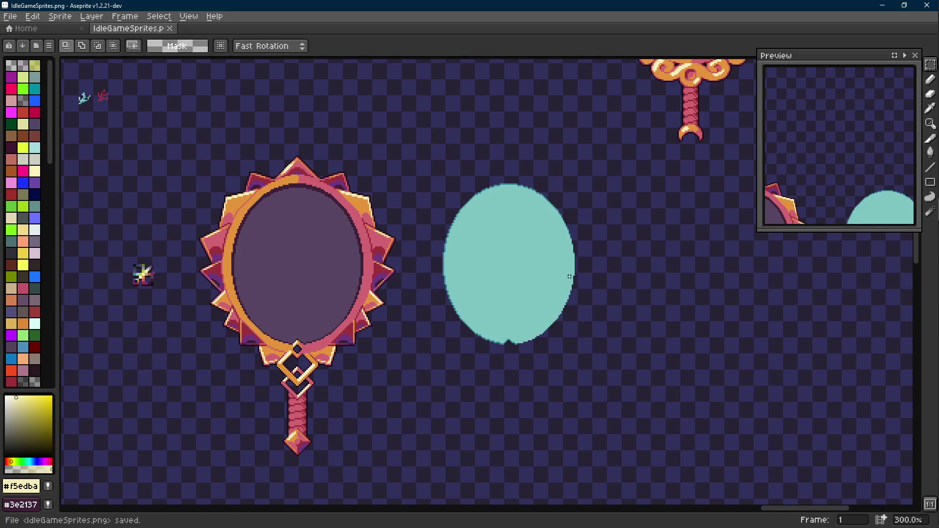
- Move the small sparkle sprite to the right of the teal oval
drag(117, 252, 164, 313)
mouse_move(142, 274)
mouse_down()
mouse_move(639, 268)
mouse_move(660, 259)
mouse_up()
key(ctrl+d)
scroll(589, 257, up, 3)
scroll(557, 212, up, 3)
- Pick the oval's dark teal outline and try strokes across the oval, undoing each
key(i)
click(557, 211)
key(b)
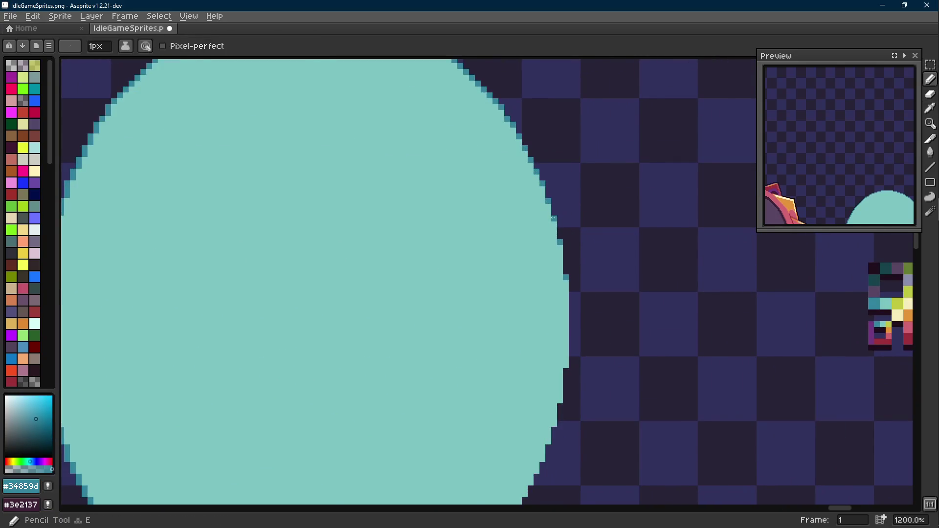
scroll(520, 216, down, 3)
scroll(521, 215, up, 1)
scroll(431, 103, down, 1)
key(l)
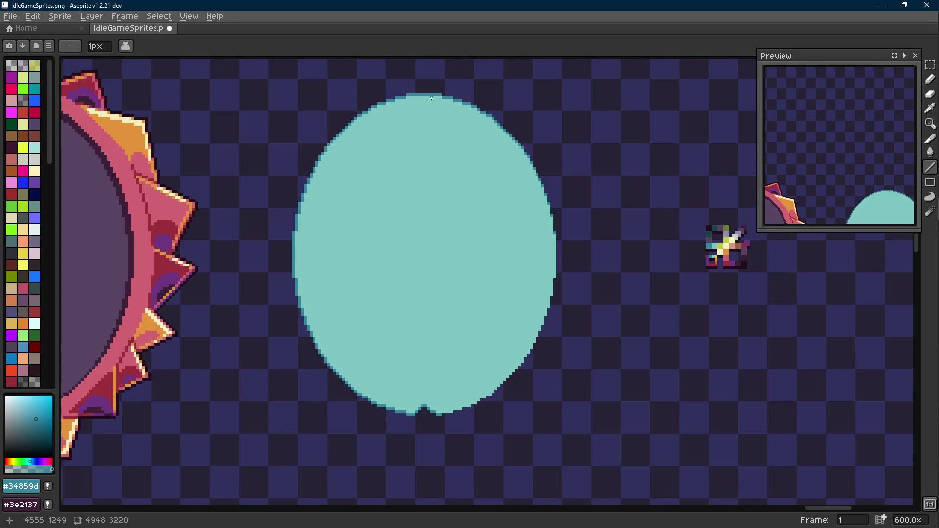
key(b)
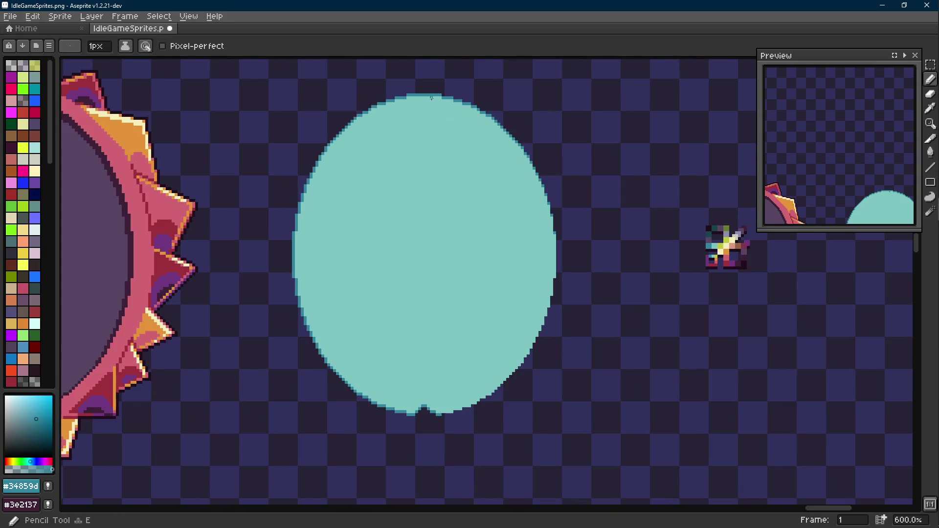
drag(431, 98, 357, 358)
key(ctrl+z)
key(l)
mouse_move(436, 97)
mouse_down()
mouse_move(332, 363)
mouse_move(313, 325)
mouse_move(313, 343)
mouse_up()
key(ctrl+z)
- Eyedrop crimson #9d303b from the sparkle sprite for drawing straight lines
key(i)
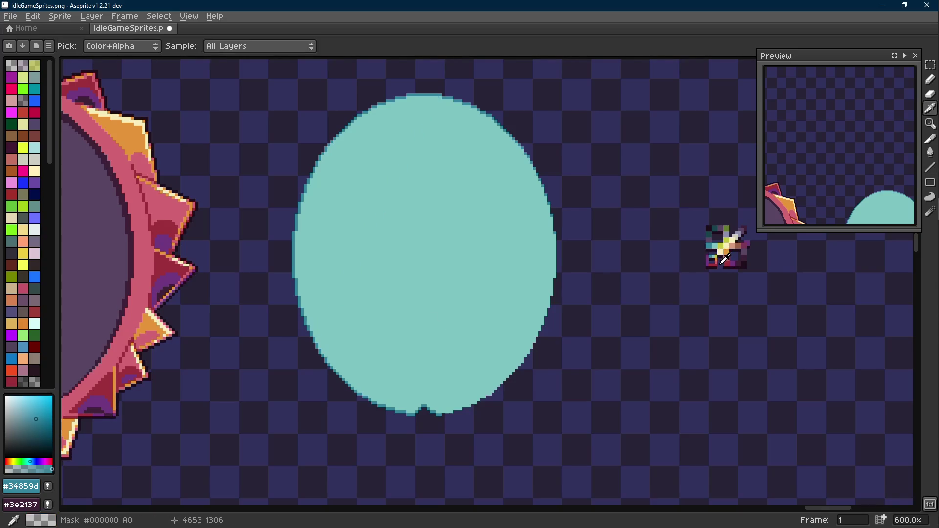
click(730, 260)
key(shift+e)
- Draw a red diagonal crack from the oval's top edge toward the lower left
drag(440, 97, 384, 241)
mouse_move(331, 329)
mouse_down()
mouse_move(311, 332)
mouse_move(310, 355)
mouse_up()
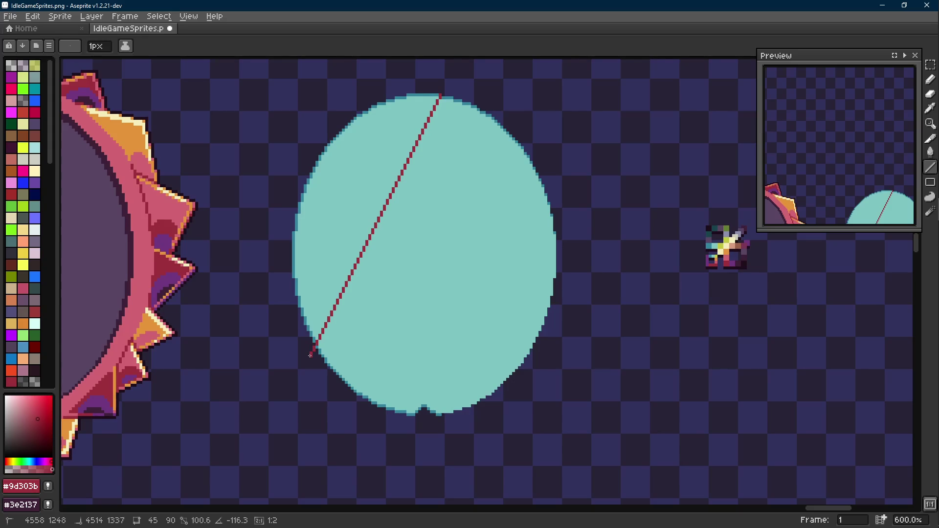
drag(310, 355, 310, 355)
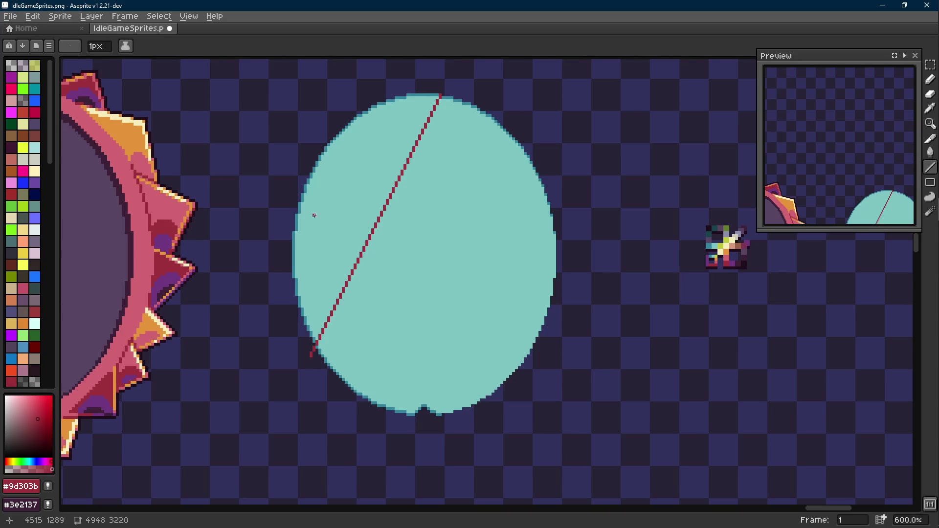
- Draw a second red crack from the oval's left edge across to its right edge
scroll(312, 212, up, 4)
mouse_move(278, 206)
mouse_down()
mouse_move(482, 248)
mouse_move(556, 239)
mouse_move(547, 244)
mouse_move(549, 306)
mouse_up()
scroll(283, 206, down, 4)
scroll(482, 248, up, 1)
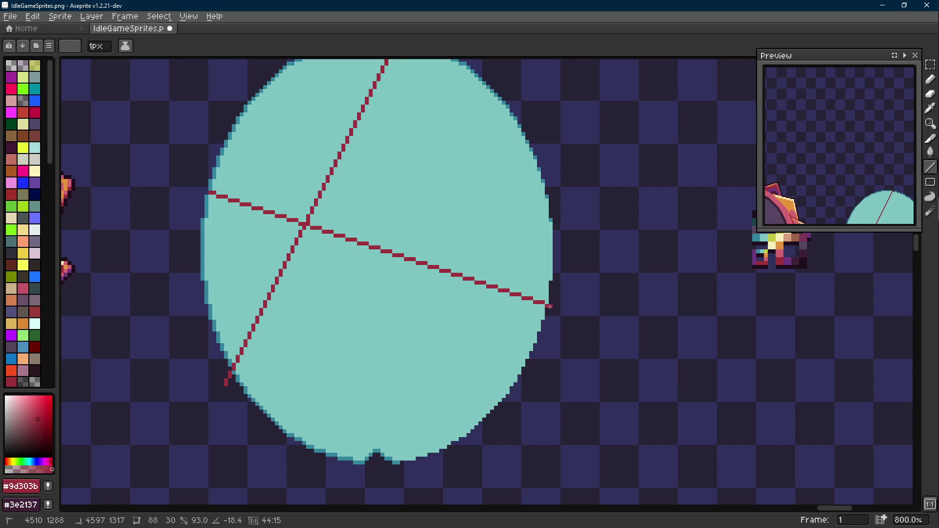
drag(551, 307, 551, 307)
drag(550, 307, 550, 307)
- Try a branch crack from the intersection, then undo it
scroll(541, 326, down, 3)
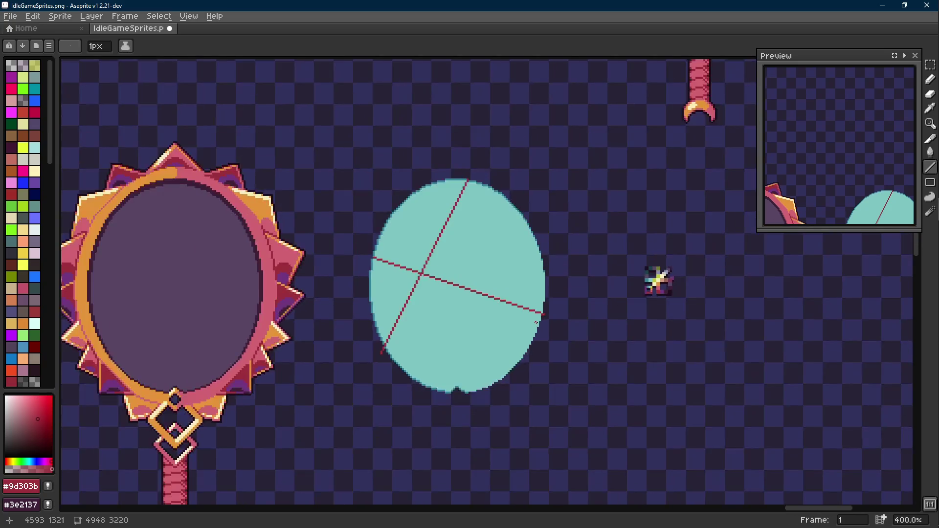
scroll(488, 297, up, 1)
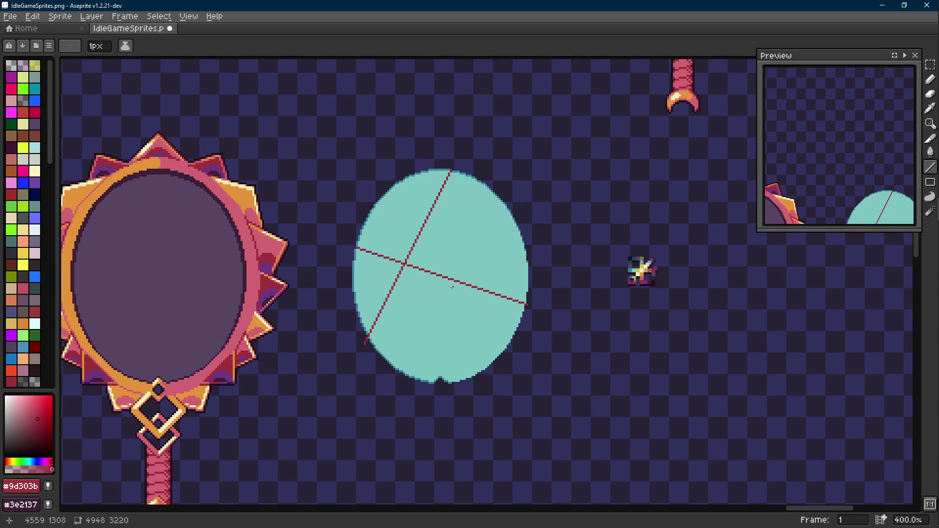
scroll(417, 246, up, 1)
scroll(417, 246, up, 1)
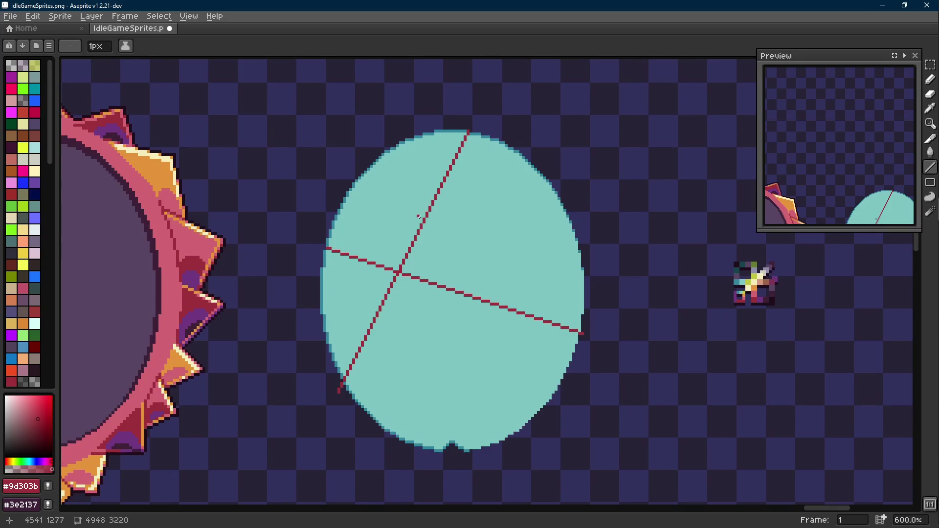
scroll(416, 232, up, 3)
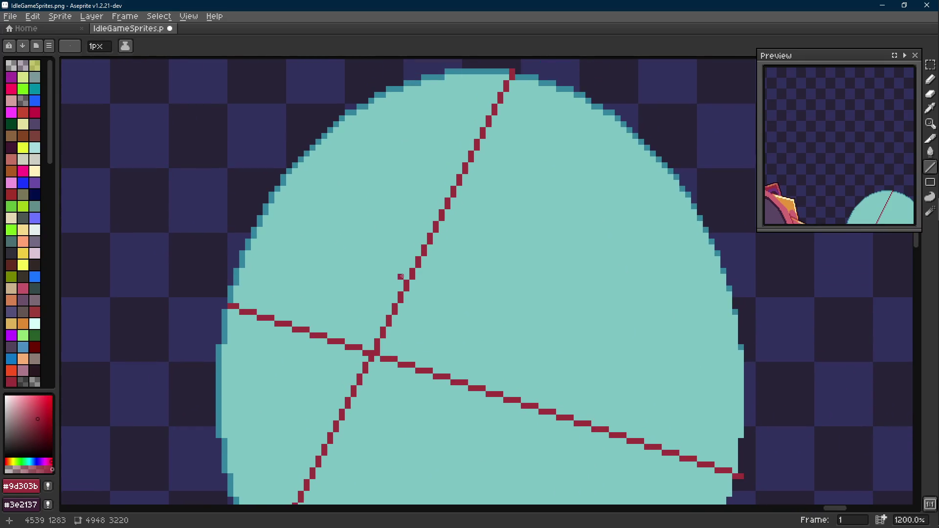
mouse_move(370, 351)
mouse_down()
mouse_move(352, 203)
mouse_move(329, 132)
mouse_move(315, 143)
mouse_move(366, 283)
mouse_up()
key(ctrl+z)
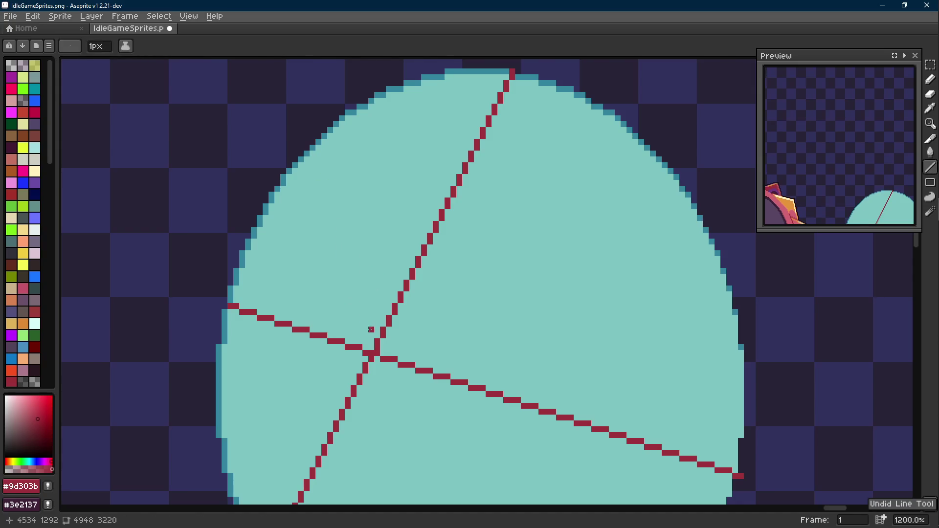
- Pencil a red crack pixel by pixel up-left from the intersection
scroll(366, 283, up, 1)
drag(371, 337, 369, 324)
key(b)
click(364, 307)
click(363, 298)
click(355, 286)
click(356, 275)
click(348, 259)
click(348, 267)
click(348, 251)
click(361, 296)
- Extend the branch crack up to the oval's upper-left edge
mouse_move(345, 256)
mouse_down()
mouse_move(367, 309)
mouse_move(336, 212)
mouse_move(359, 254)
mouse_move(359, 245)
mouse_up()
key(shift+e)
key(e)
click(360, 238)
click(352, 218)
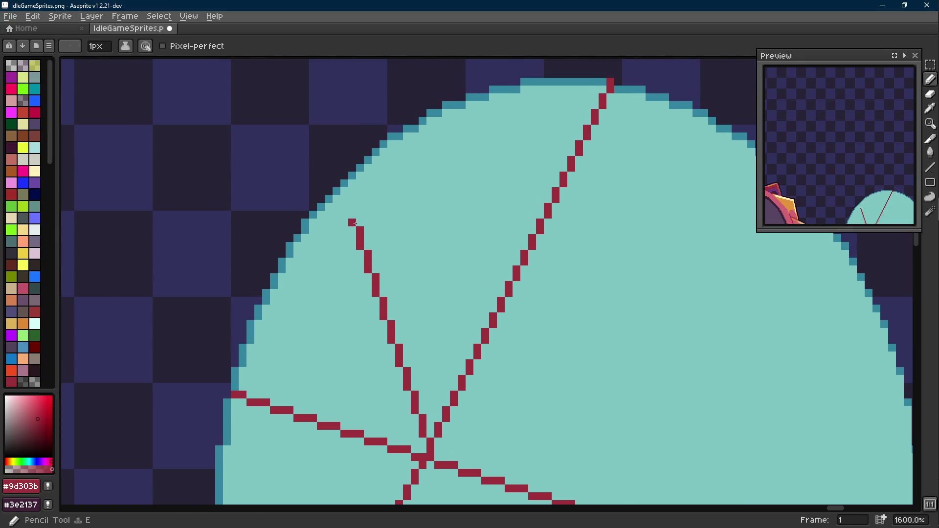
click(352, 208)
scroll(376, 247, down, 7)
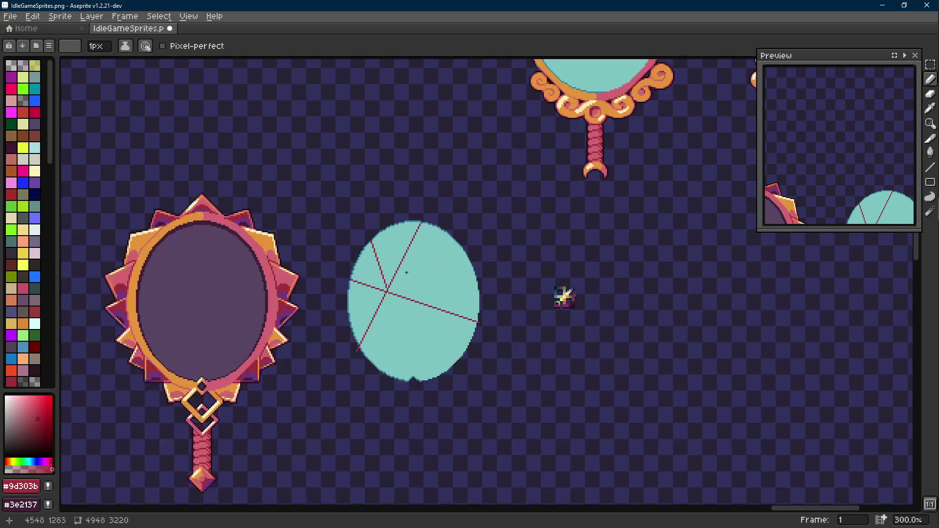
scroll(386, 256, up, 6)
scroll(379, 279, up, 1)
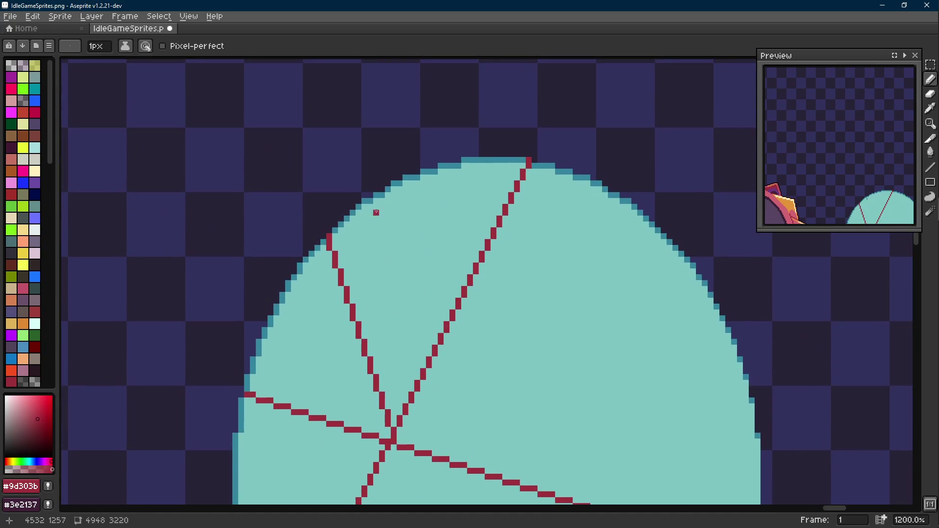
- Draw a short horizontal crack connecting the upper-left branch to the top crack
key(shift+e)
drag(376, 194, 440, 298)
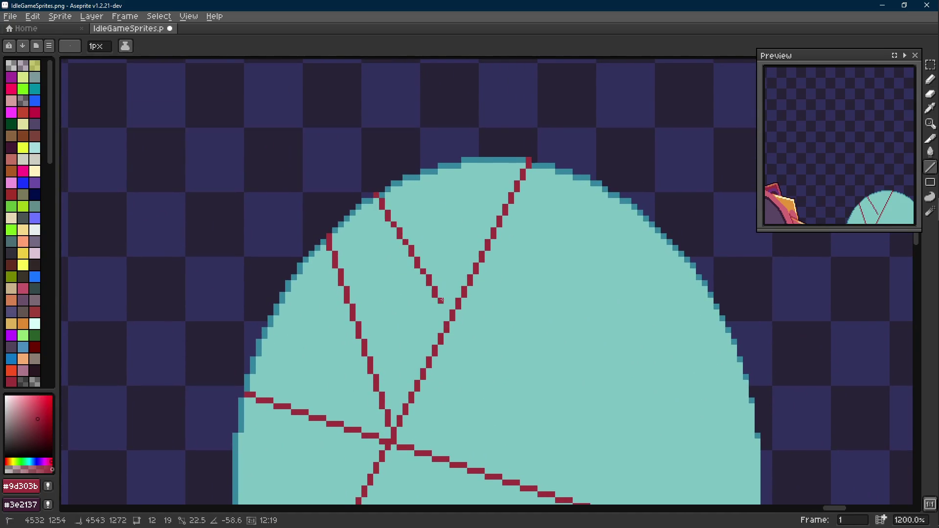
key(ctrl+z)
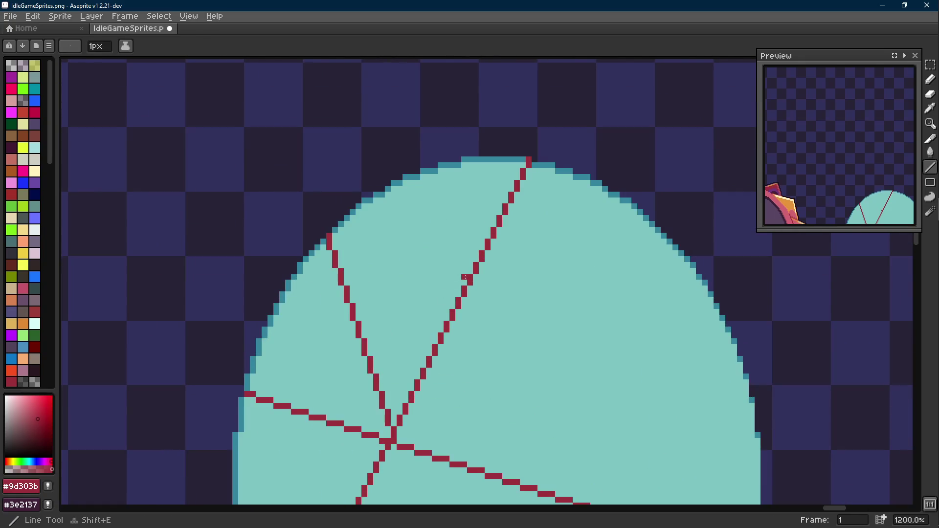
mouse_move(465, 277)
mouse_down()
mouse_move(362, 204)
mouse_move(381, 195)
mouse_up()
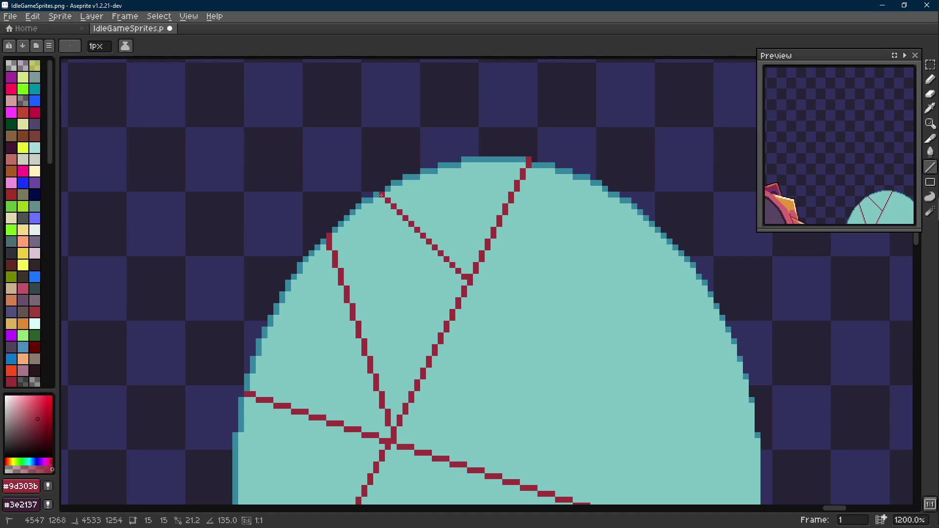
key(Escape)
mouse_move(332, 229)
mouse_down()
mouse_move(464, 224)
mouse_move(478, 251)
mouse_up()
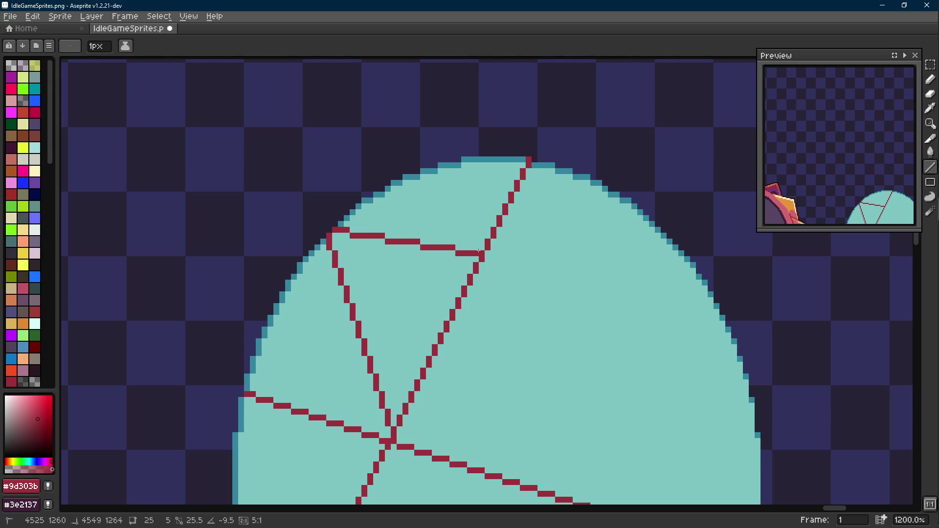
drag(475, 256, 468, 265)
scroll(468, 265, down, 3)
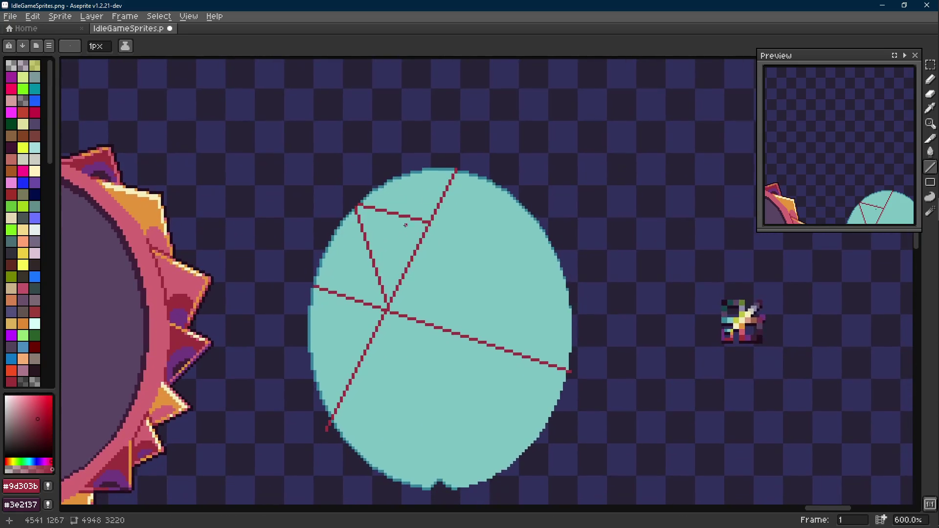
scroll(411, 275, down, 1)
scroll(378, 262, up, 2)
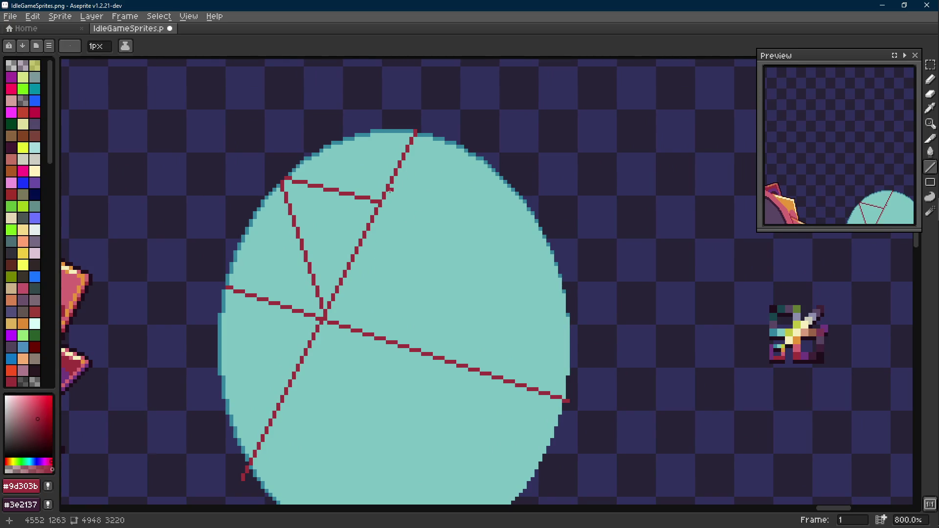
- Draw a long red crack from the oval's top down to its lower right
mouse_move(390, 190)
mouse_down()
mouse_move(448, 456)
mouse_move(488, 424)
mouse_move(494, 379)
mouse_move(523, 381)
mouse_move(509, 382)
mouse_move(523, 369)
mouse_move(527, 411)
mouse_move(514, 374)
mouse_move(538, 411)
mouse_move(556, 411)
mouse_up()
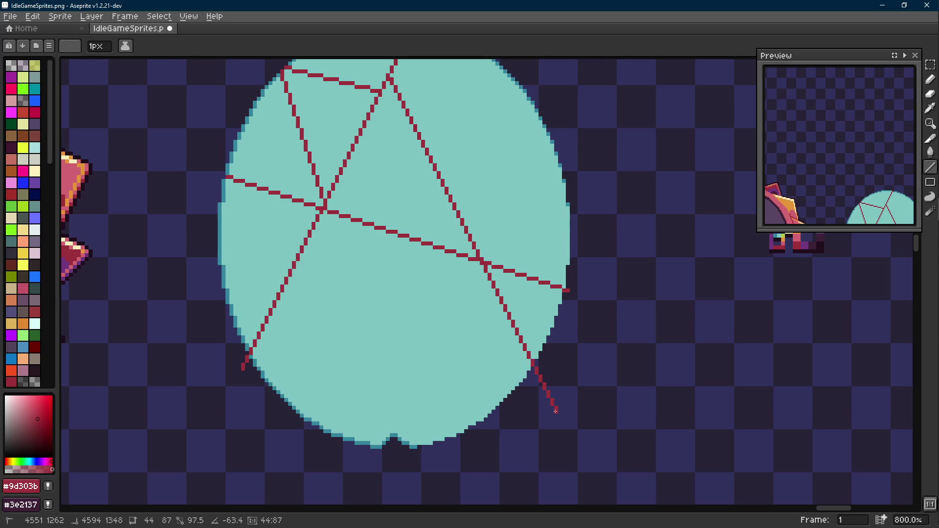
drag(556, 411, 556, 410)
key(Scroll_Lock)
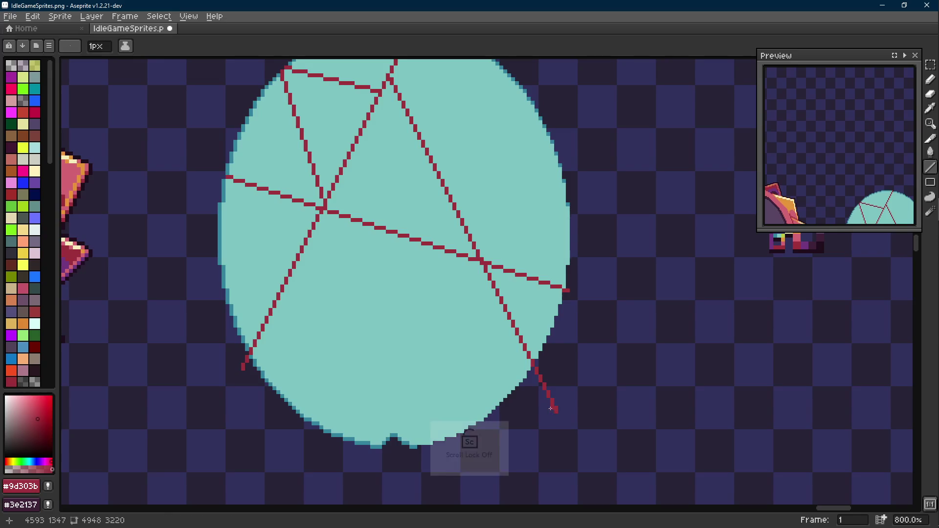
scroll(505, 402, down, 1)
scroll(492, 388, down, 1)
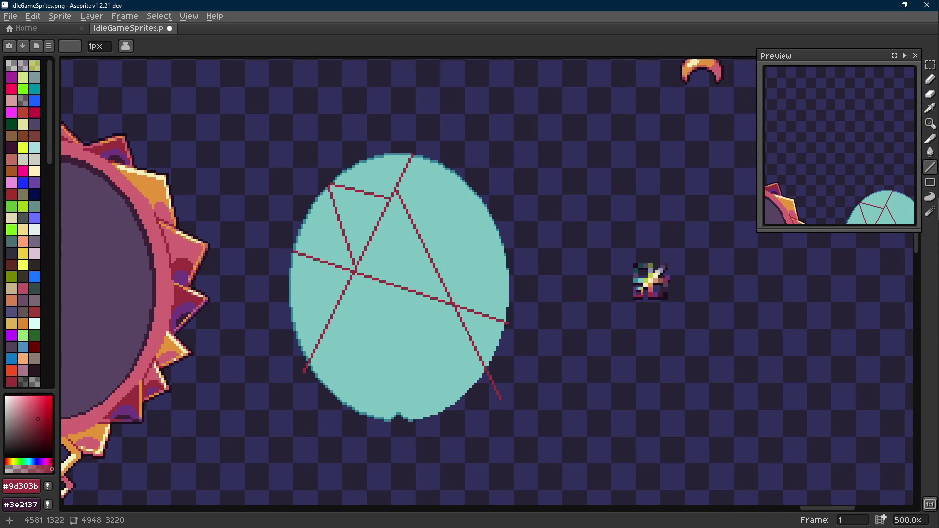
scroll(387, 183, up, 4)
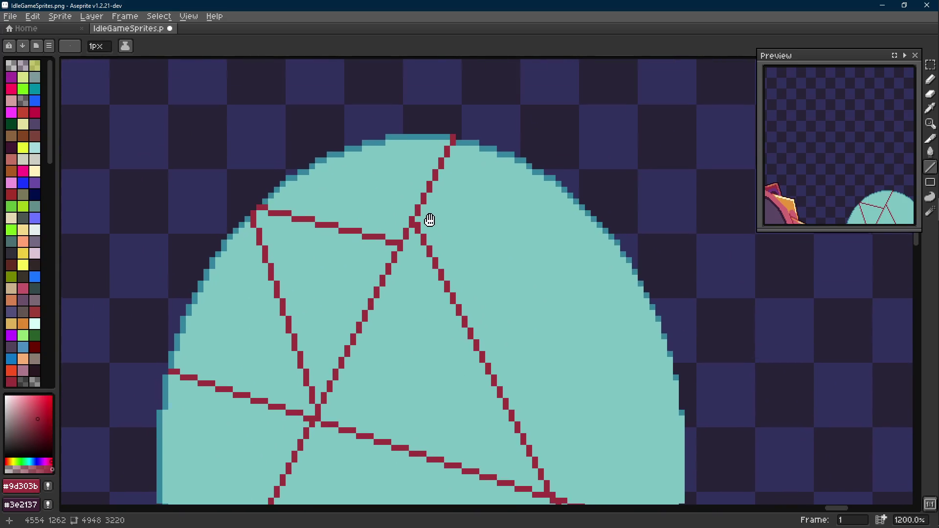
- Sample the oval's light teal and paint over the upper red crack
key(i)
alt+click(450, 190)
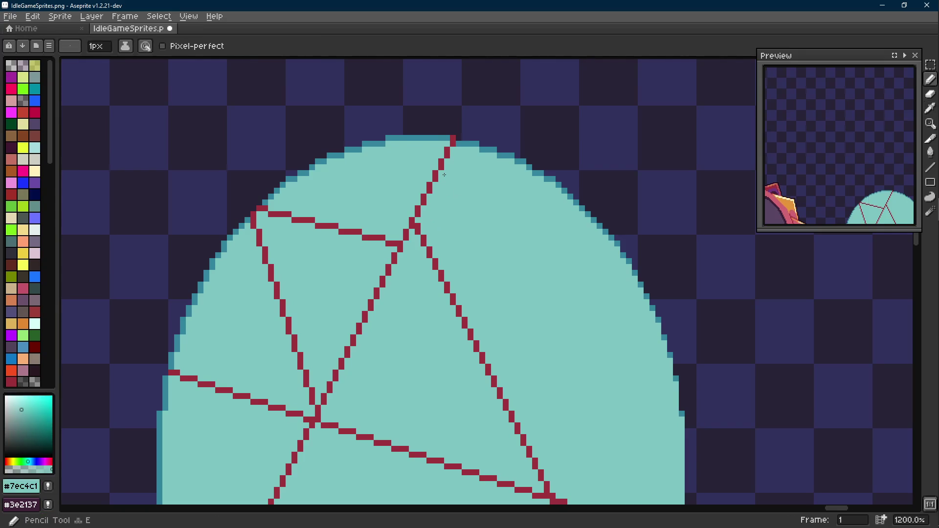
scroll(463, 138, up, 1)
alt+click(465, 136)
alt+click(447, 142)
mouse_move(455, 136)
mouse_down()
mouse_move(404, 251)
mouse_move(384, 261)
mouse_move(369, 132)
mouse_up()
- Paint teal over the diagonal crack's top pixels, then re-pick the red crack colour
alt+click(407, 250)
alt+click(425, 232)
mouse_move(407, 245)
mouse_down()
mouse_move(415, 272)
mouse_move(591, 208)
mouse_move(571, 179)
mouse_up()
alt+click(389, 269)
key(b)
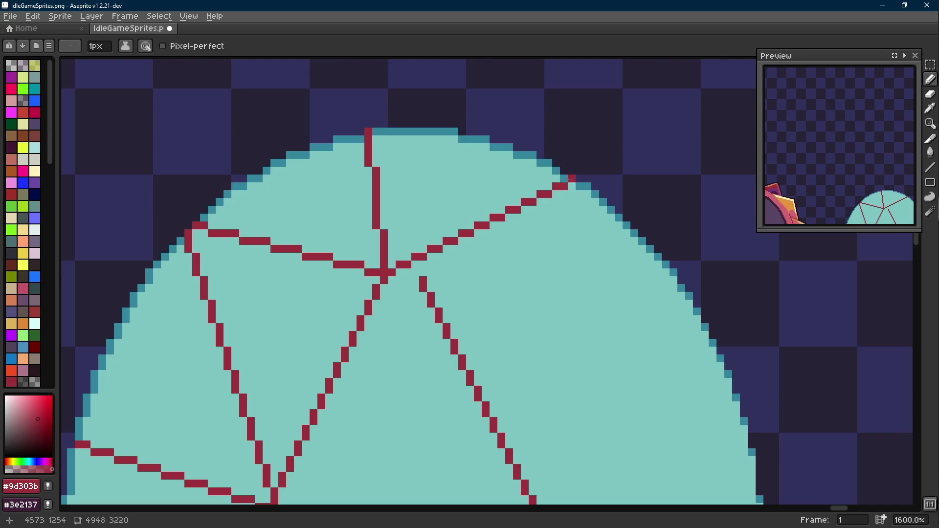
scroll(414, 272, down, 7)
scroll(445, 281, up, 2)
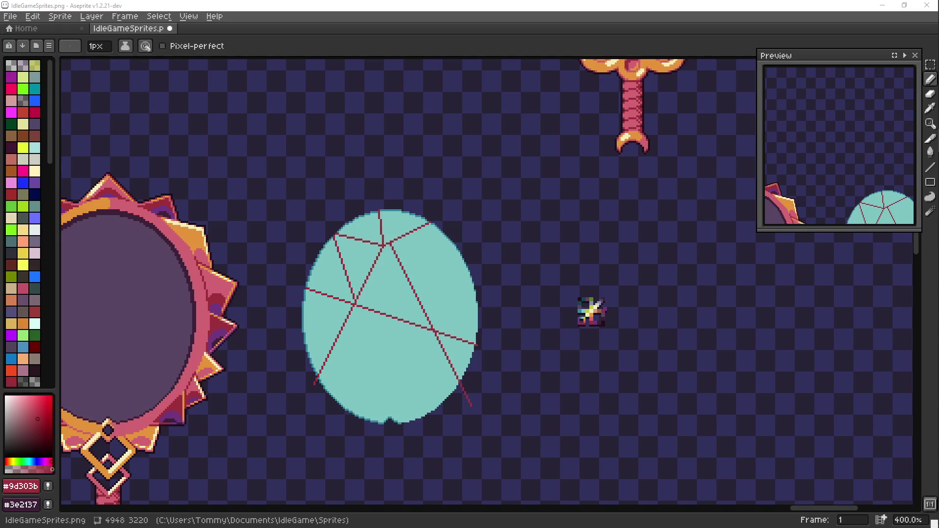
scroll(442, 254, up, 2)
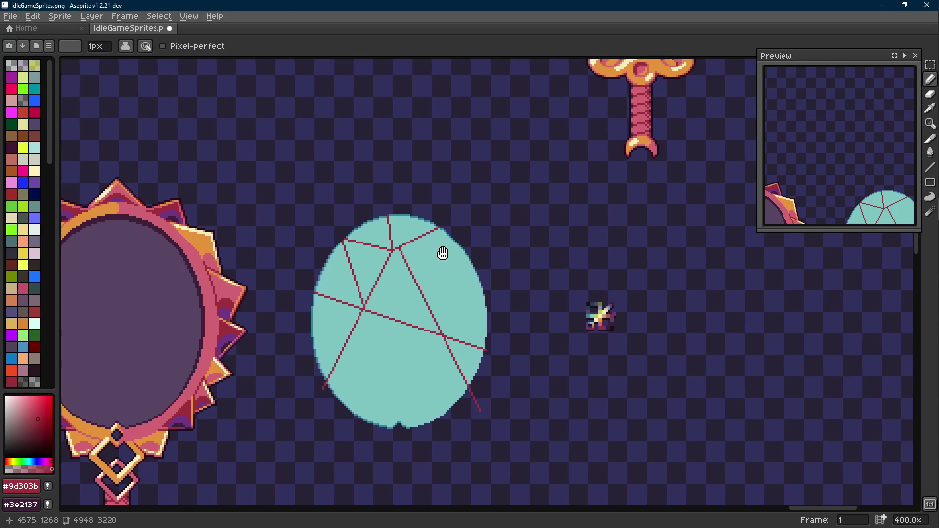
scroll(441, 254, down, 1)
key(Scroll_Lock)
scroll(445, 235, down, 2)
scroll(444, 229, up, 1)
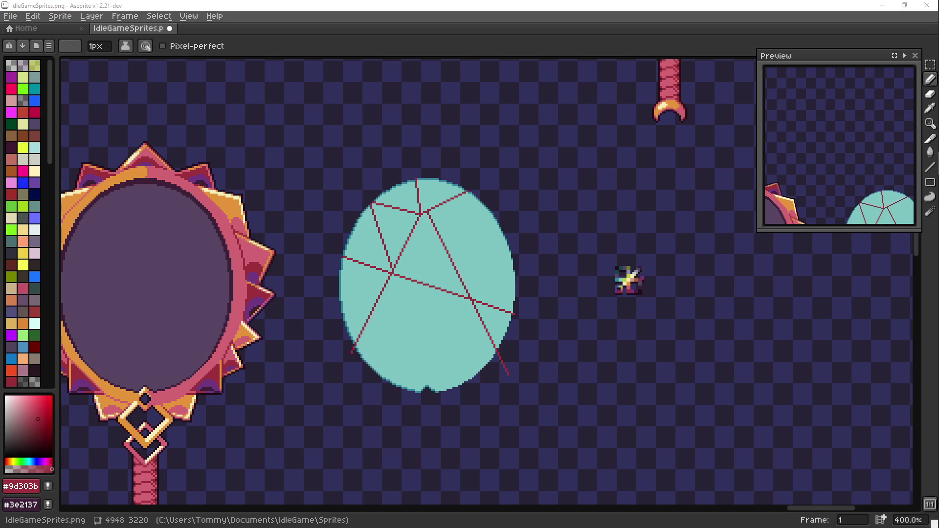
drag(484, 308, 498, 285)
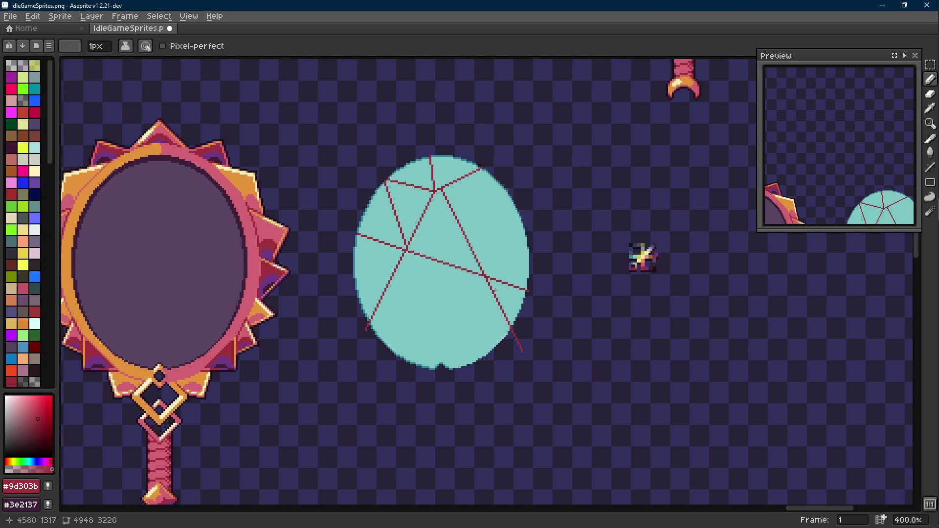
scroll(466, 243, up, 1)
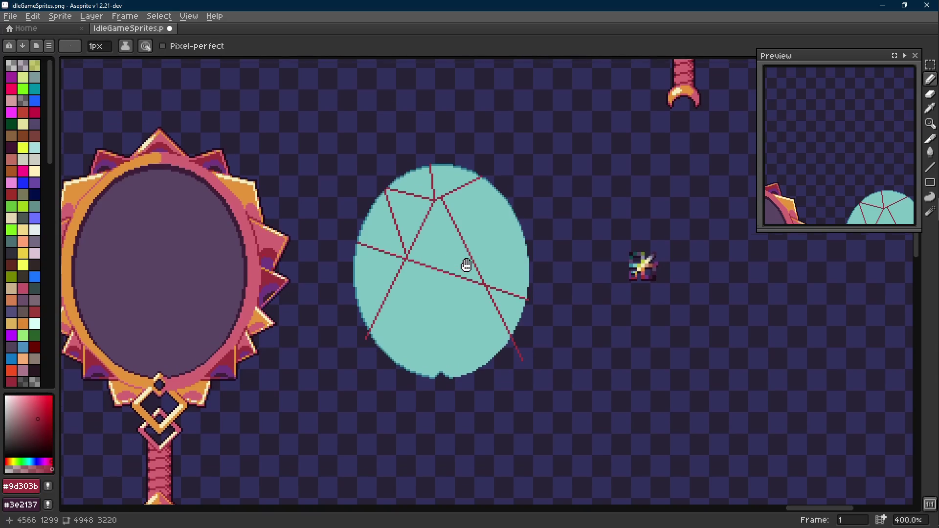
scroll(440, 243, up, 2)
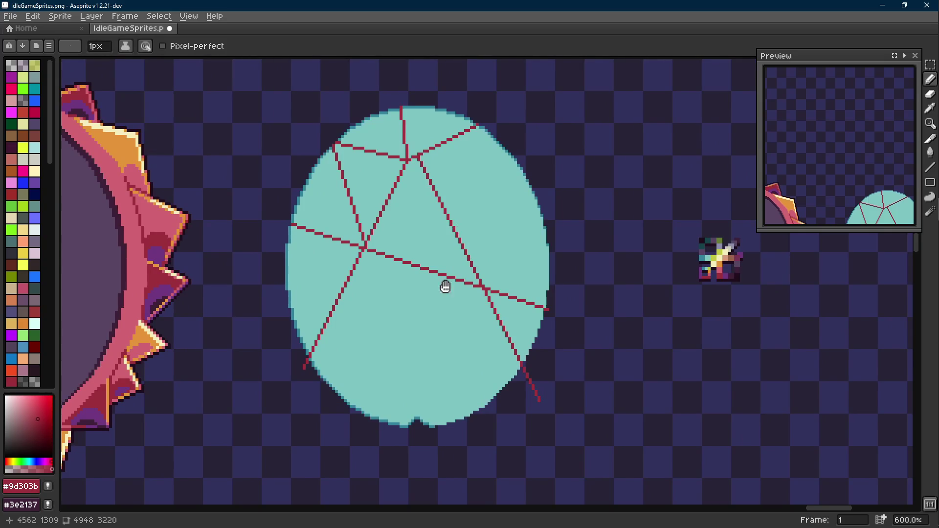
scroll(416, 242, up, 3)
key(shift+e)
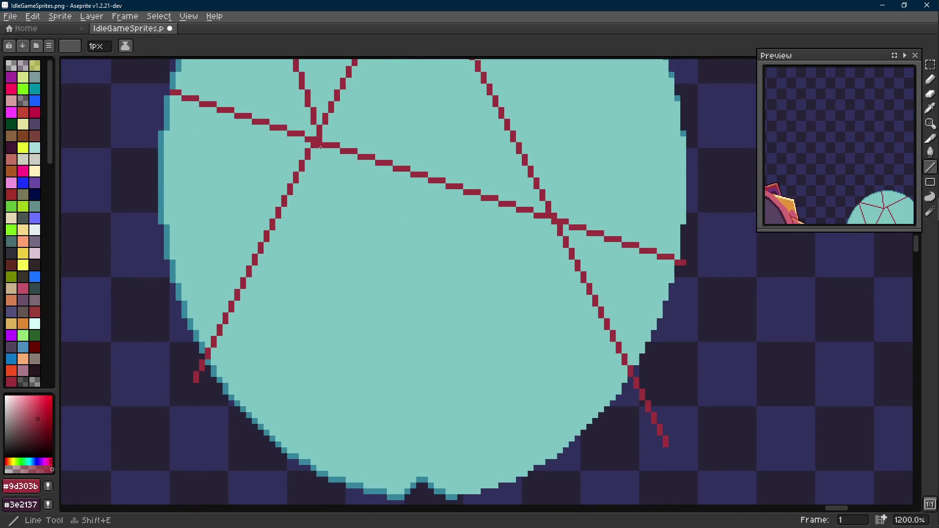
mouse_move(320, 145)
mouse_down()
mouse_move(479, 435)
mouse_move(496, 486)
mouse_up()
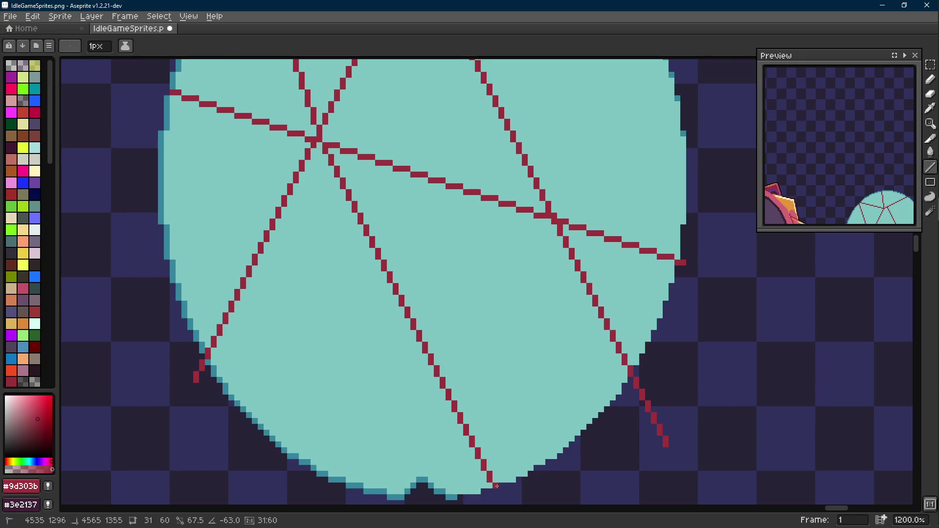
drag(496, 486, 445, 417)
scroll(496, 486, down, 3)
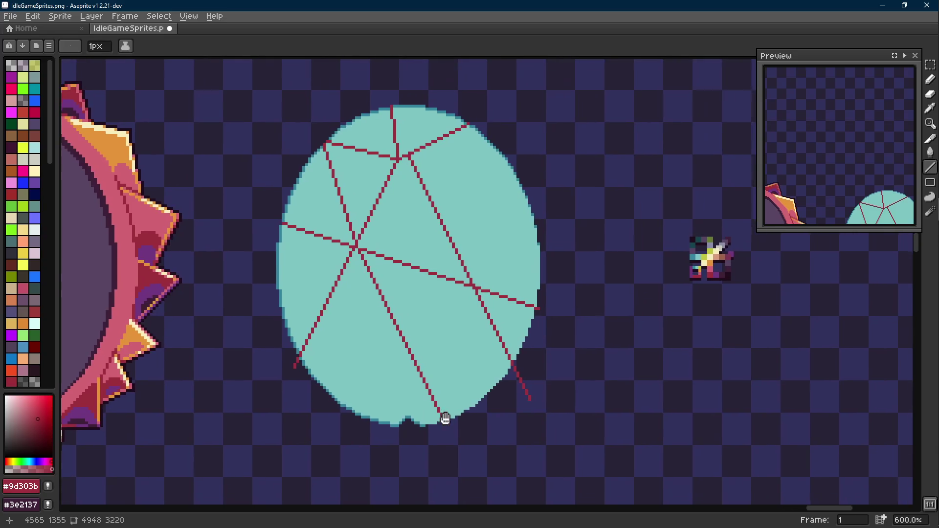
key(ctrl+z)
key(shift+e)
scroll(403, 314, up, 3)
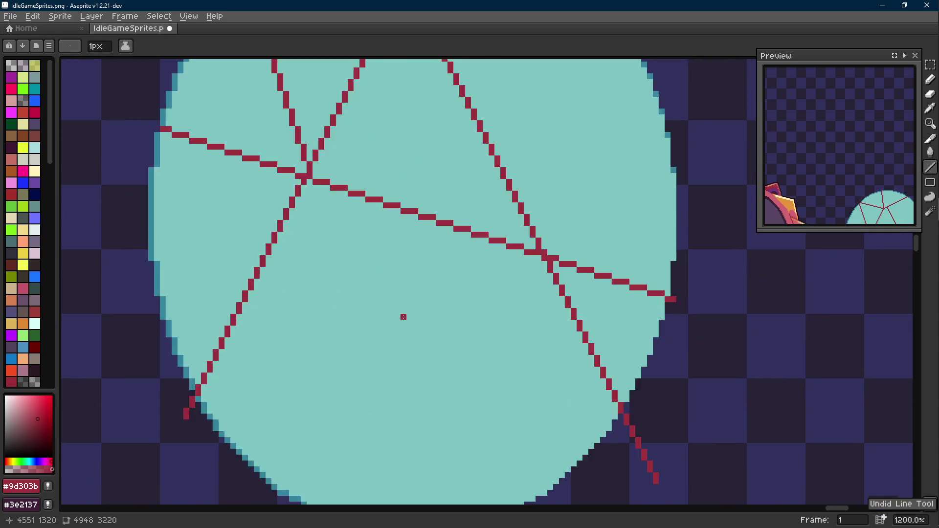
- Draw two joined red lines forming a V from the left crack to the right junction
scroll(394, 252, down, 2)
scroll(409, 190, up, 2)
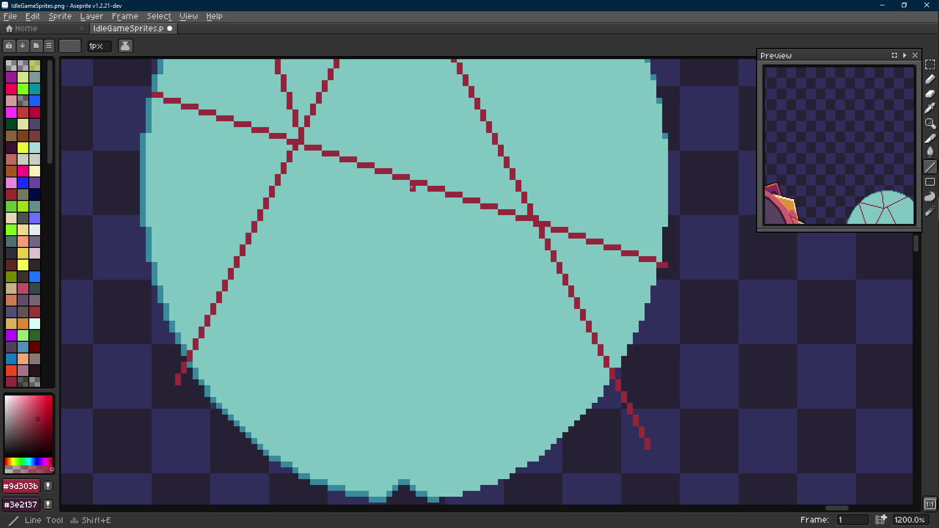
mouse_move(413, 188)
mouse_down()
mouse_move(325, 471)
mouse_move(332, 177)
mouse_move(331, 280)
mouse_move(315, 336)
mouse_move(305, 312)
mouse_up()
scroll(332, 176, down, 2)
scroll(374, 320, up, 3)
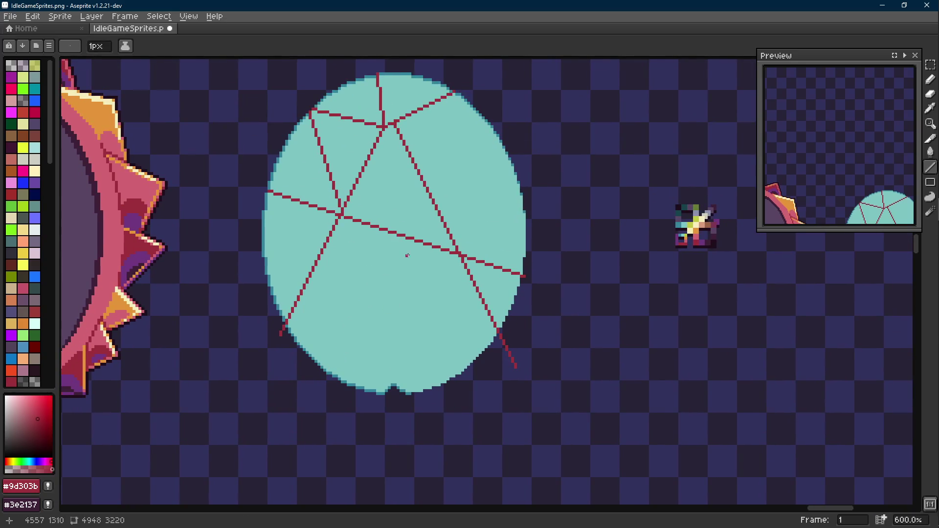
scroll(465, 276, up, 1)
mouse_move(458, 249)
mouse_down()
mouse_move(331, 323)
mouse_move(284, 210)
mouse_move(251, 190)
mouse_move(252, 240)
mouse_up()
scroll(330, 321, up, 2)
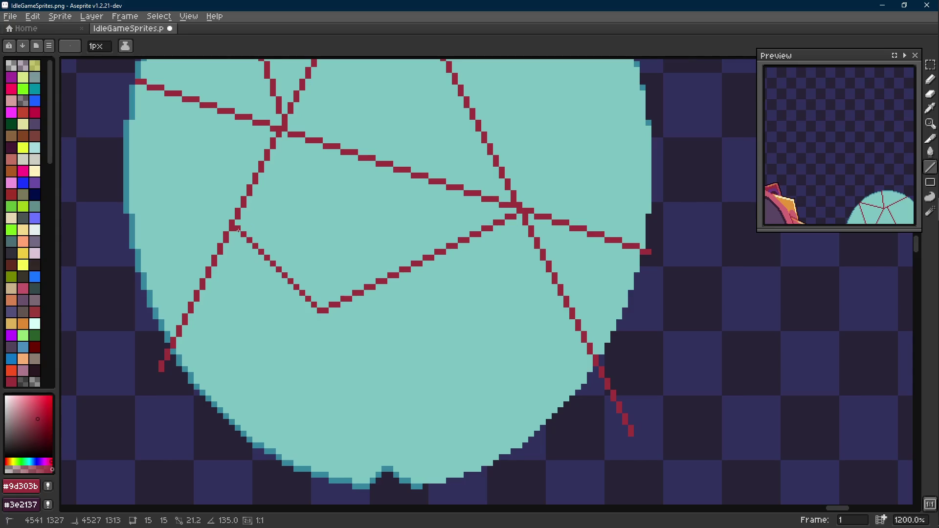
scroll(320, 290, down, 3)
- Add small red dots inside the oval's shards, undoing the last stray mark
drag(320, 290, 331, 315)
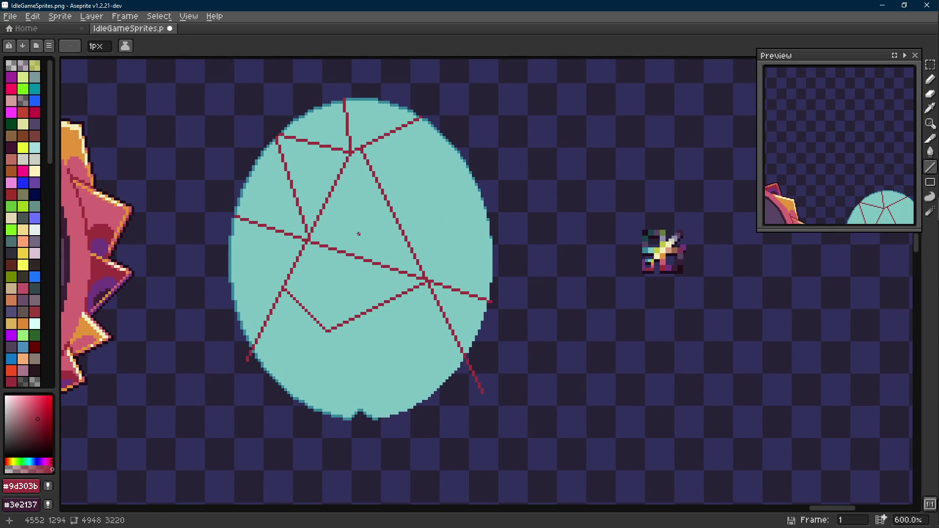
click(323, 126)
click(362, 122)
click(268, 202)
click(257, 257)
click(327, 273)
key(ctrl+z)
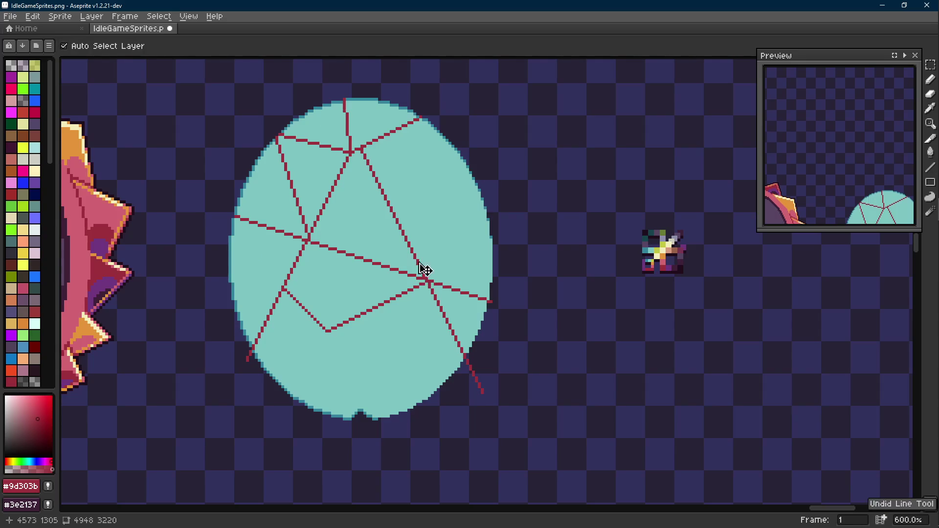
scroll(385, 225, up, 4)
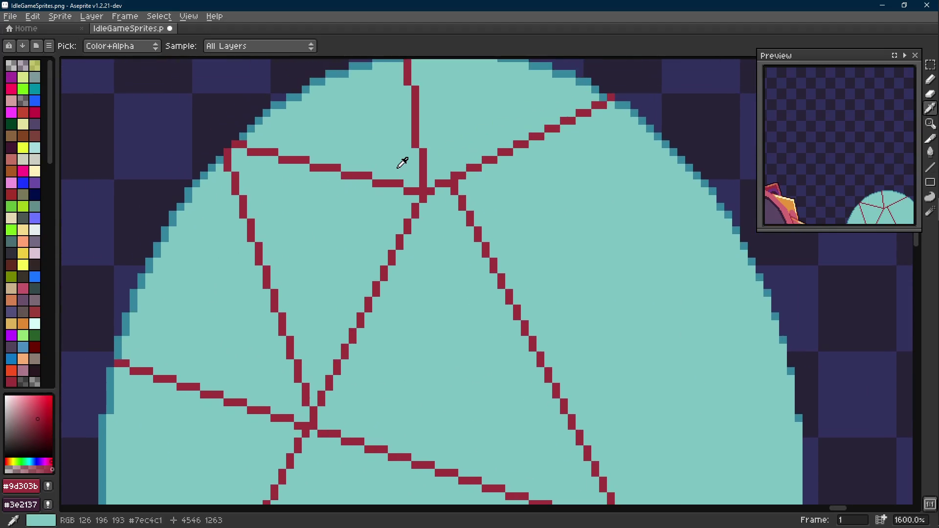
- Paint the old red crack segment and leftover red pixels near the top over in light teal
alt+click(403, 163)
mouse_move(418, 192)
mouse_down()
mouse_move(239, 146)
mouse_move(231, 152)
mouse_move(308, 388)
mouse_up()
click(235, 191)
click(227, 168)
click(235, 144)
drag(251, 153, 318, 167)
- Fill away the vertical crack's bottom, middle and top with the oval's light teal
key(i)
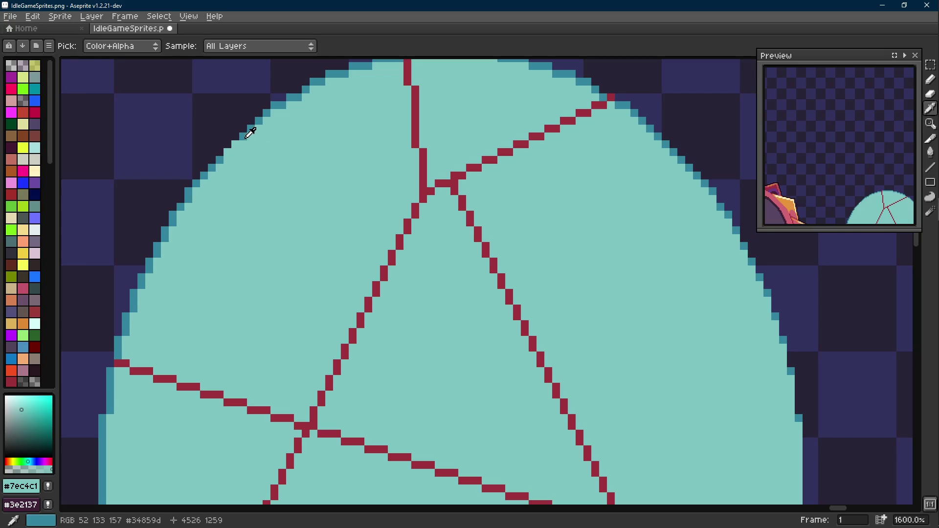
click(248, 129)
key(b)
scroll(351, 240, down, 5)
scroll(351, 240, up, 6)
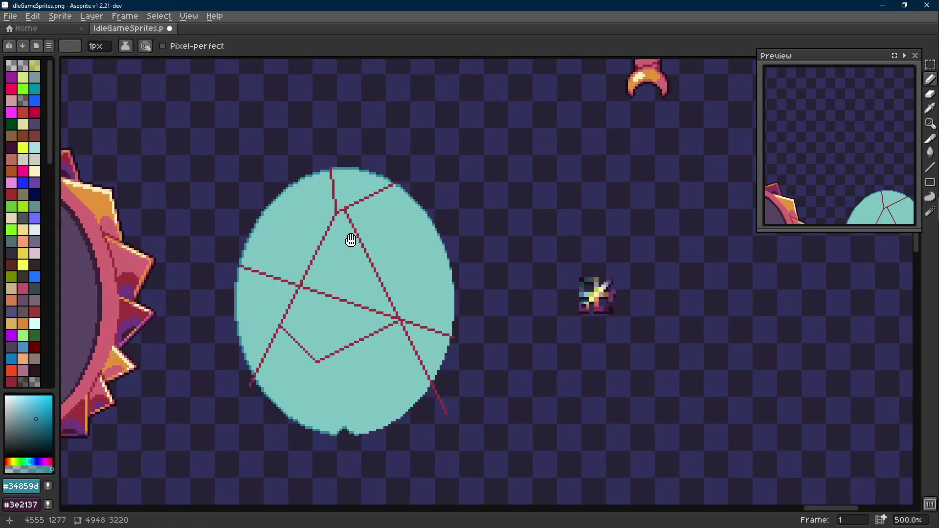
key(i)
click(337, 219)
key(l)
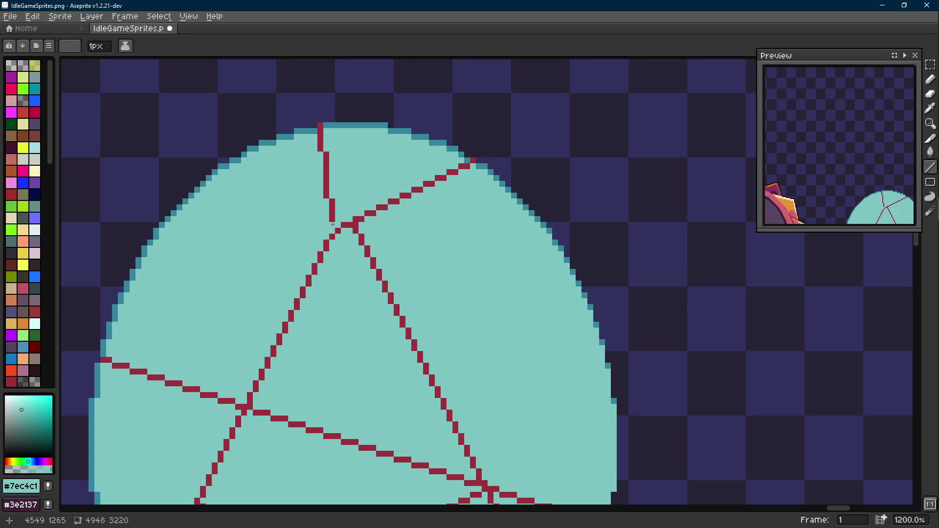
key(g)
click(332, 214)
click(326, 176)
click(318, 146)
- Cover the red junction pixels and the short red segment with light teal
key(i)
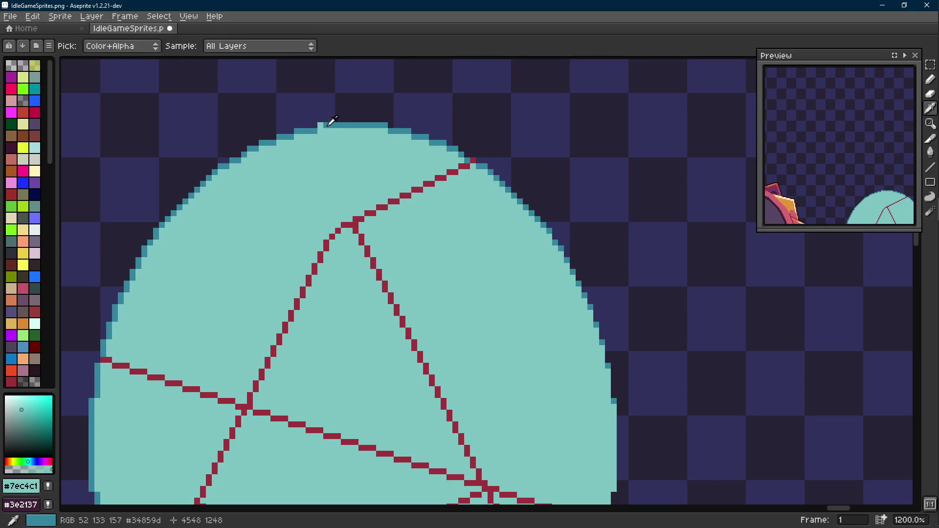
click(347, 218)
key(b)
key(i)
click(347, 218)
key(l)
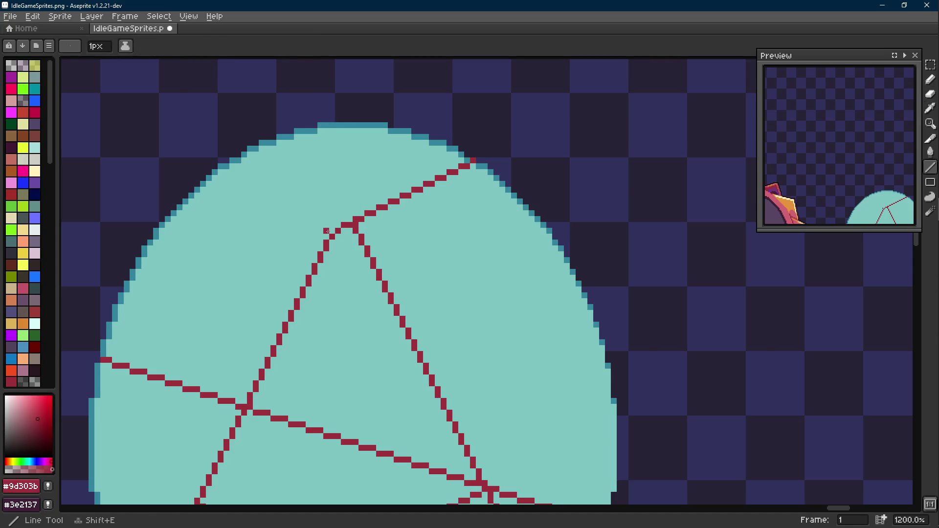
key(i)
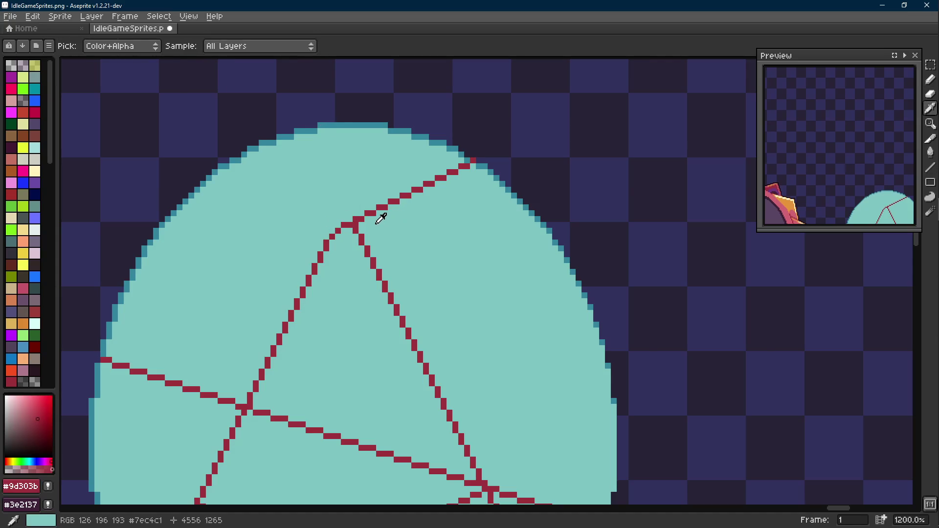
click(374, 223)
key(b)
click(356, 231)
mouse_move(364, 216)
mouse_down()
mouse_move(342, 225)
mouse_move(471, 163)
mouse_up()
alt+click(367, 209)
click(371, 213)
- Draw a red line joining the left and right cracks into a pointed apex
key(l)
scroll(469, 166, up, 1)
key(b)
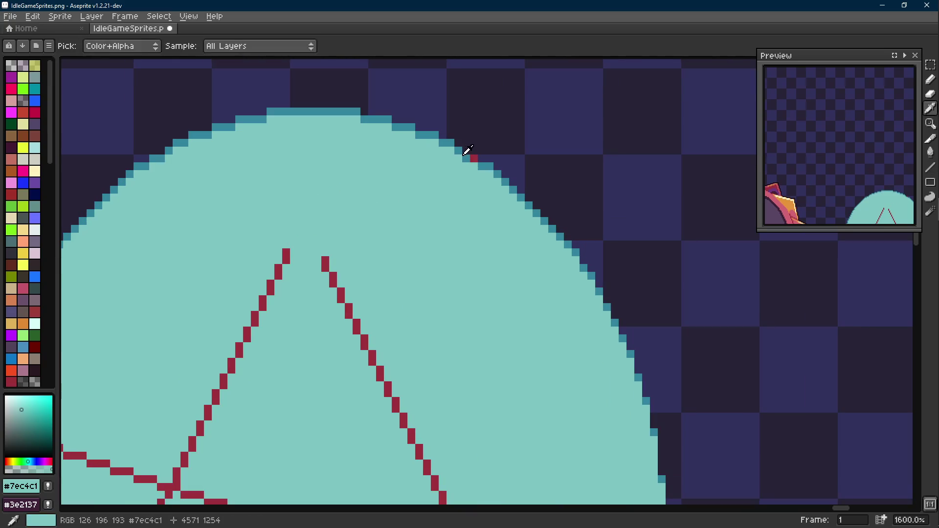
alt+click(473, 157)
scroll(391, 198, down, 3)
alt+click(382, 216)
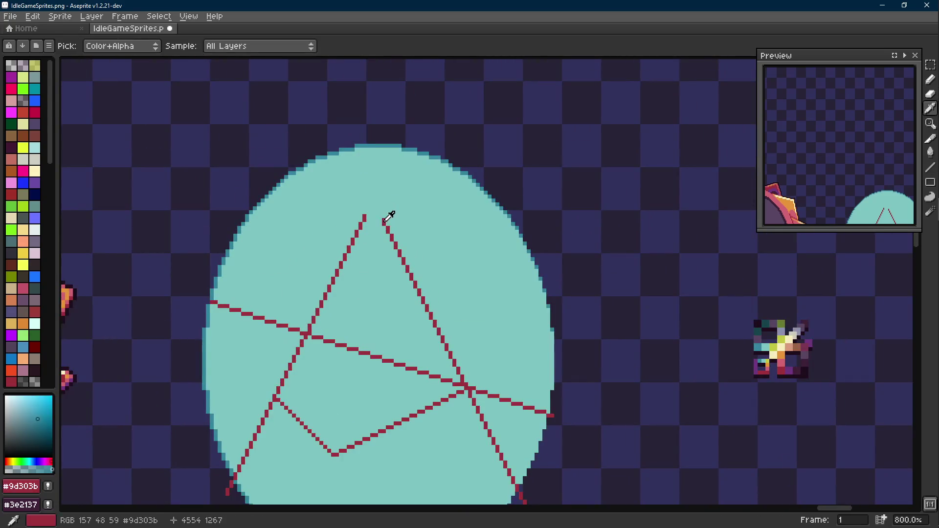
scroll(381, 218, up, 3)
drag(381, 217, 367, 196)
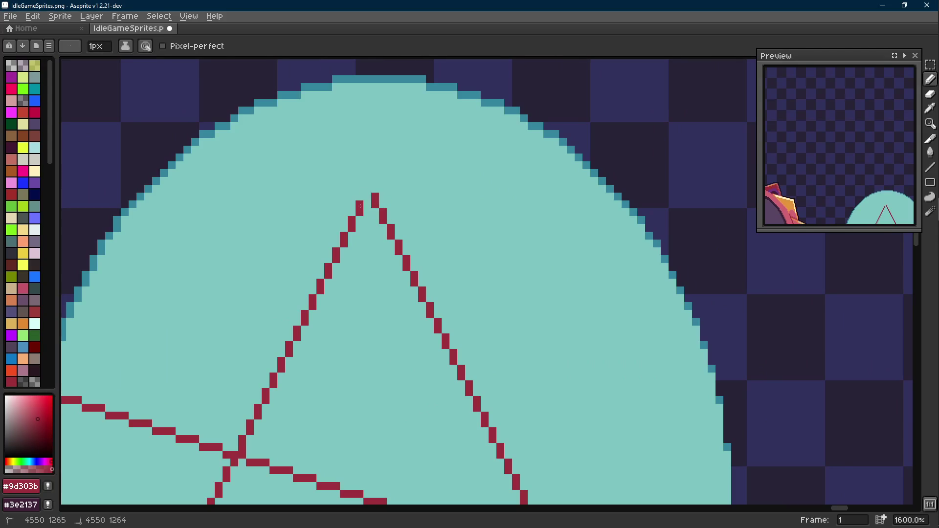
- Extend a red crack from the triangle apex up to the oval's top edge
scroll(370, 195, down, 5)
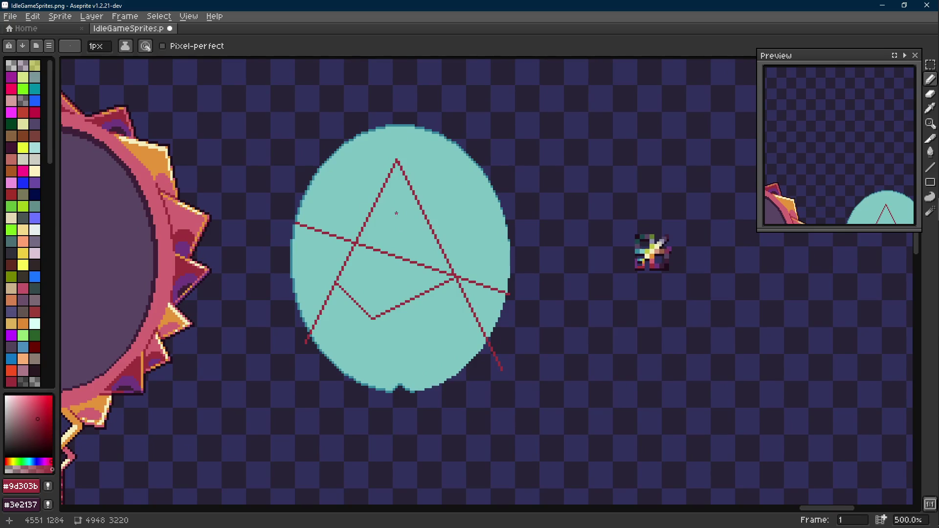
scroll(396, 213, up, 2)
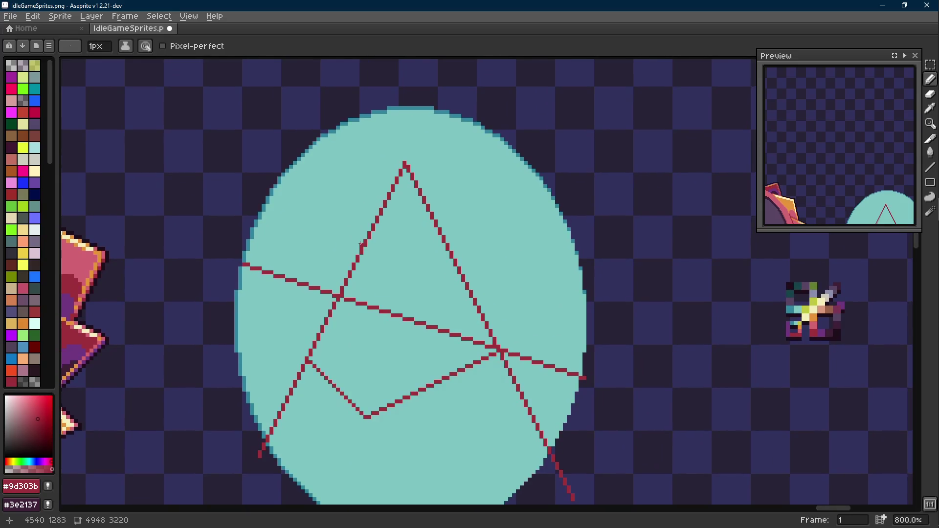
scroll(371, 236, up, 3)
key(i)
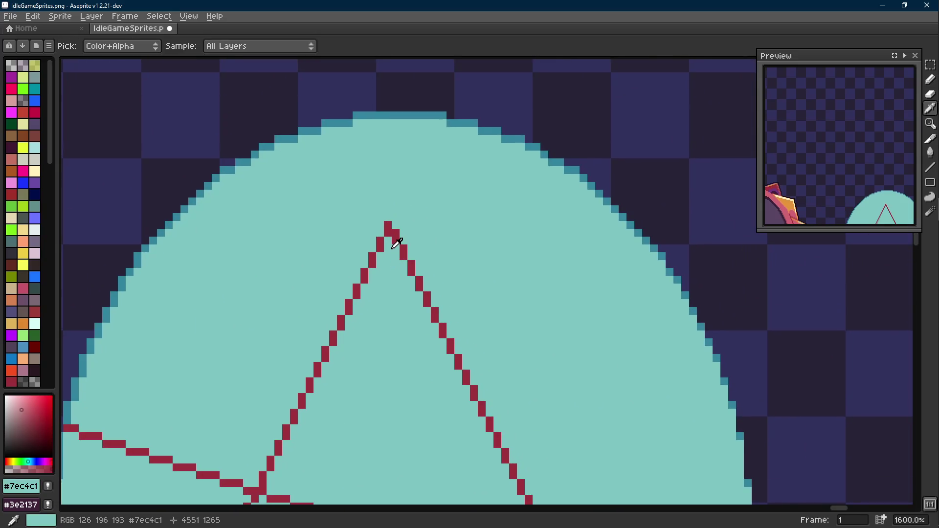
key(b)
drag(381, 209, 339, 120)
scroll(408, 213, down, 4)
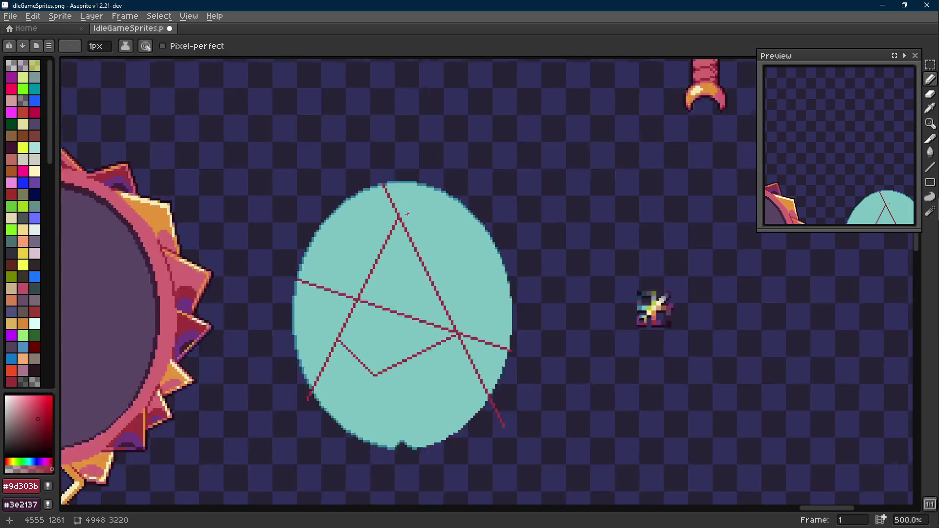
scroll(408, 214, down, 1)
scroll(431, 279, up, 4)
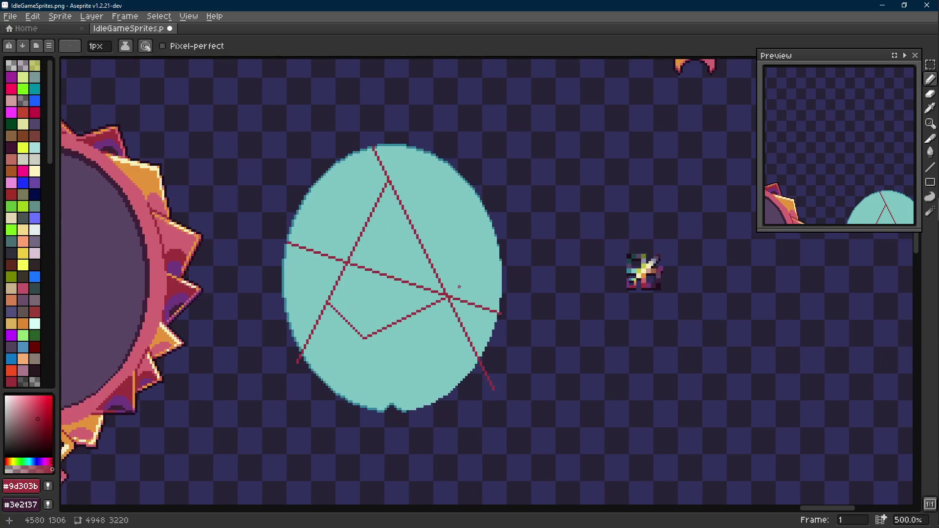
key(alt)
key(shift+e)
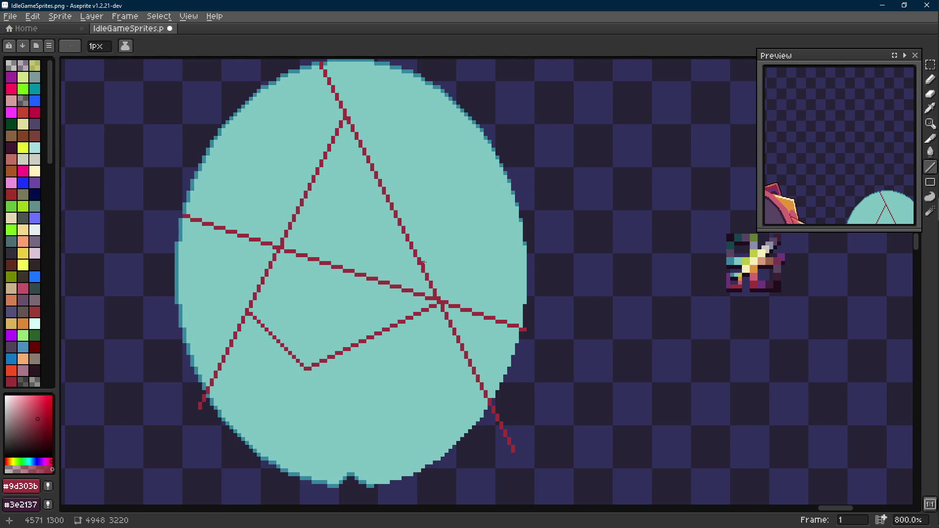
- Draw a straight red crack running up-right to the oval's edge
mouse_move(425, 265)
mouse_down()
mouse_move(487, 191)
mouse_move(486, 144)
mouse_up()
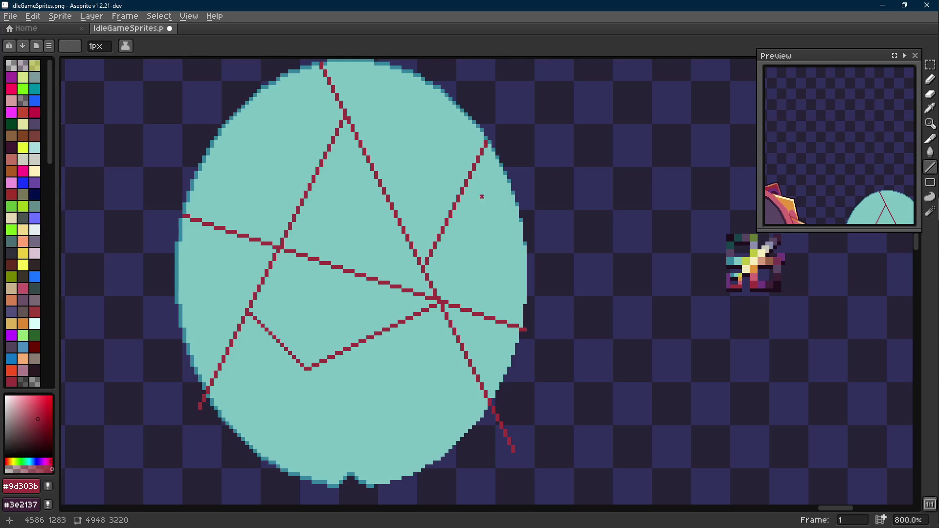
scroll(482, 196, down, 4)
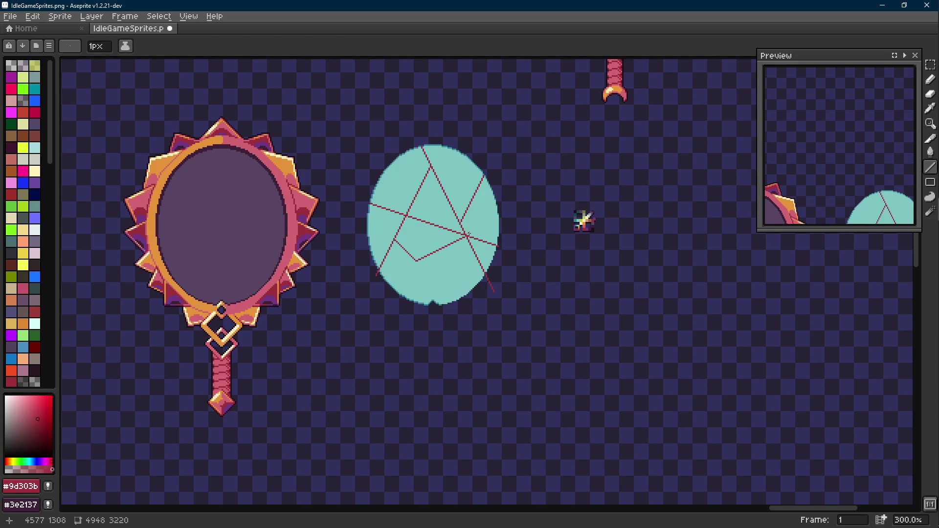
scroll(468, 234, up, 2)
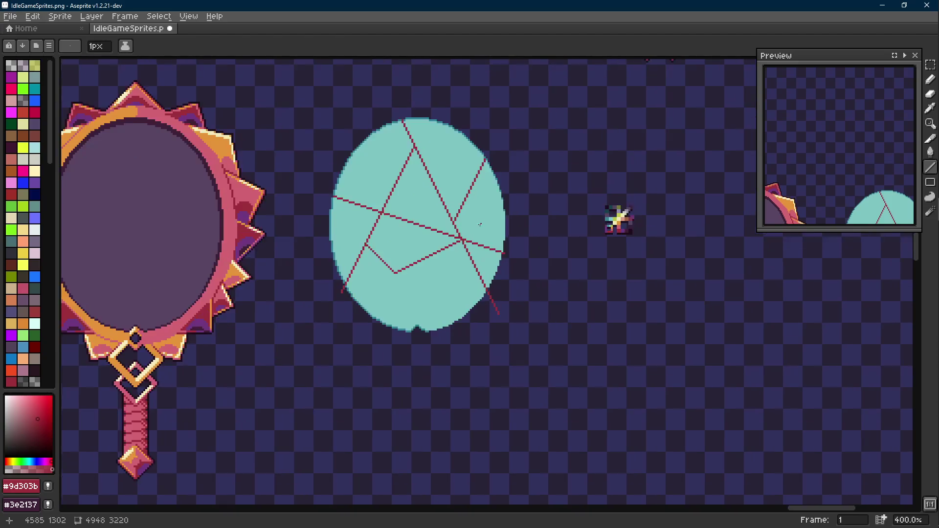
scroll(478, 274, down, 2)
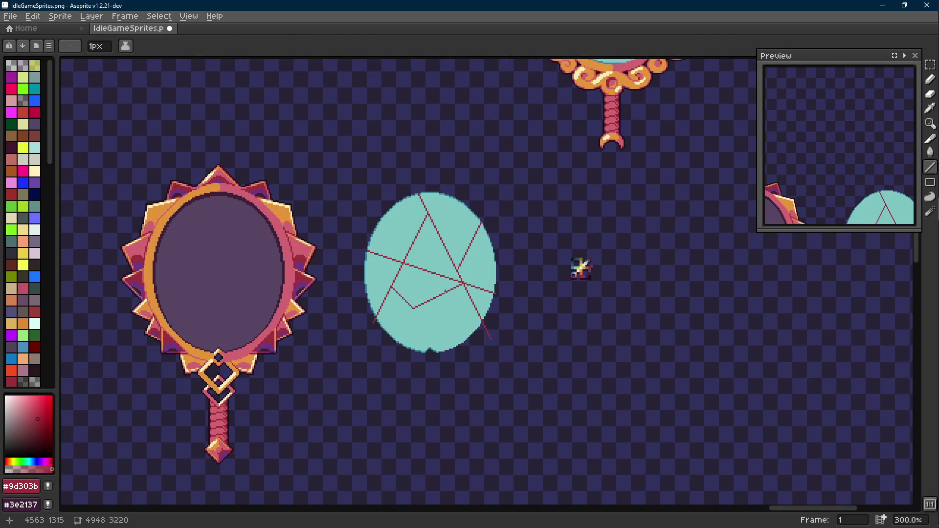
scroll(445, 290, up, 4)
- Paint a teal line over the middle of the long crossing crack
alt+click(388, 251)
mouse_move(335, 215)
mouse_down()
mouse_move(489, 267)
mouse_move(453, 258)
mouse_move(448, 277)
mouse_up()
scroll(469, 269, down, 2)
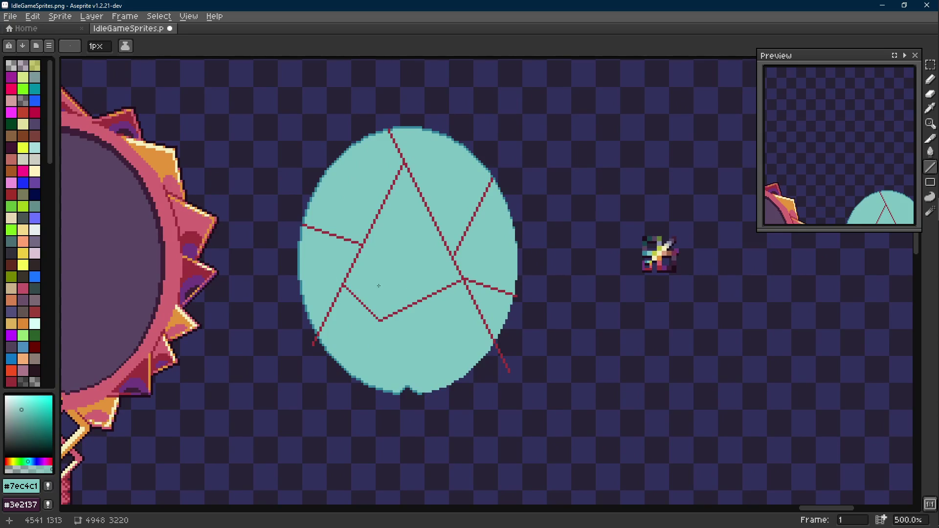
scroll(385, 297, up, 5)
alt+click(336, 236)
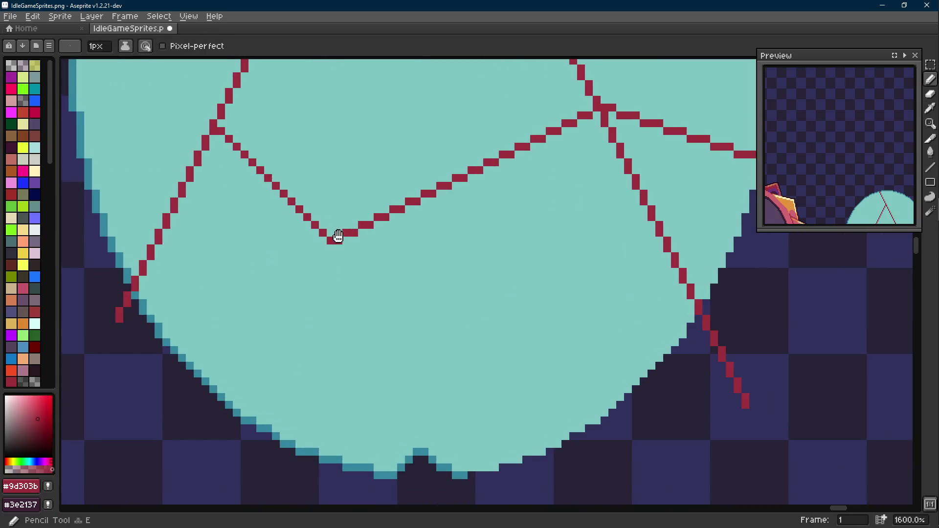
- Draw a straight red crack down to the oval's bottom edge
key(l)
mouse_move(343, 181)
mouse_down()
mouse_move(528, 379)
mouse_move(559, 385)
mouse_move(509, 402)
mouse_move(492, 430)
mouse_up()
scroll(545, 386, down, 3)
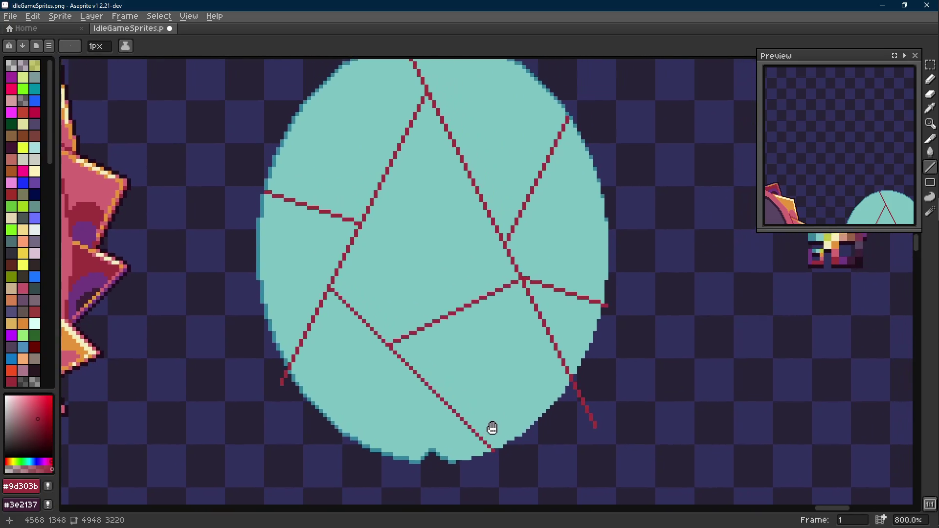
drag(489, 352, 478, 383)
- Cover part of an existing crack with a teal line
key(i)
click(524, 233)
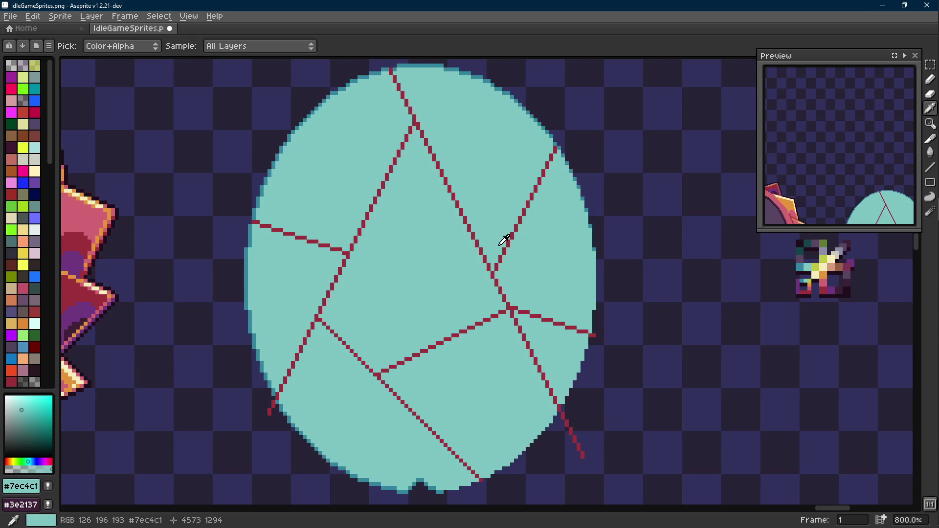
key(l)
scroll(502, 242, up, 3)
mouse_move(483, 330)
mouse_down()
mouse_move(482, 340)
mouse_move(430, 84)
mouse_move(337, 95)
mouse_up()
scroll(413, 172, down, 4)
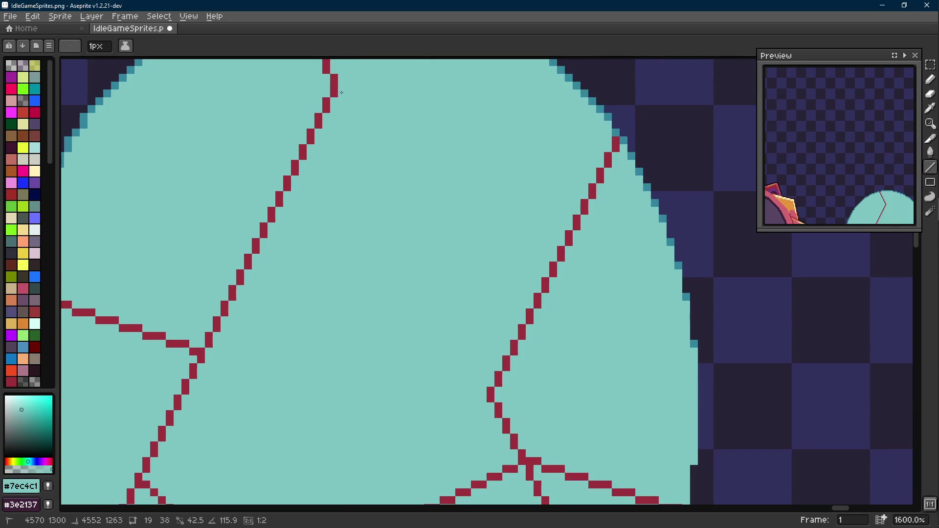
scroll(416, 172, up, 1)
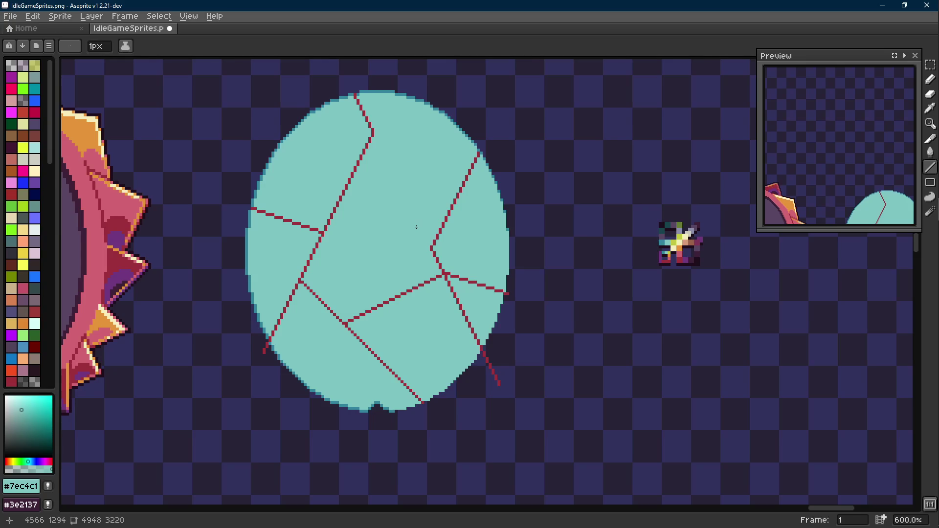
scroll(416, 227, up, 1)
- Draw a red crack up-left from the junction, leaving red dots on several shards
alt+click(452, 213)
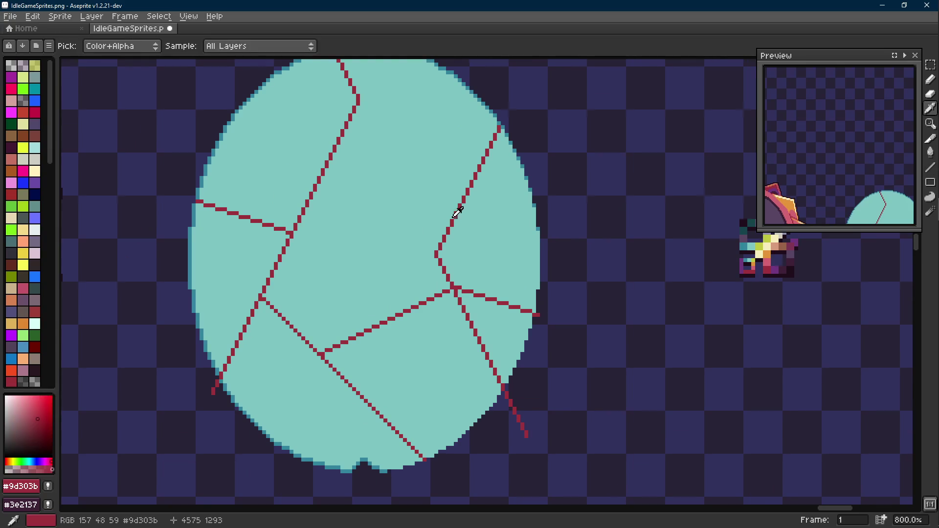
mouse_move(454, 212)
mouse_down()
mouse_move(377, 193)
mouse_move(332, 160)
mouse_move(339, 147)
mouse_up()
scroll(334, 157, up, 1)
scroll(412, 182, down, 3)
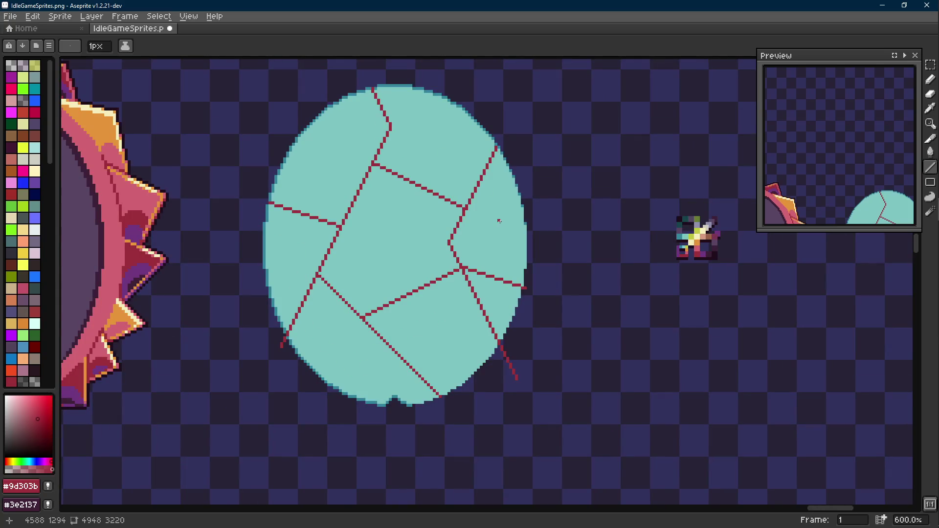
click(411, 238)
click(293, 250)
click(329, 353)
- Undo the stray dots and draw a red crack from the upper-right bend to the right edge
key(ctrl+z)
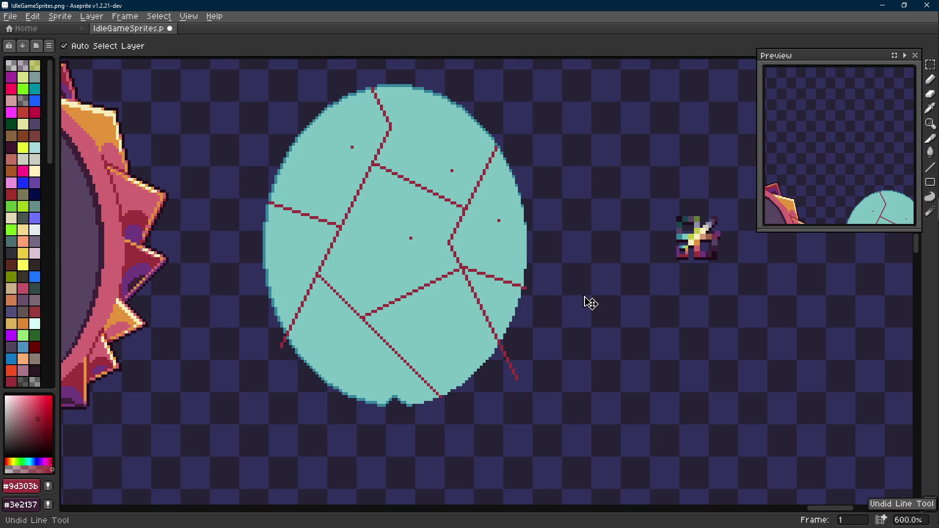
scroll(492, 276, up, 2)
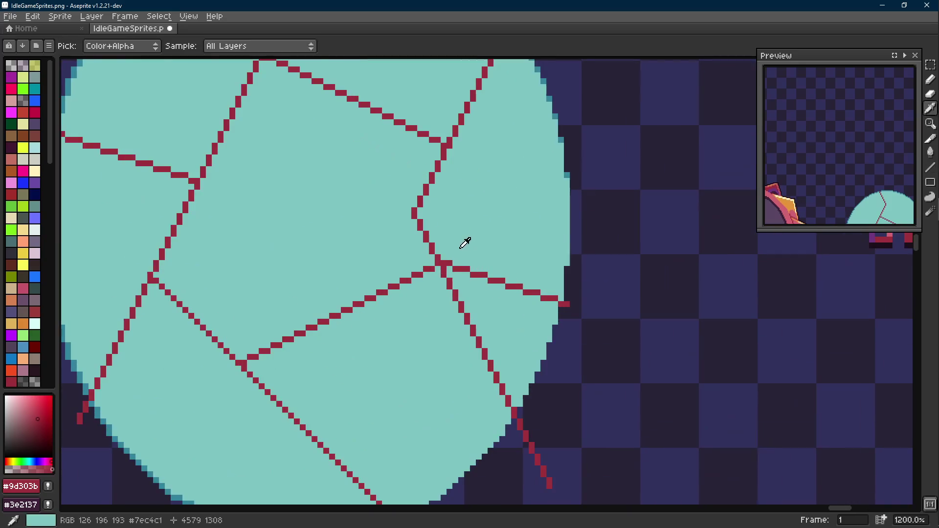
mouse_move(447, 258)
mouse_down()
mouse_move(553, 300)
mouse_move(506, 282)
mouse_up()
key(e)
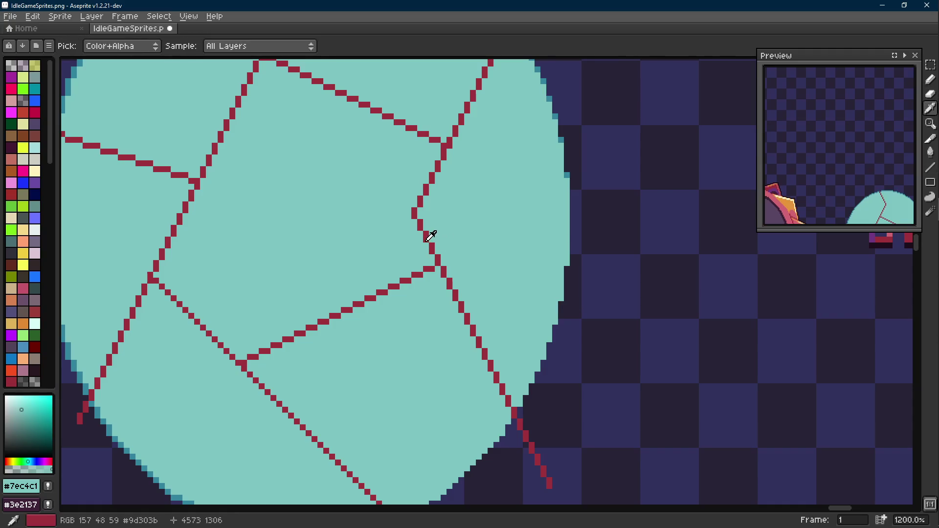
alt+click(430, 233)
key(l)
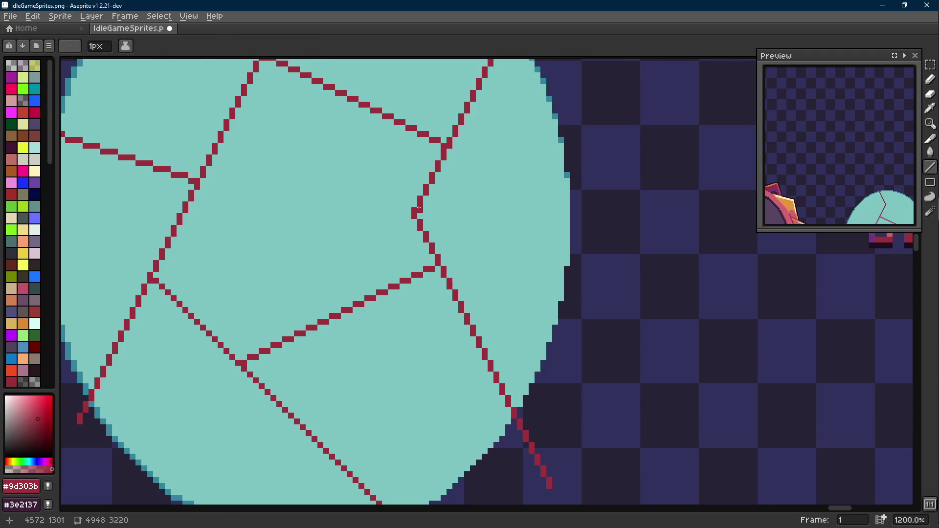
drag(421, 211, 565, 243)
- Remove the accidental red dots scattered across the shards with undo
scroll(548, 245, down, 3)
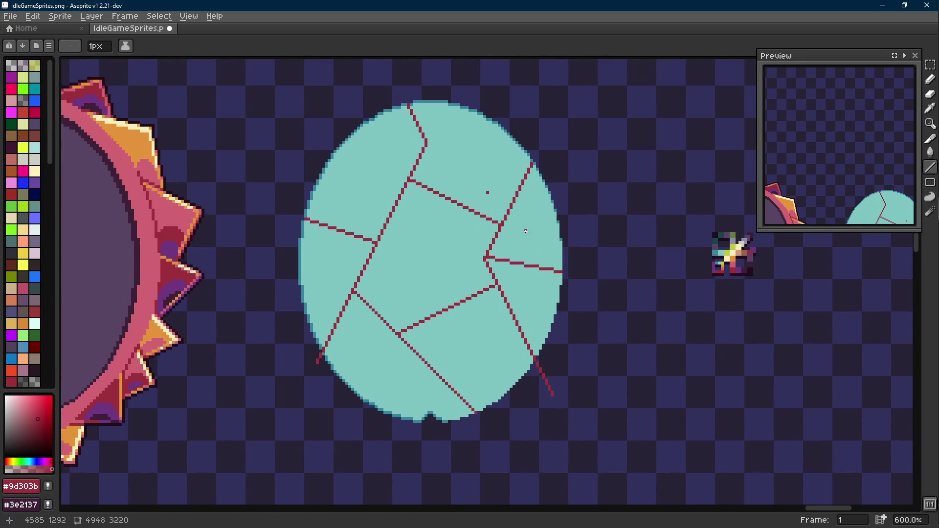
click(529, 234)
click(532, 290)
click(475, 336)
click(391, 357)
click(326, 272)
click(361, 195)
key(ctrl+z)
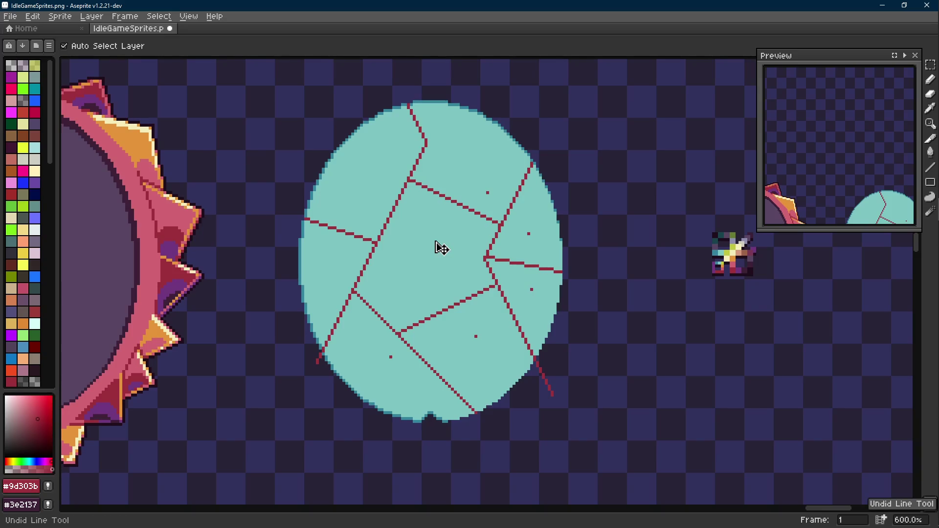
key(ctrl+z)
key(ctrl+z)
key(ctrl+z)
- Draw a red crack down through the oval's centre
scroll(450, 283, up, 1)
scroll(446, 241, down, 1)
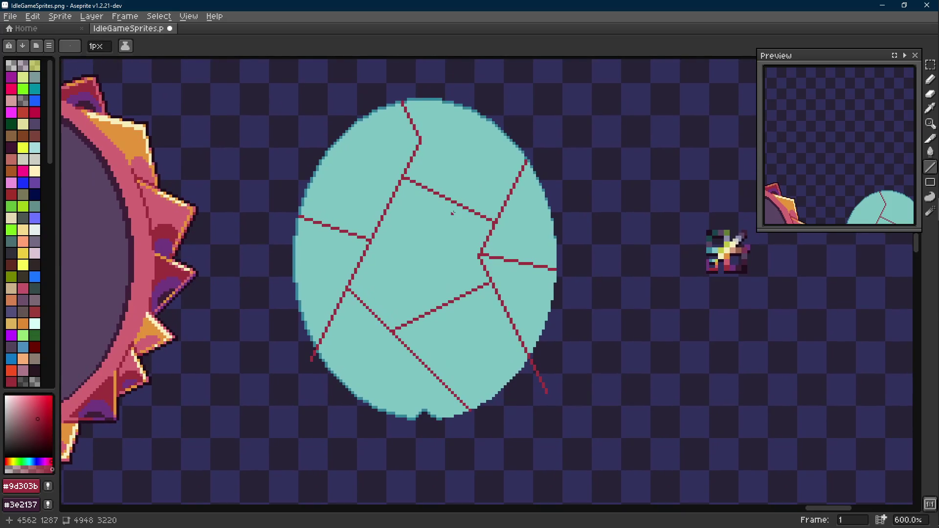
drag(404, 179, 443, 303)
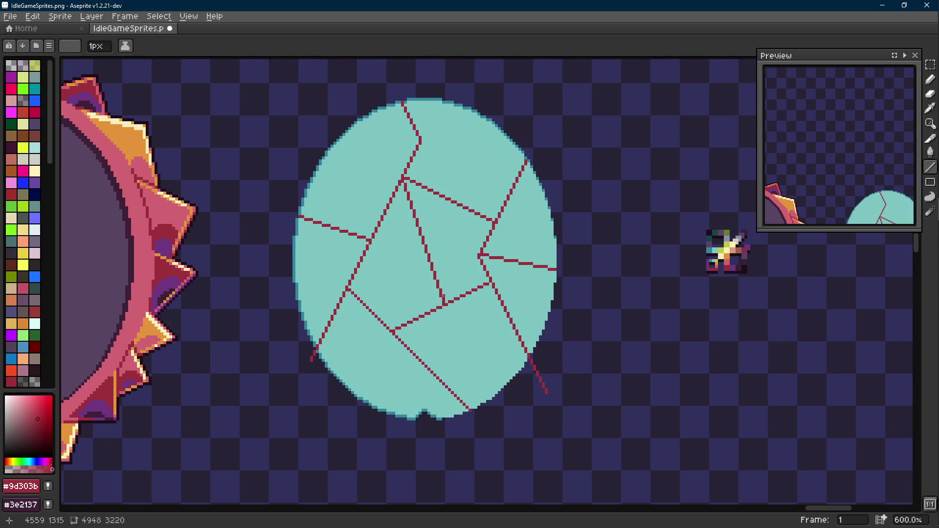
- Try pencil touch-ups on the central crack, undo the unwanted marks, and recentre the oval
key(b)
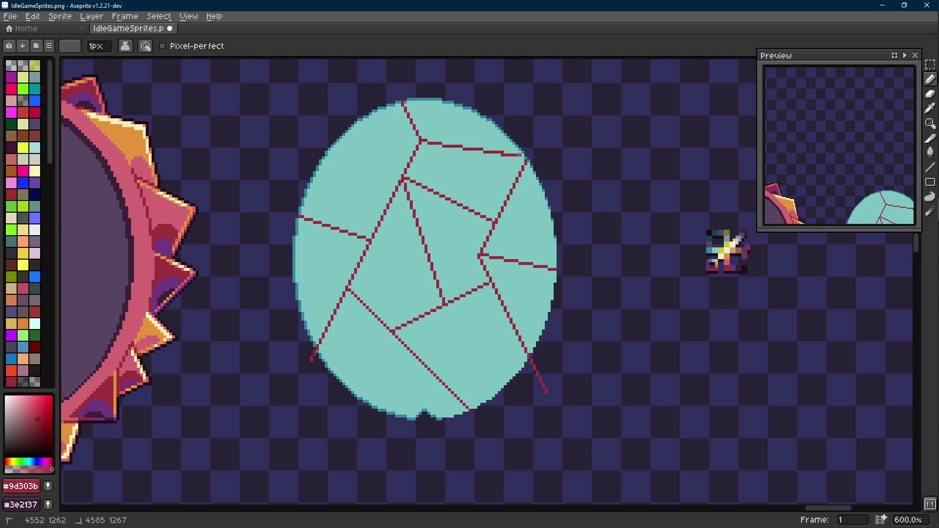
key(l)
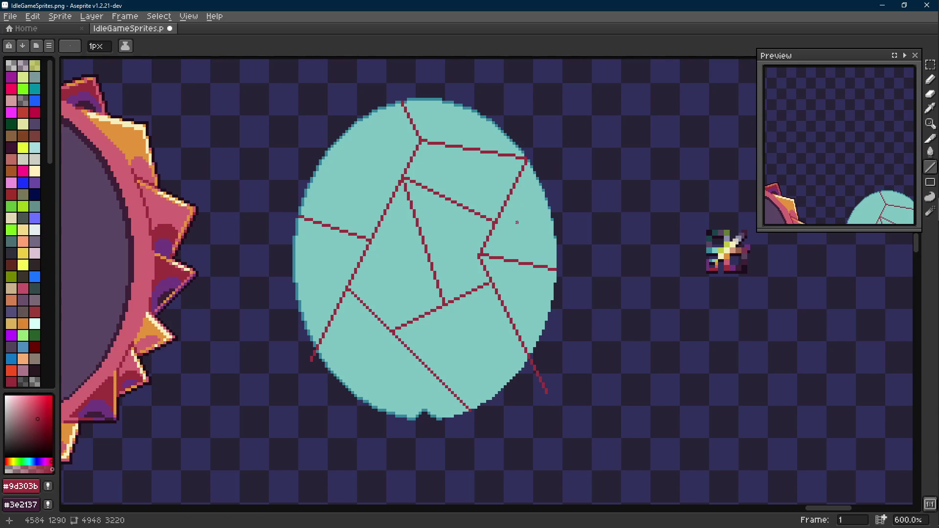
scroll(517, 222, down, 3)
scroll(517, 222, up, 2)
key(b)
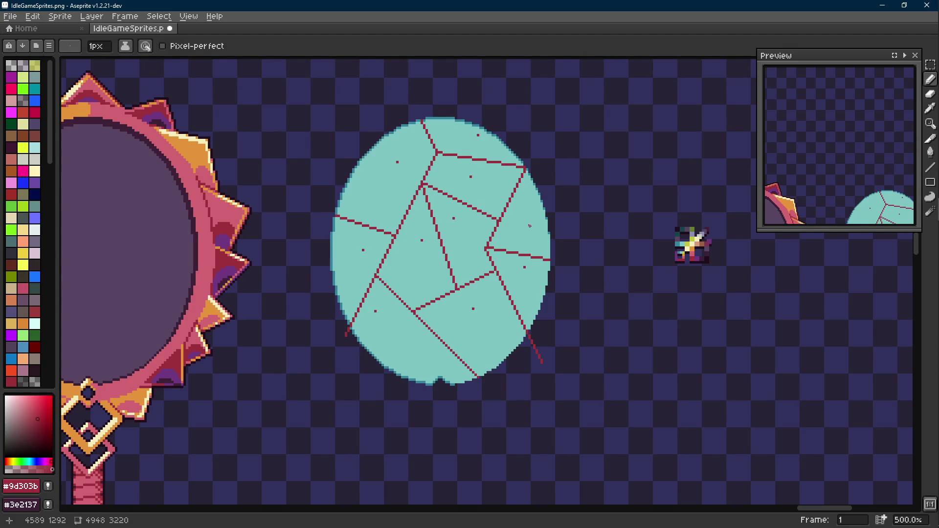
key(ctrl+z)
key(ctrl+z)
scroll(580, 233, down, 4)
scroll(535, 222, up, 2)
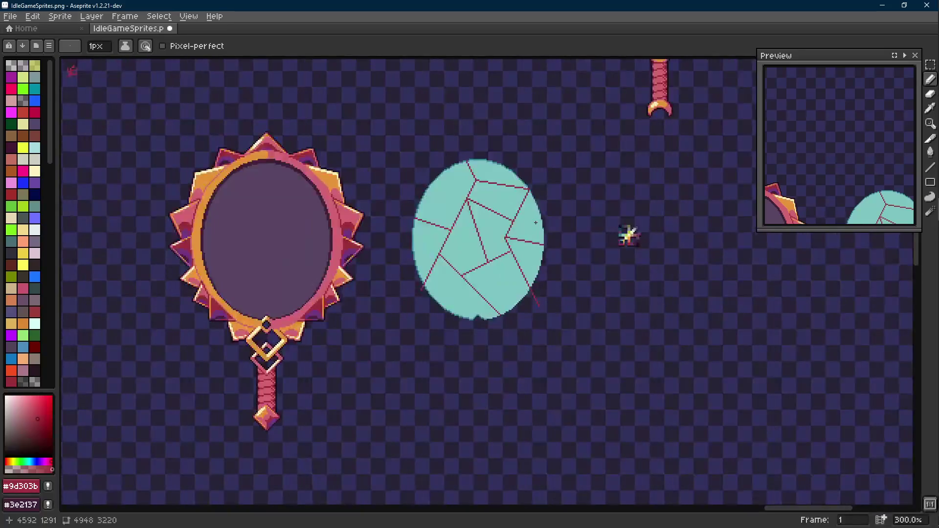
drag(534, 222, 441, 223)
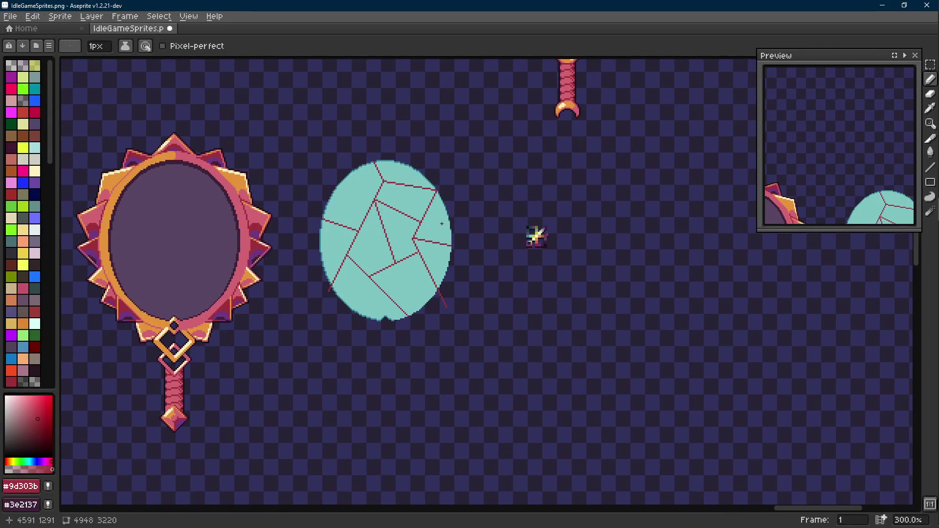
scroll(388, 227, up, 1)
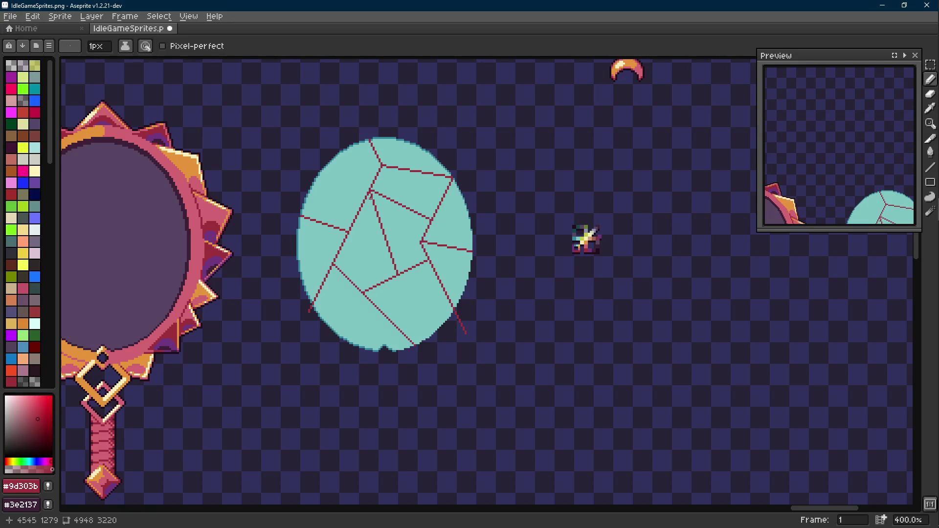
drag(370, 197, 466, 198)
key(w)
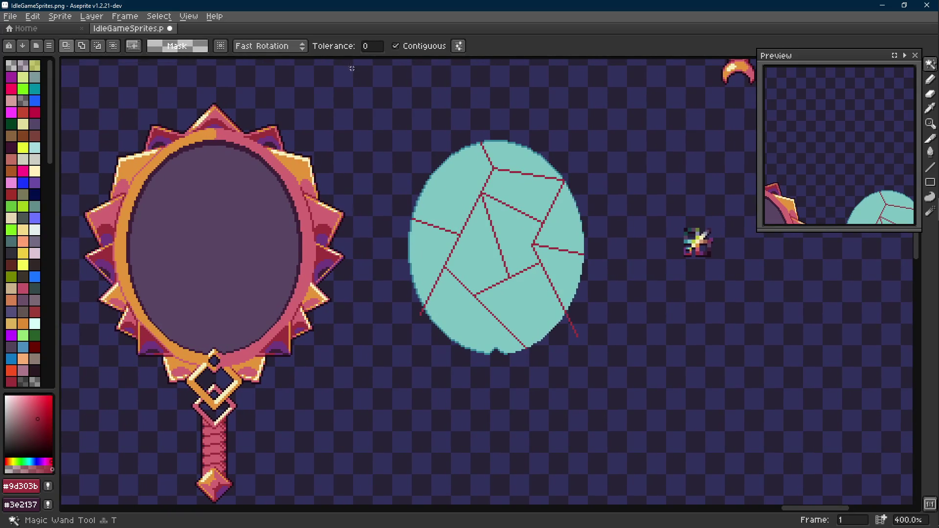
click(372, 46)
click(473, 188)
scroll(474, 177, up, 1)
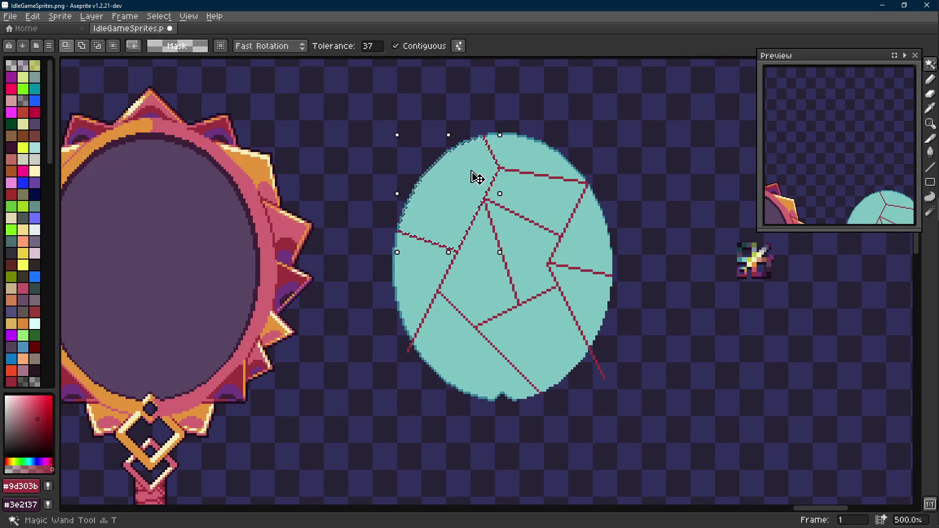
drag(387, 57, 411, 57)
click(477, 173)
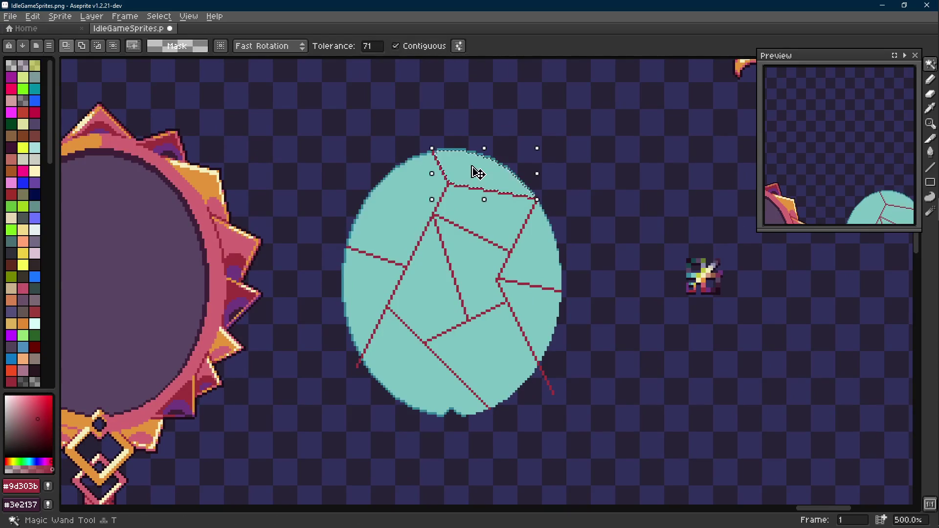
click(374, 47)
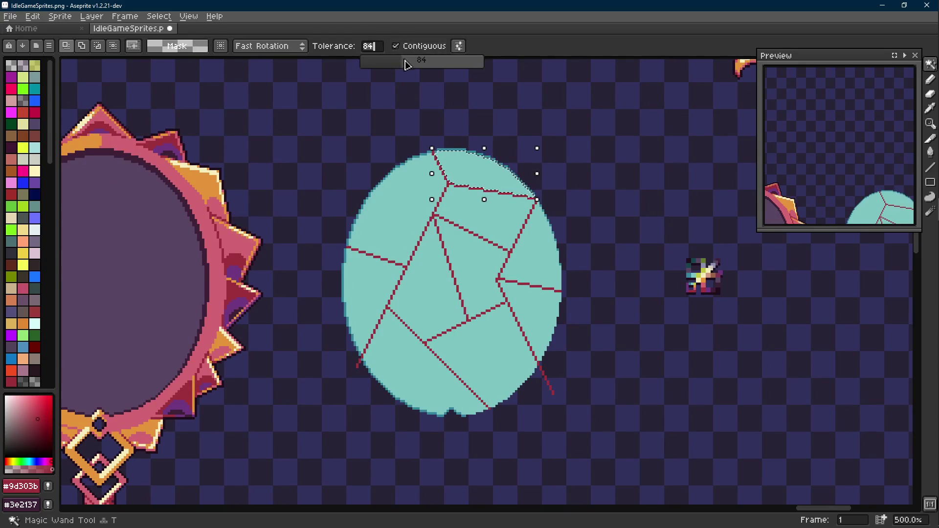
click(412, 188)
mouse_move(412, 188)
mouse_down()
mouse_move(495, 164)
mouse_move(515, 171)
mouse_move(482, 174)
mouse_move(487, 190)
mouse_up()
scroll(495, 164, down, 1)
click(488, 190)
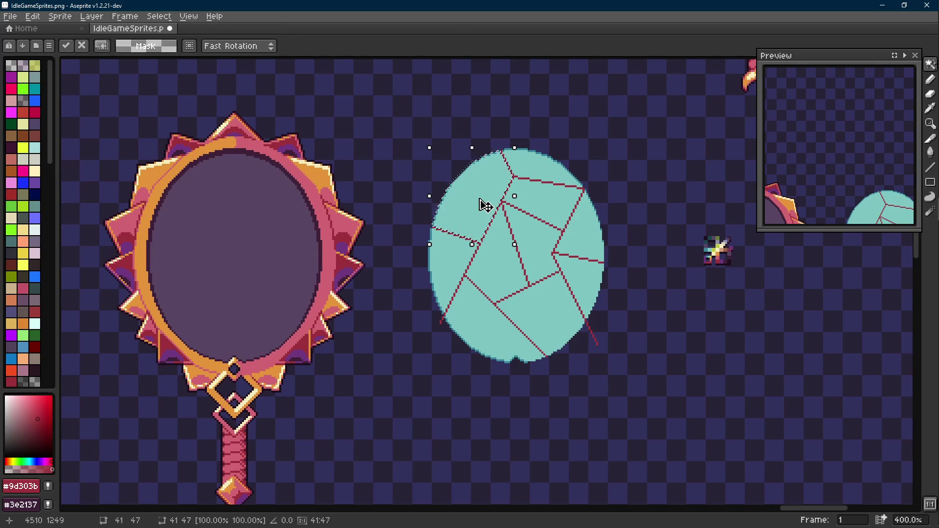
mouse_move(485, 205)
mouse_down()
mouse_move(685, 370)
mouse_move(585, 366)
mouse_move(536, 348)
mouse_up()
key(r)
click(392, 143)
mouse_move(393, 144)
mouse_down()
mouse_move(650, 323)
mouse_move(565, 311)
mouse_up()
scroll(623, 323, up, 2)
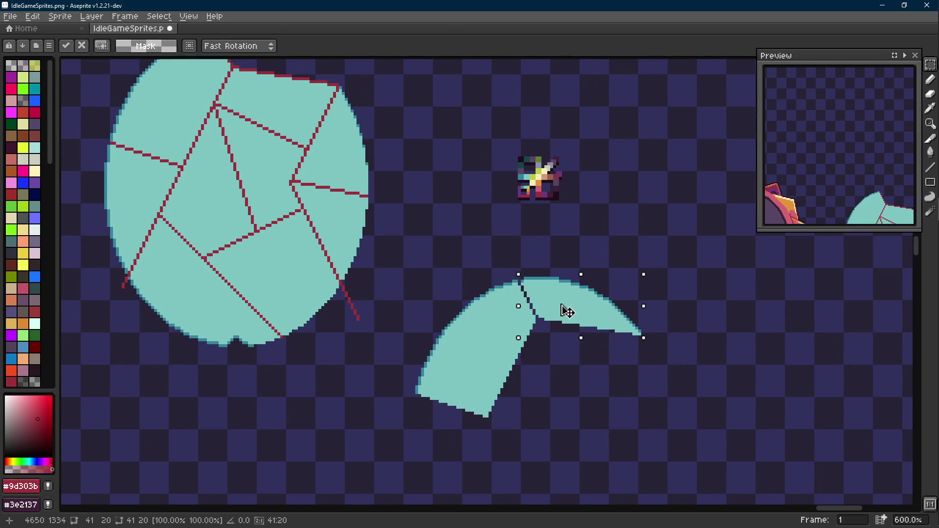
scroll(567, 311, down, 2)
key(ctrl+z)
key(ctrl+z)
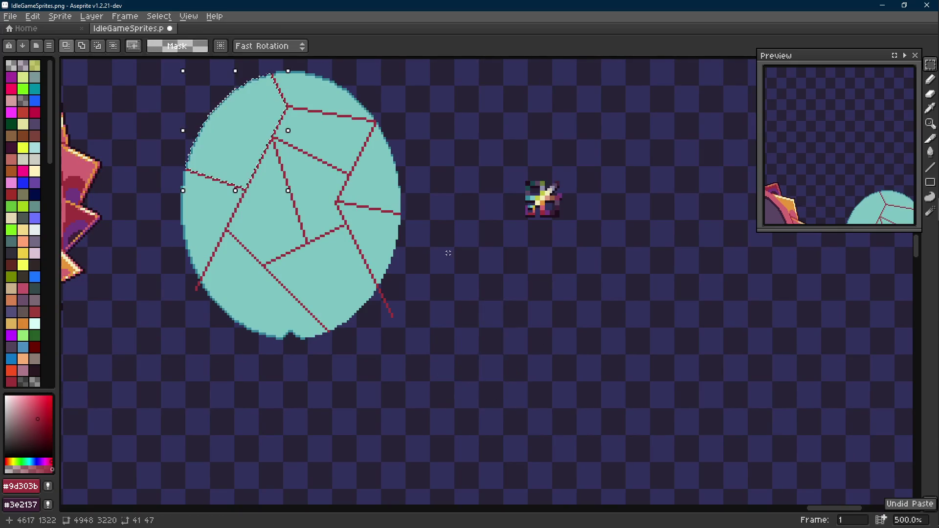
scroll(513, 229, up, 1)
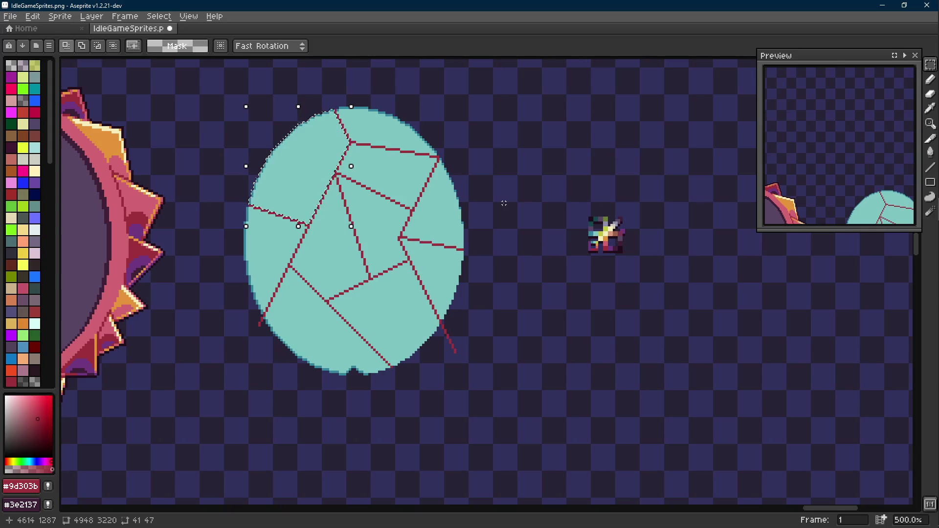
scroll(294, 176, up, 2)
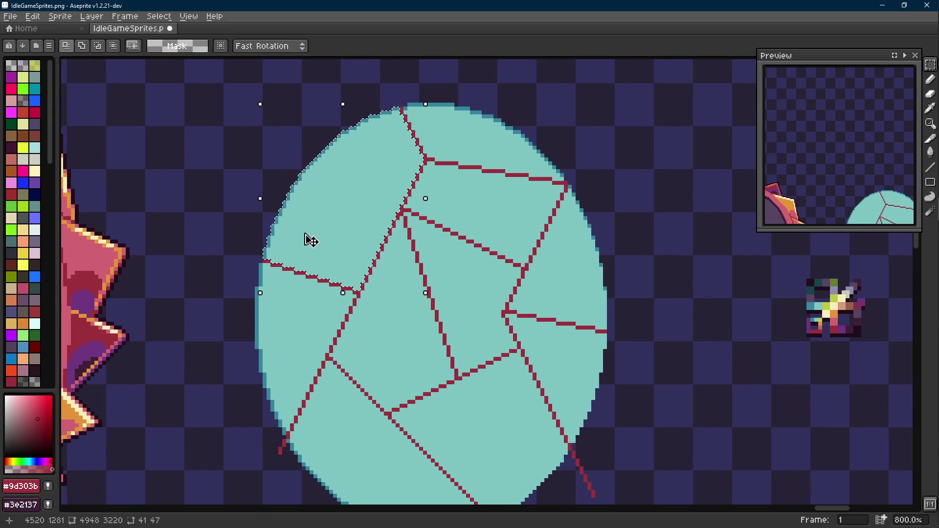
scroll(310, 240, down, 2)
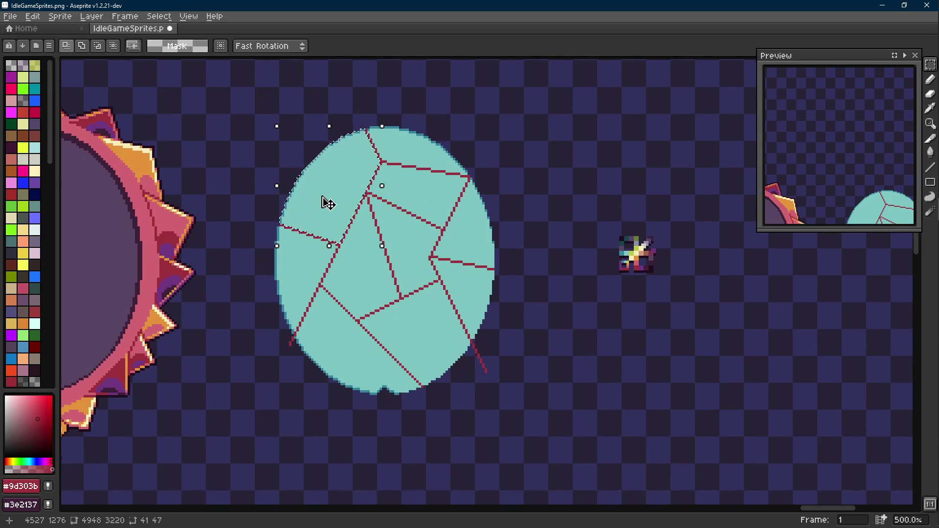
scroll(338, 155, up, 3)
scroll(368, 164, down, 3)
scroll(387, 233, down, 2)
scroll(468, 237, up, 2)
drag(522, 236, 618, 328)
mouse_move(572, 284)
mouse_down()
mouse_move(593, 442)
mouse_move(616, 442)
mouse_up()
key(w)
click(253, 206)
- Nudge the selected top-left shard right, away from the oval, and commit it
key(r)
key(shift+Right)
key(shift+Right)
key(shift+Right)
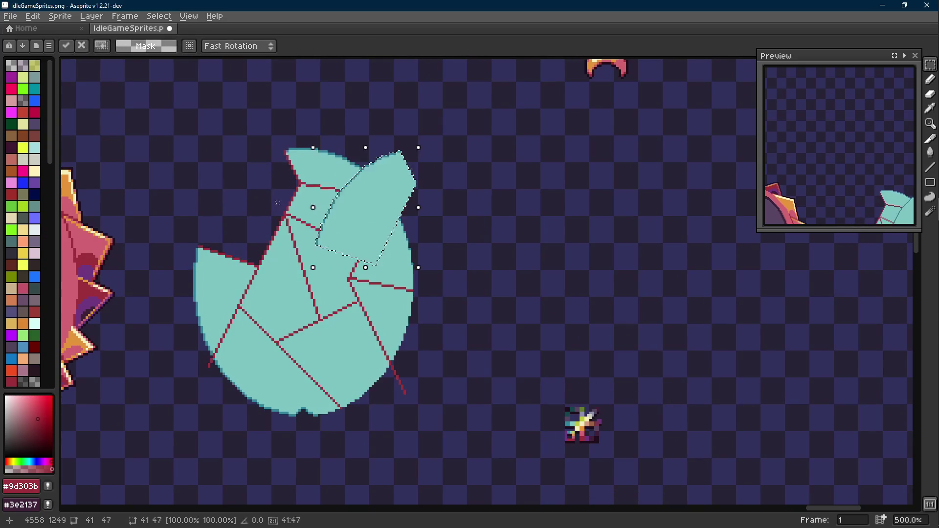
key(e)
scroll(538, 176, up, 2)
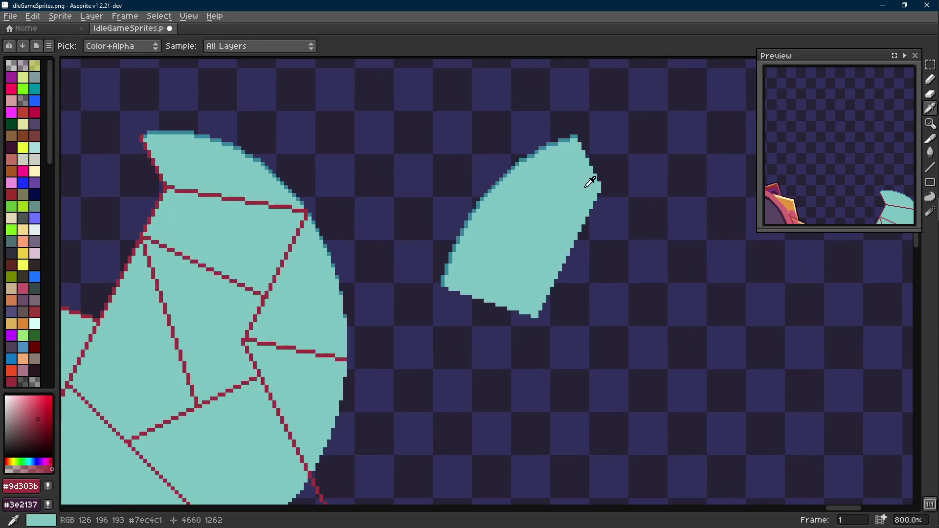
alt+click(590, 178)
scroll(569, 137, up, 2)
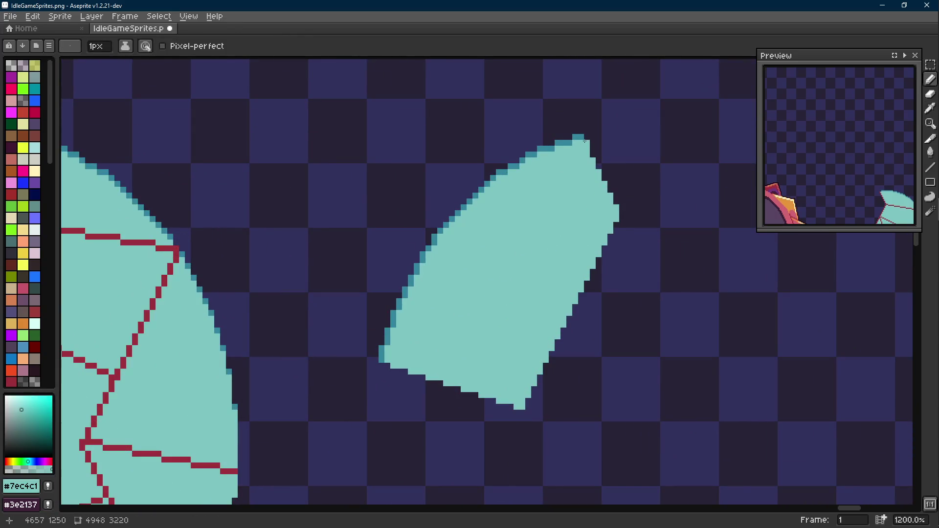
scroll(584, 140, down, 2)
- Sample the shard's edge and fill teals and try pencil touch-ups, undoing a stroke
key(i)
click(163, 131)
key(e)
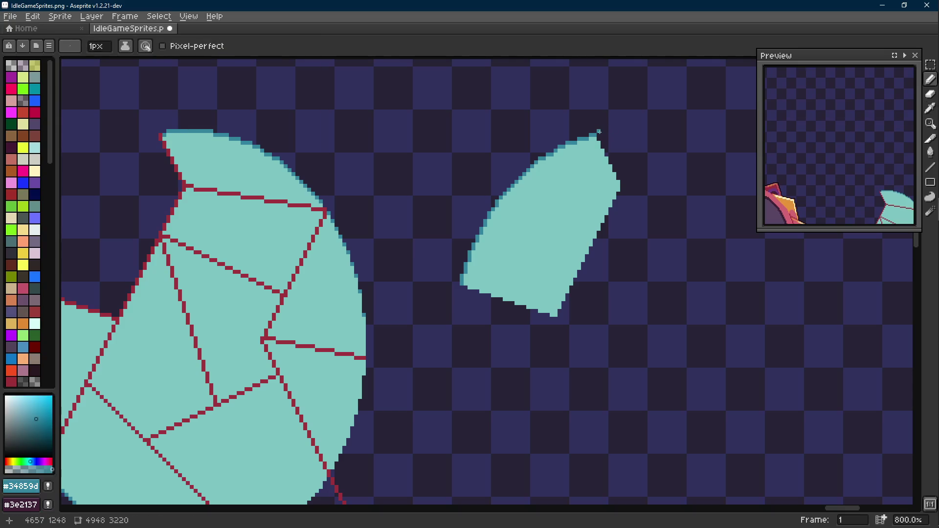
alt+click(598, 139)
key(shift+e)
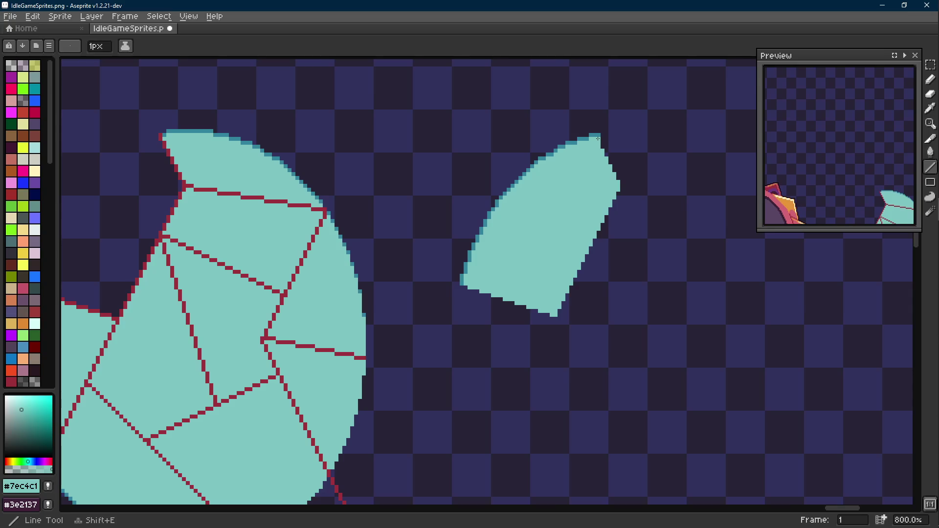
scroll(597, 139, up, 2)
key(ctrl+z)
scroll(599, 128, up, 3)
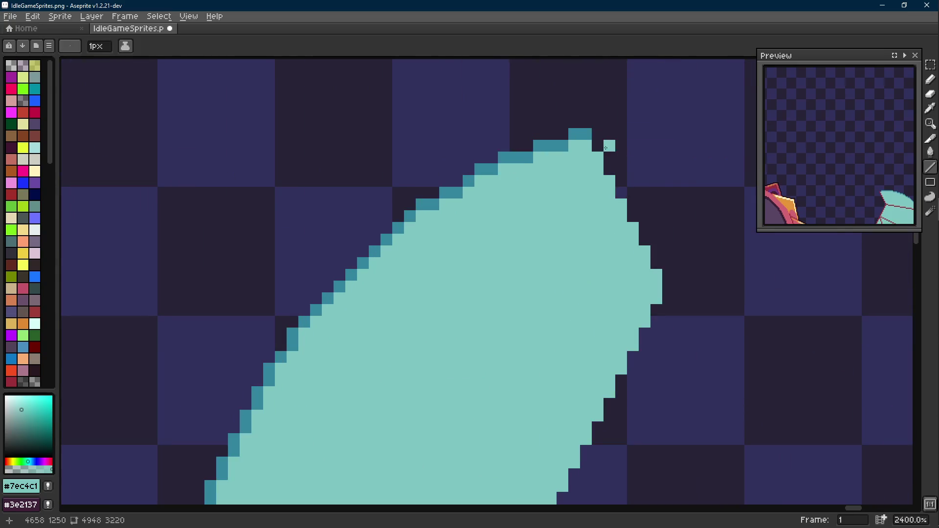
scroll(607, 155, down, 2)
key(e)
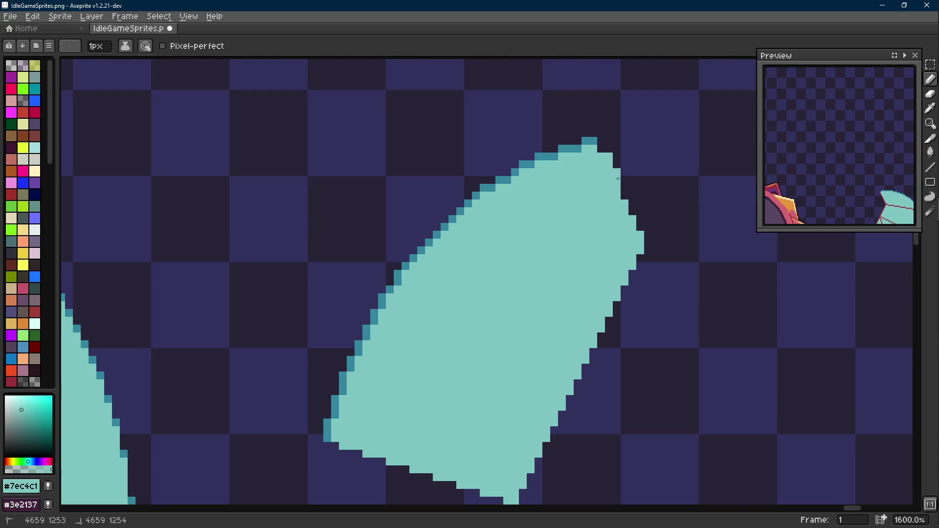
key(e)
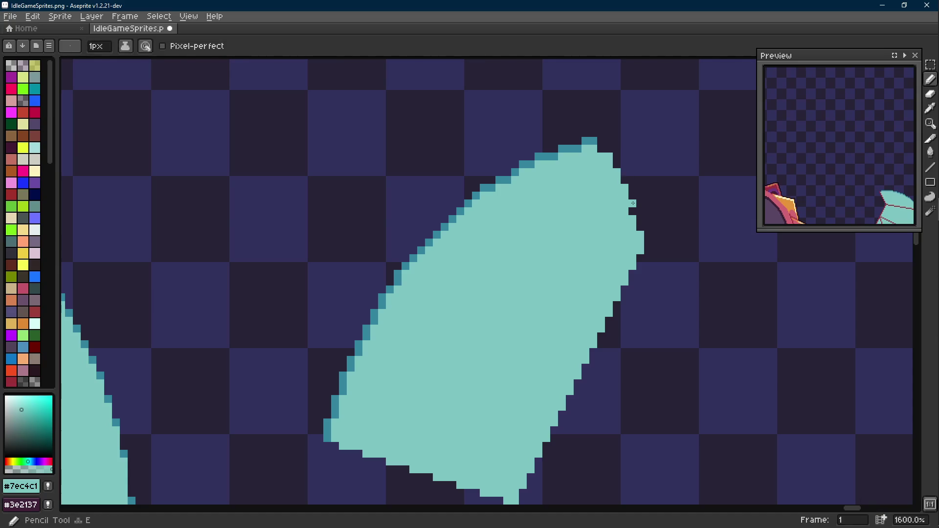
- With both teal pieces in view, undo the remaining pencil strokes
scroll(639, 226, down, 3)
drag(641, 203, 642, 179)
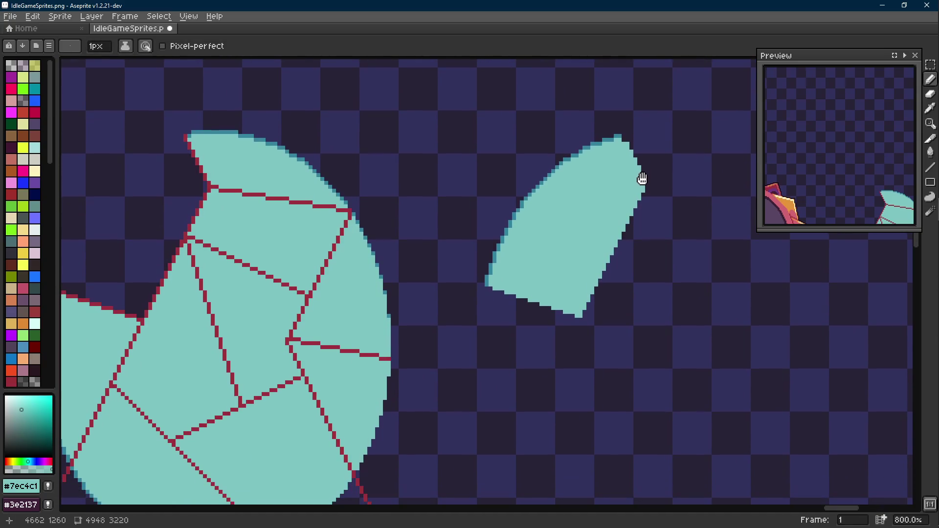
scroll(646, 190, up, 2)
key(ctrl+z)
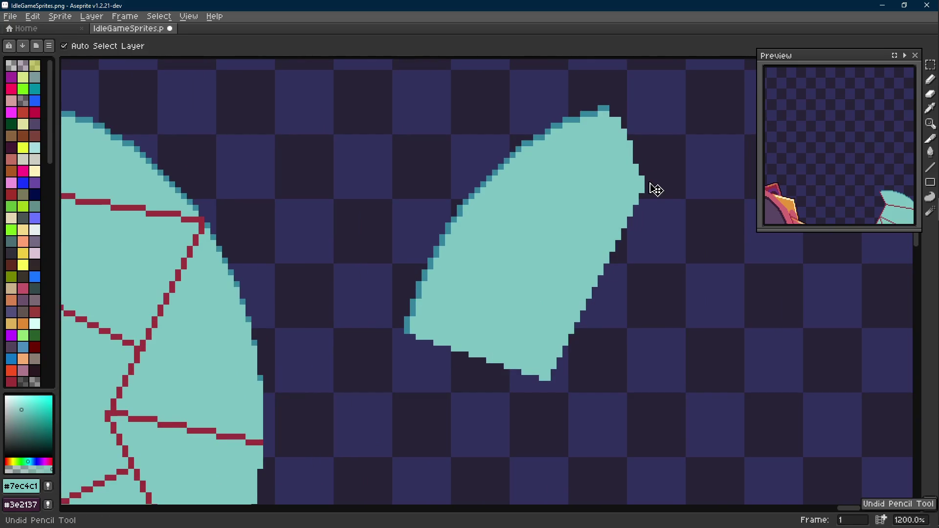
key(ctrl+z)
scroll(653, 188, down, 3)
key(m)
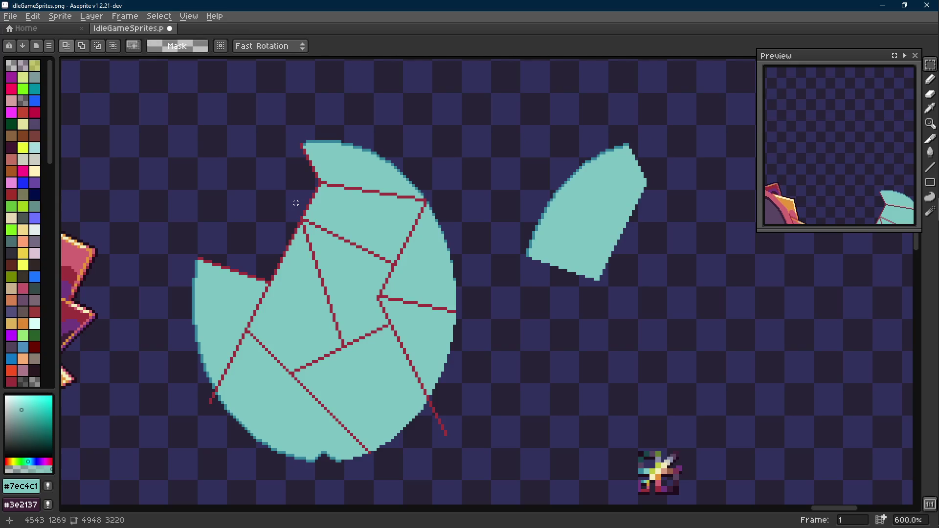
scroll(176, 267, up, 4)
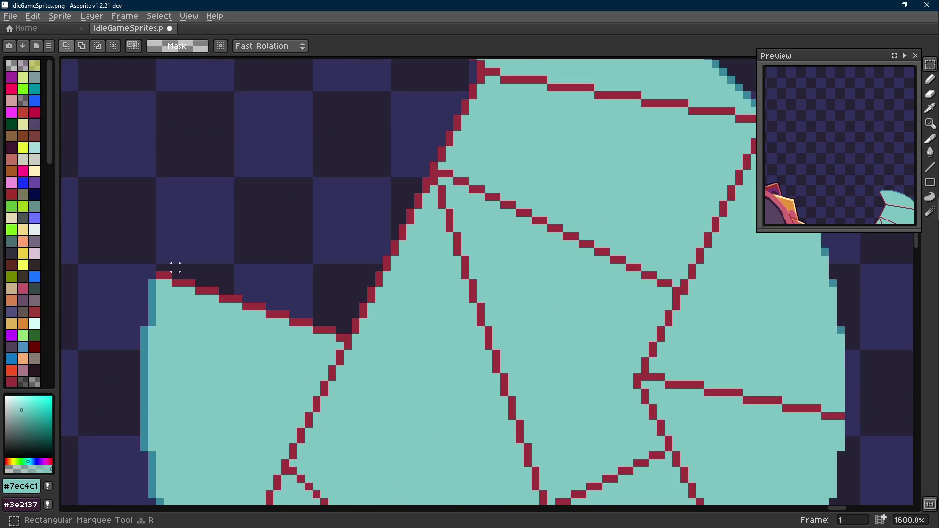
- Marquee the notch's jagged edge pixels and move them off the oval
mouse_move(145, 243)
mouse_down()
mouse_move(371, 330)
mouse_move(367, 342)
mouse_up()
drag(399, 209, 343, 311)
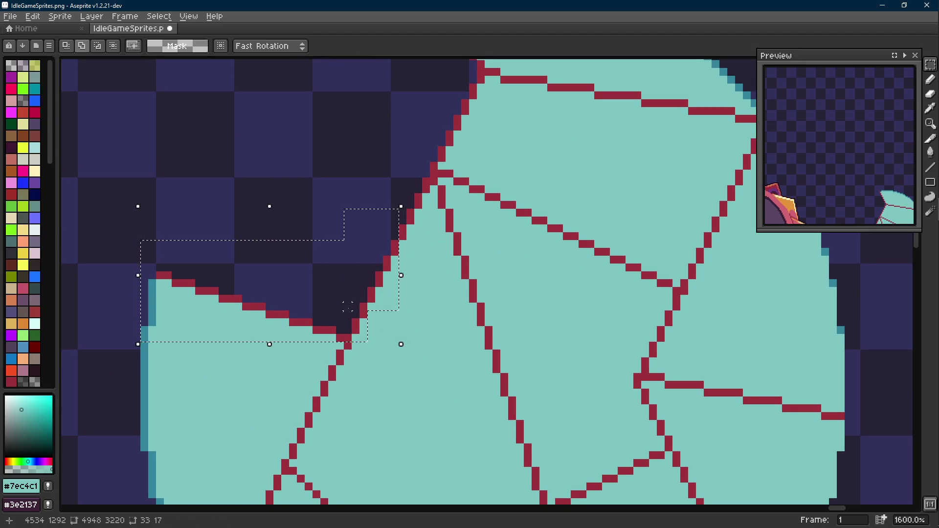
drag(421, 200, 367, 308)
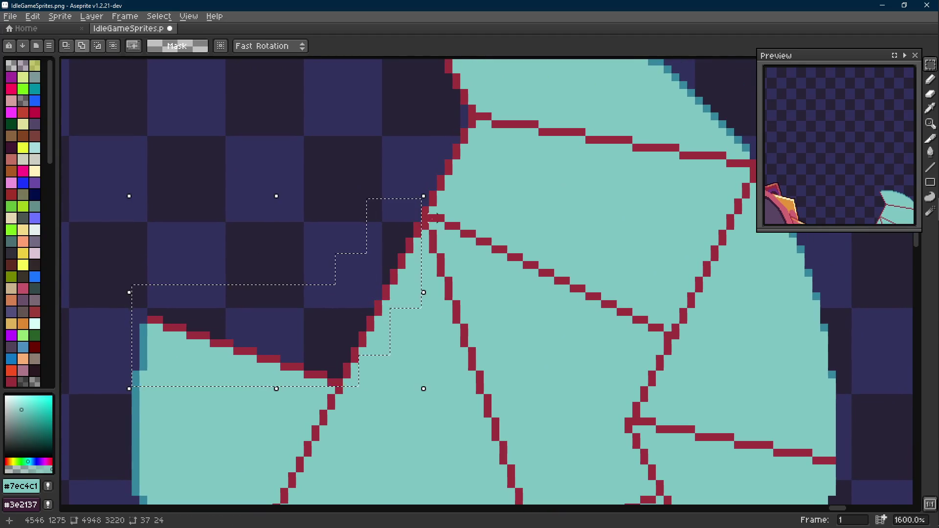
scroll(424, 218, up, 2)
drag(468, 154, 393, 263)
scroll(435, 279, up, 4)
scroll(392, 304, down, 4)
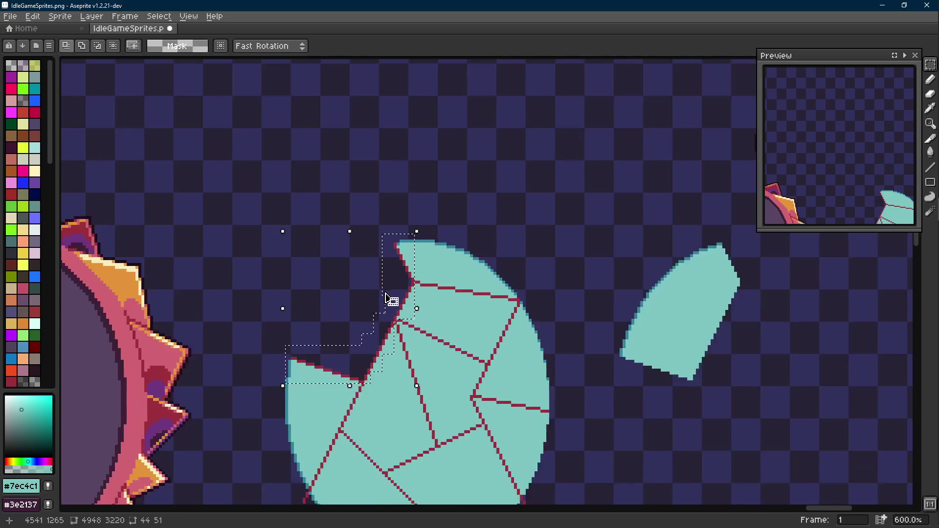
drag(314, 256, 783, 339)
- Select the moved edge pixels and clear their light and dark teal with Replace Color
scroll(788, 345, right, 3)
mouse_move(627, 173)
mouse_down()
mouse_move(503, 325)
mouse_move(437, 382)
mouse_up()
key(i)
key(shift+r)
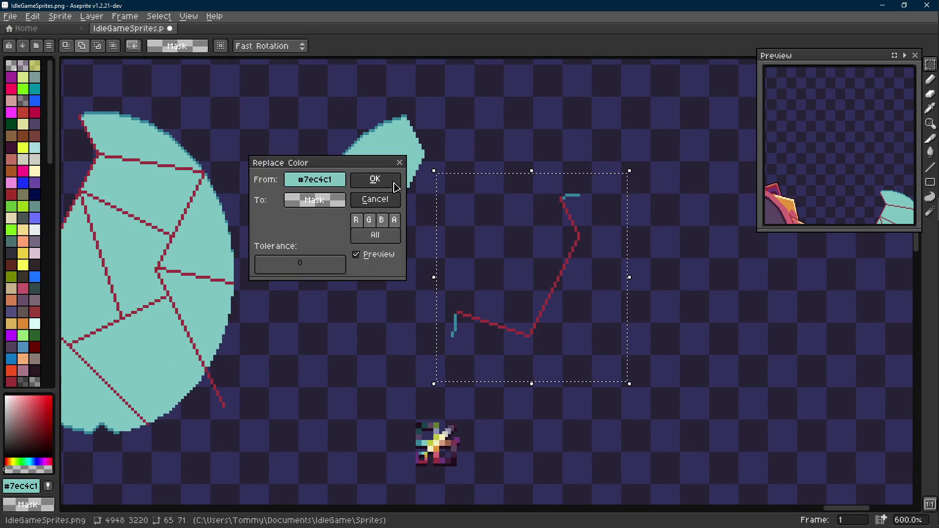
click(394, 185)
scroll(504, 294, up, 3)
key(i)
click(409, 335)
key(shift+r)
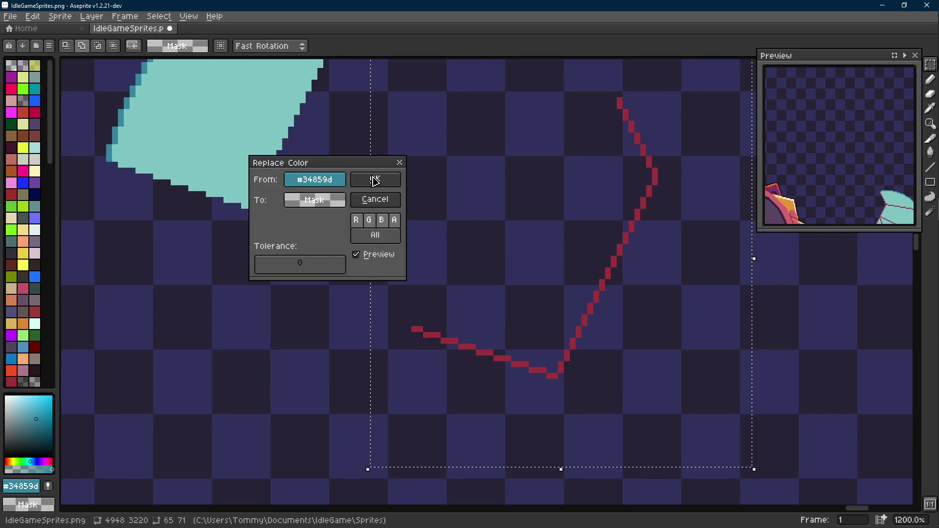
click(375, 181)
scroll(371, 185, down, 3)
- Recolour the selection's red crack line to teal with Replace Color
key(i)
scroll(478, 321, up, 3)
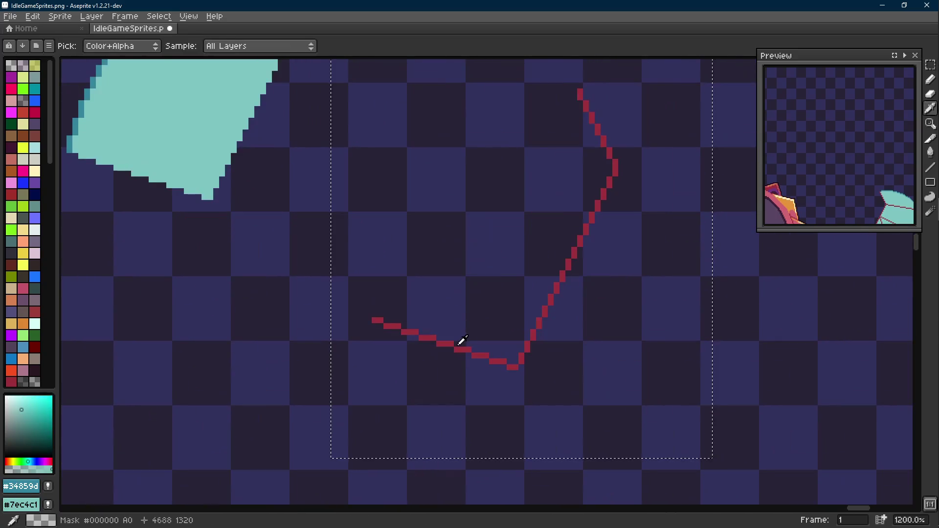
click(462, 341)
key(shift+r)
key(Return)
scroll(399, 209, down, 2)
- Fit the teal outline back onto the shard's edge and commit its position
drag(384, 240, 329, 200)
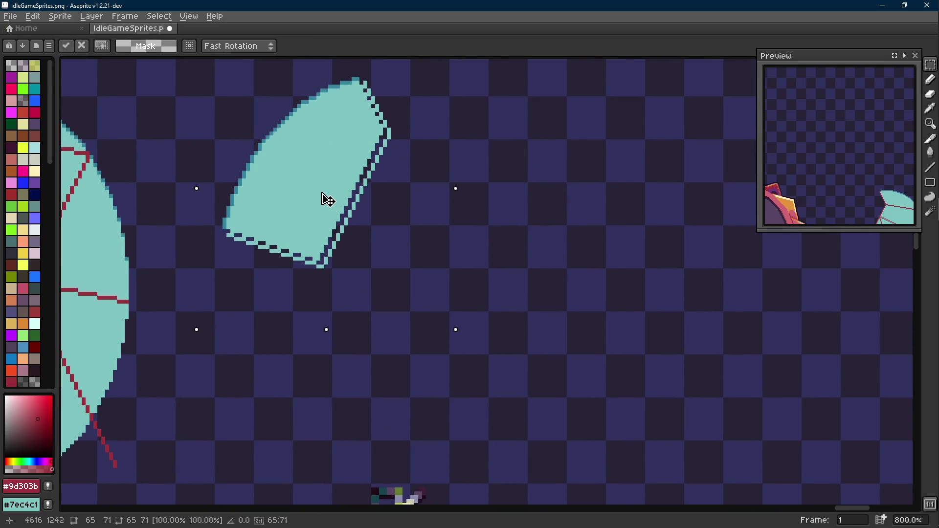
drag(457, 224, 469, 263)
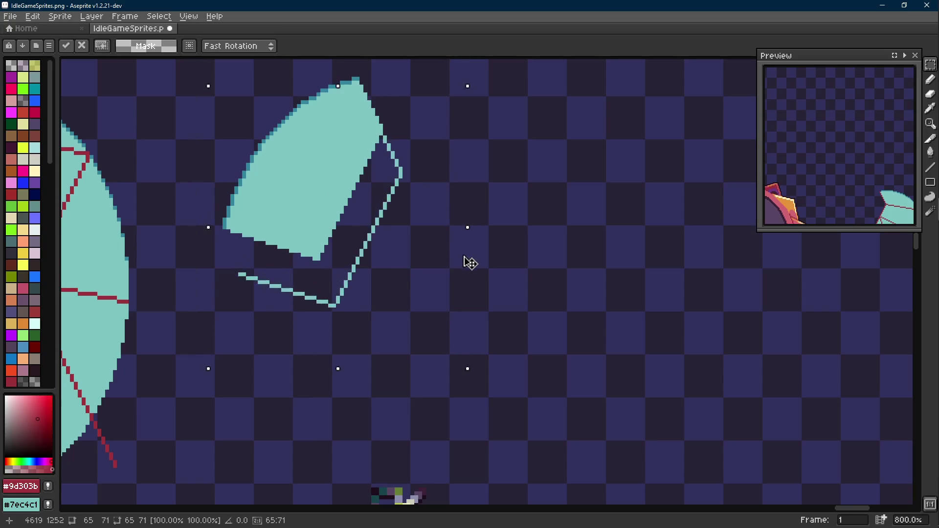
key(ctrl+z)
key(ctrl+y)
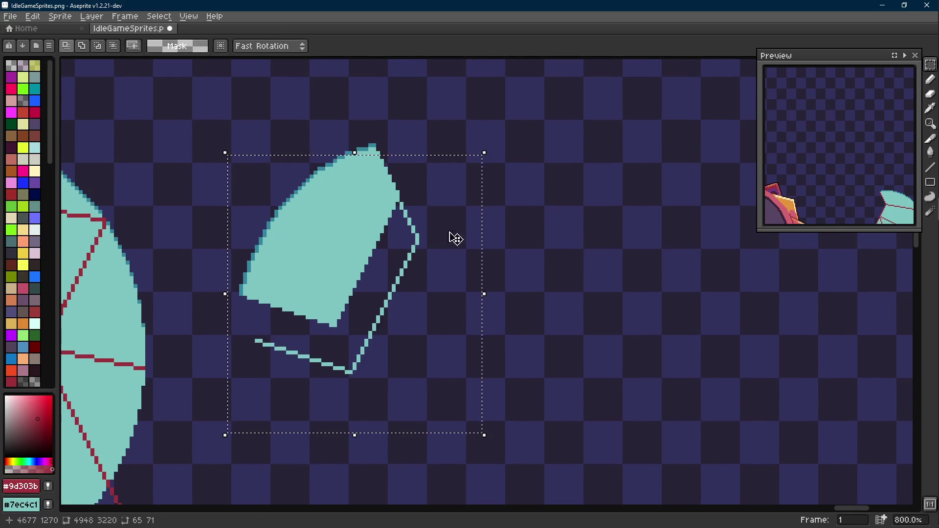
key(ctrl+z)
drag(576, 351, 373, 243)
key(Return)
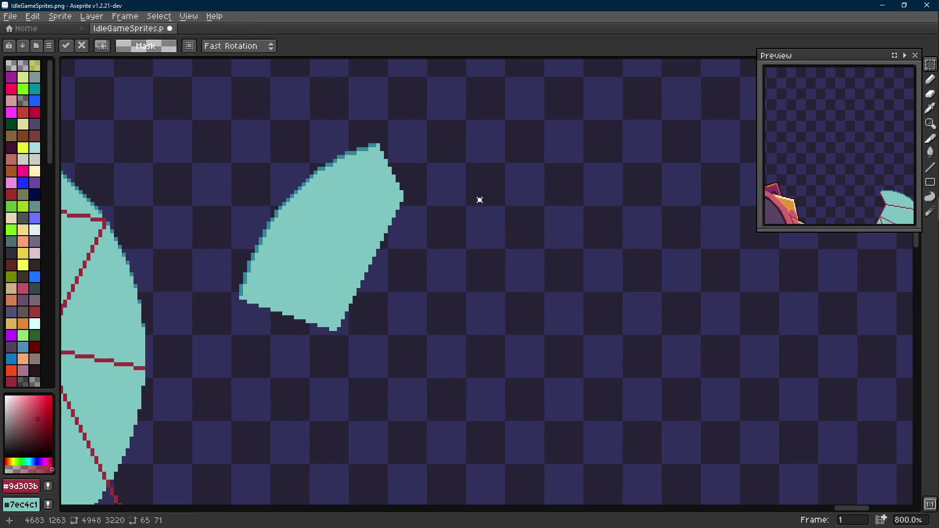
- Pick the darker teal #34859d and magic-wand the top piece of the oval
scroll(369, 147, up, 4)
alt+click(365, 119)
scroll(506, 206, down, 8)
drag(505, 205, 522, 214)
scroll(362, 185, up, 3)
key(w)
click(355, 200)
- Pull the oval's top piece off to the right of the cracked oval
mouse_move(355, 199)
mouse_down()
mouse_move(243, 174)
mouse_move(693, 235)
mouse_move(609, 243)
mouse_move(157, 209)
mouse_move(161, 185)
mouse_move(555, 229)
mouse_up()
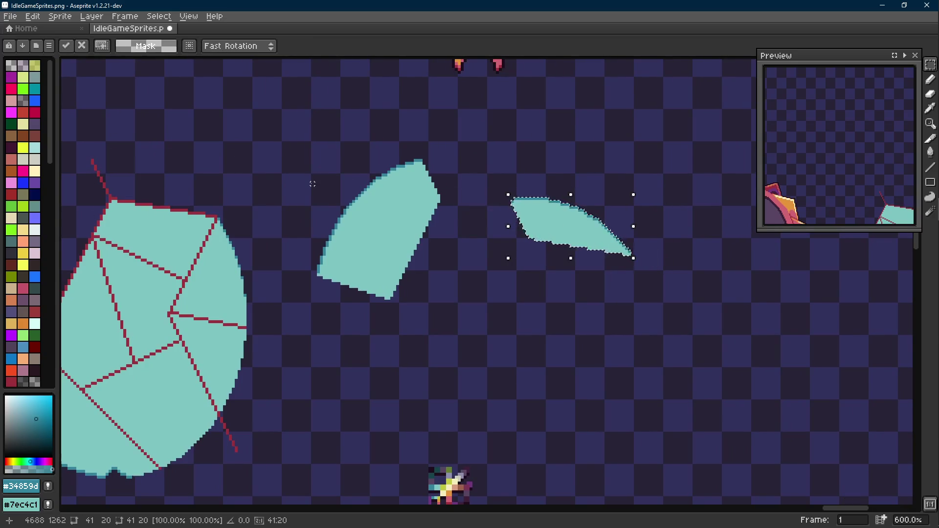
drag(345, 192, 402, 212)
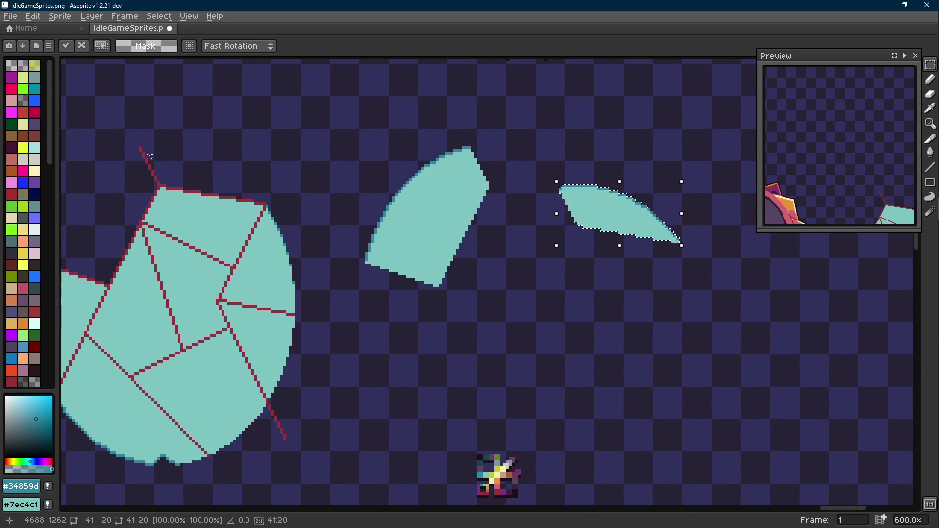
key(ctrl+z)
key(ctrl+y)
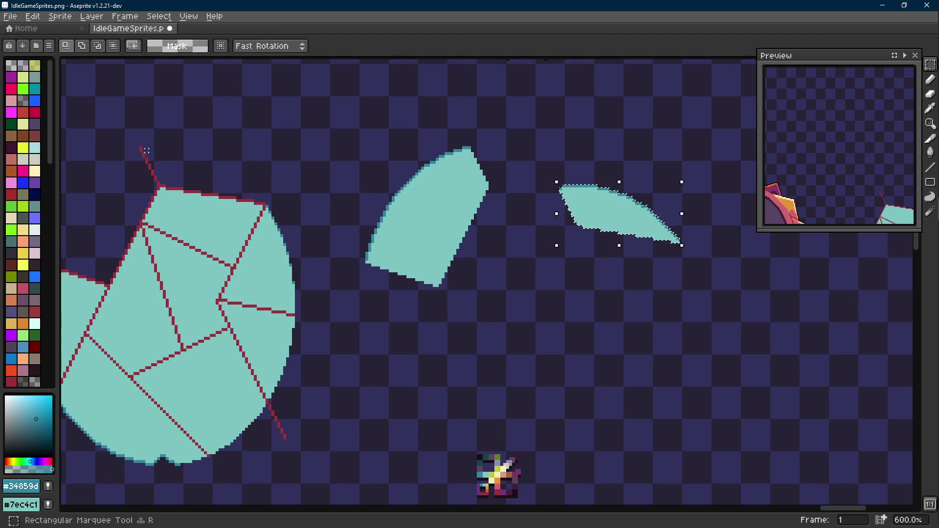
- Marquee the top area and move the thin sliver down and right
drag(128, 135, 433, 274)
key(ctrl+d)
drag(508, 219, 361, 309)
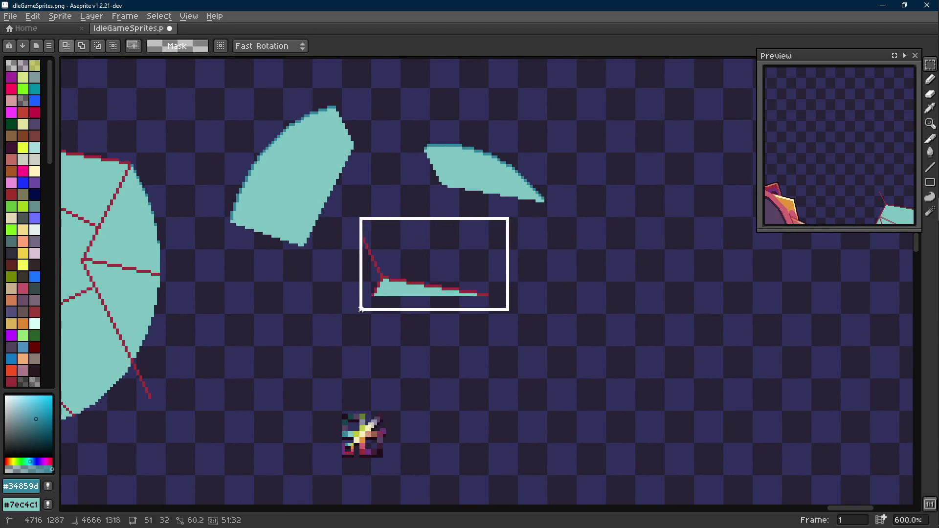
scroll(361, 309, up, 3)
key(ctrl+d)
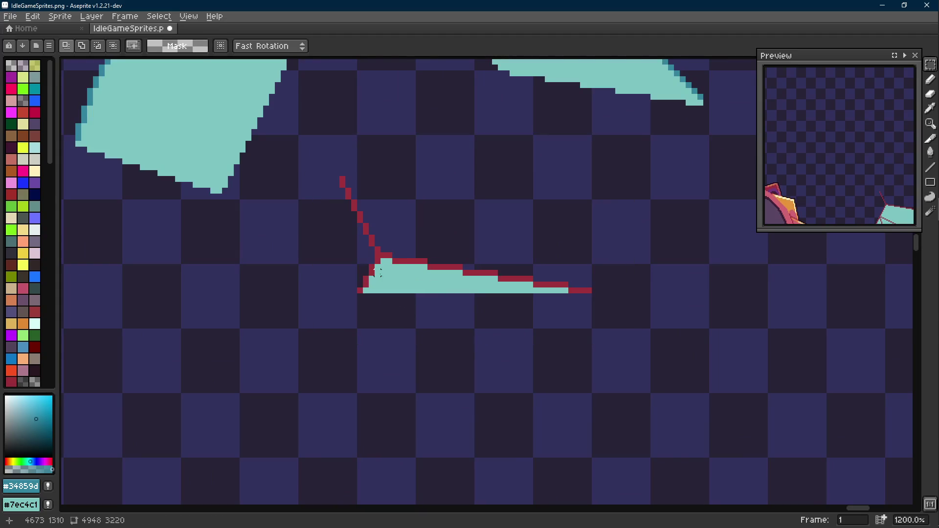
key(e)
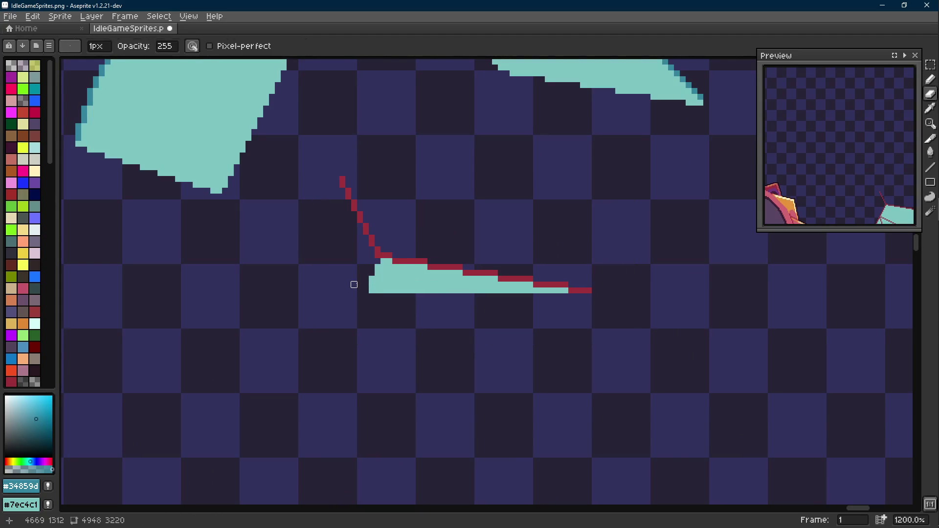
key(m)
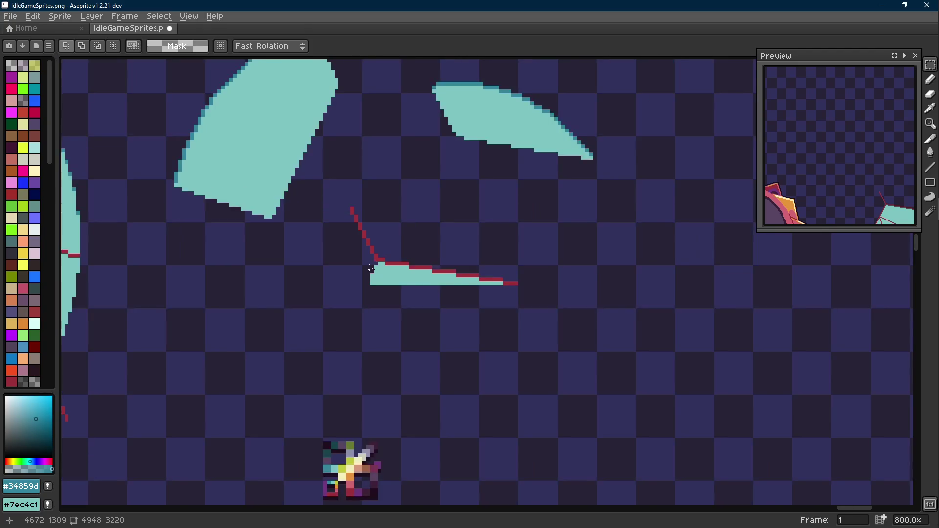
key(e)
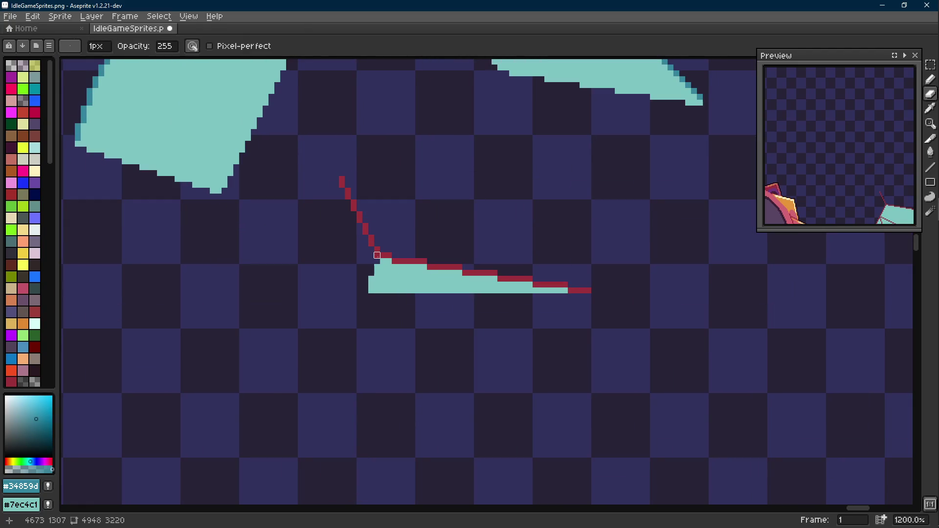
key(m)
scroll(377, 254, down, 3)
drag(386, 259, 538, 297)
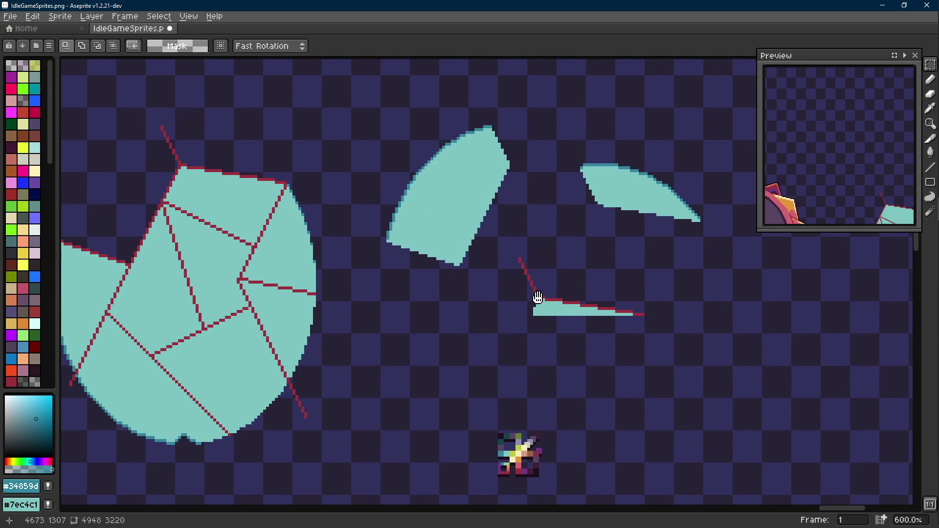
drag(590, 317, 472, 301)
- Magic-wand the thin sliver and replace its teal fill with transparency
key(w)
click(470, 301)
key(i)
scroll(472, 300, up, 2)
right_click(461, 318)
click(471, 301)
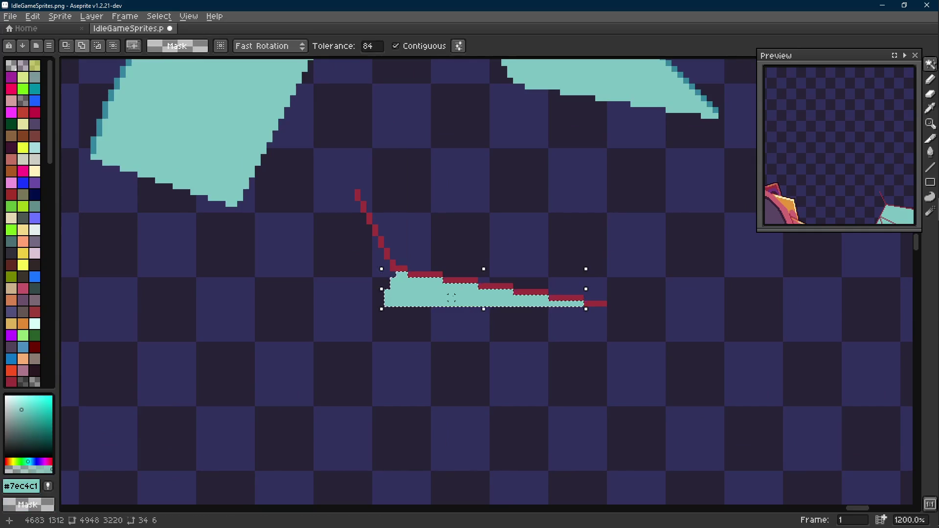
key(shift+r)
key(Return)
- Recolour the red crack line #9d303b to teal and move it onto the shard
key(x)
key(m)
drag(323, 176, 626, 337)
key(i)
click(604, 302)
key(shift+r)
key(Return)
scroll(377, 361, down, 2)
drag(391, 359, 484, 243)
key(ctrl+d)
- Pick the darker teal #34859d and switch to the Pencil
key(i)
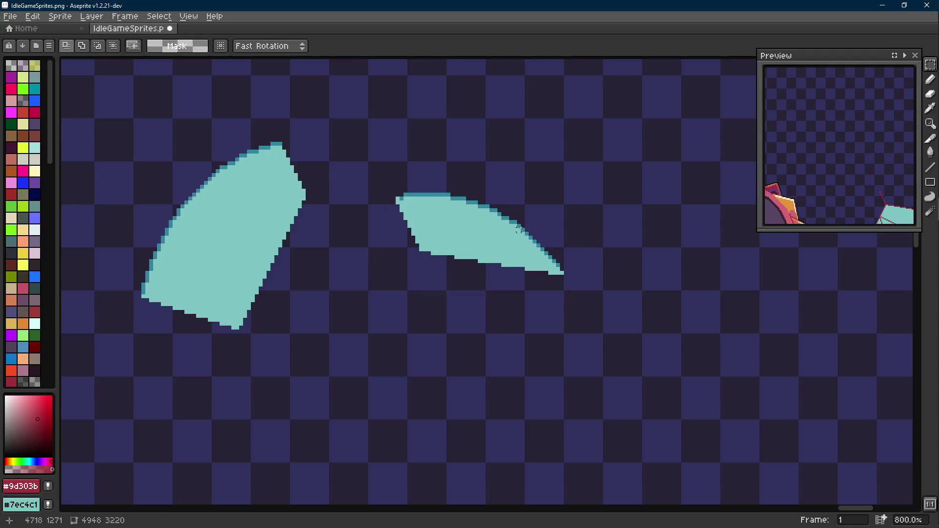
scroll(364, 196, up, 5)
click(470, 195)
key(b)
scroll(471, 190, down, 5)
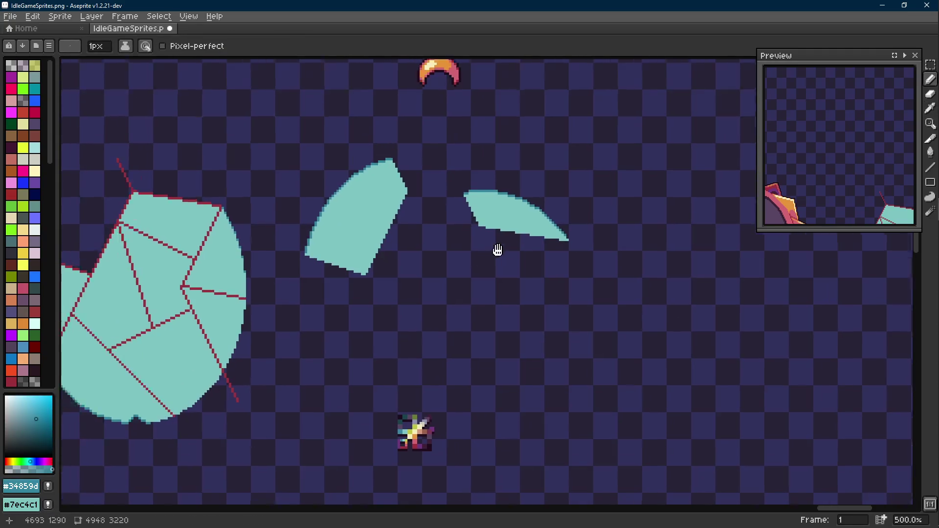
- Magic-wand the triangular piece and drag it out to the right
key(t)
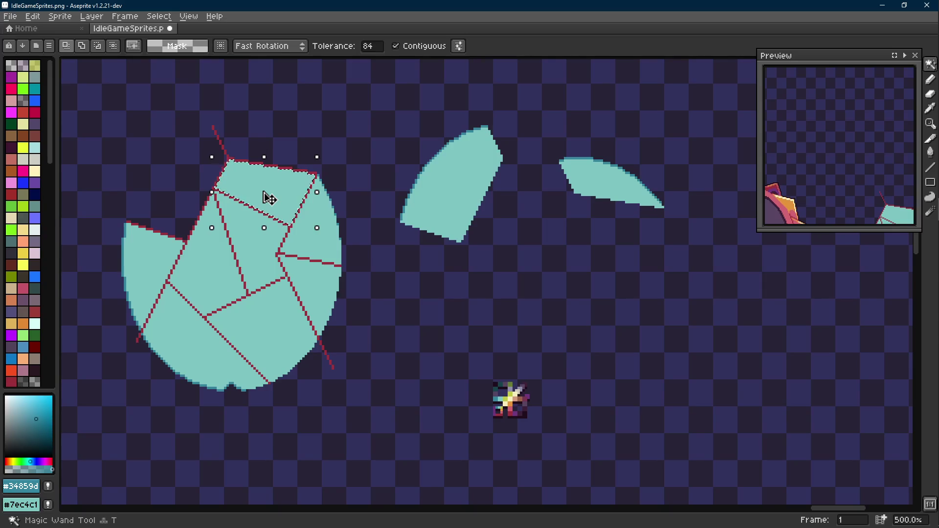
key(m)
key(w)
click(329, 246)
key(m)
drag(324, 243, 589, 292)
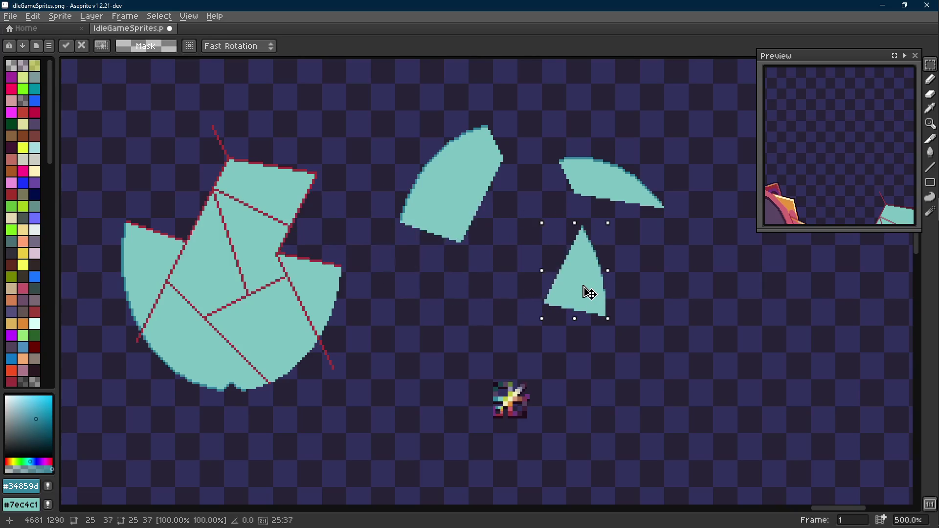
click(648, 295)
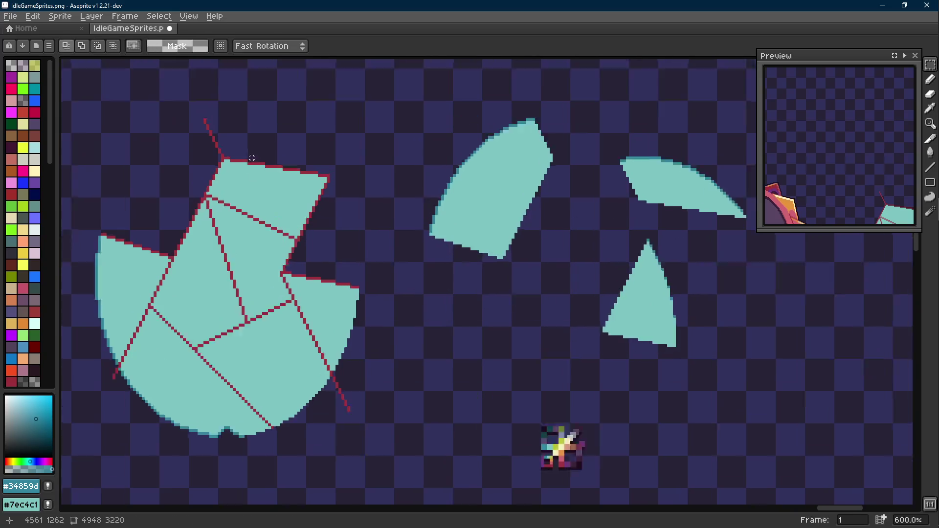
- Marquee the leftover crack areas around the notch
scroll(317, 176, up, 4)
drag(410, 118, 370, 247)
drag(483, 275, 417, 370)
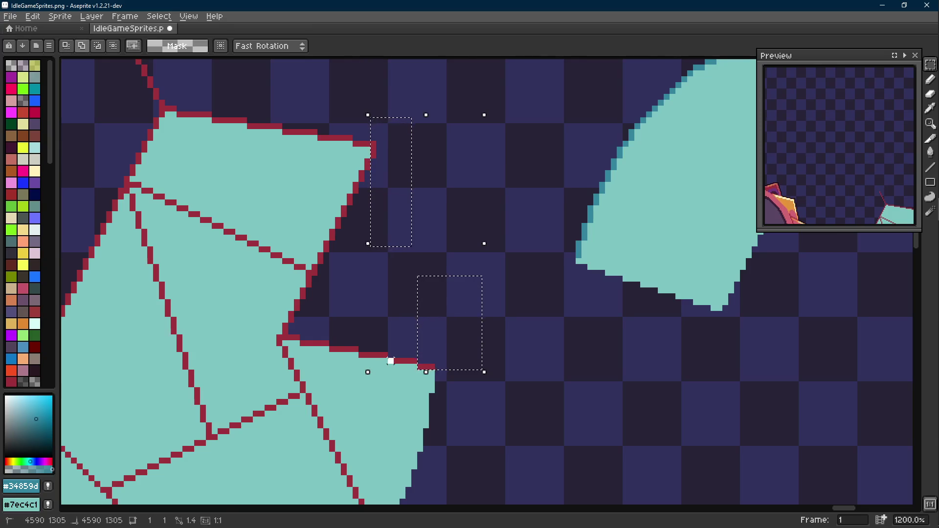
scroll(384, 361, up, 3)
drag(388, 228, 218, 365)
drag(233, 267, 199, 324)
drag(267, 205, 269, 220)
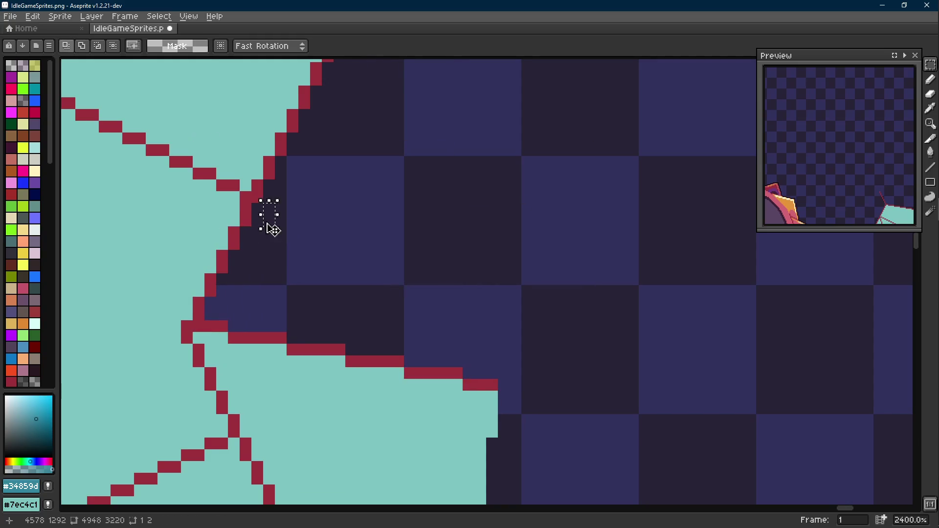
key(ctrl+z)
scroll(283, 245, down, 2)
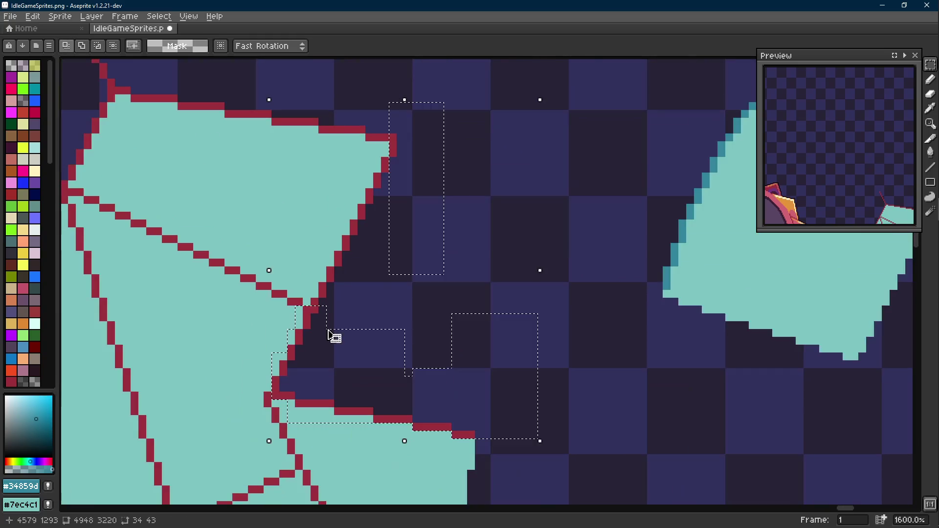
drag(314, 325, 416, 152)
scroll(415, 166, down, 4)
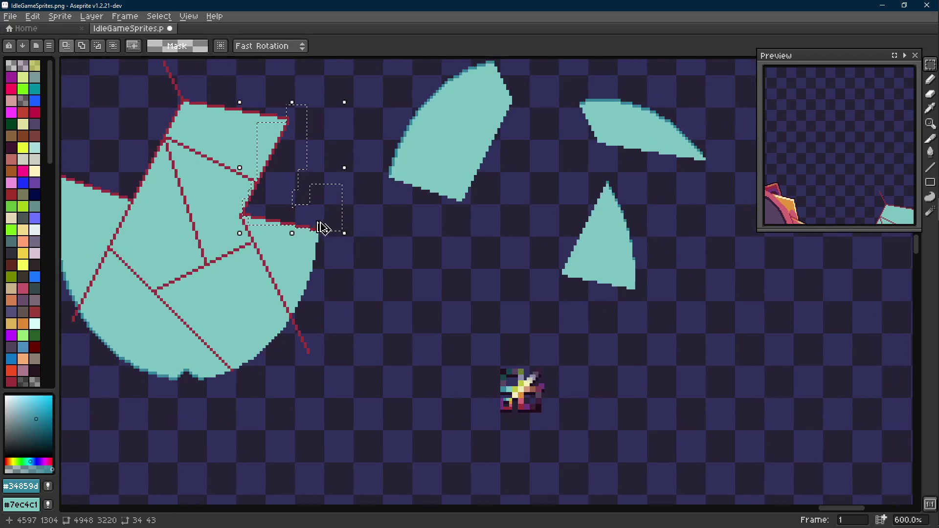
scroll(713, 318, right, 3)
- Replace the leftover teal pixels in the selection with transparency
key(ctrl+d)
drag(461, 174, 614, 339)
scroll(489, 252, up, 1)
key(x)
right_click(473, 241)
key(m)
key(shift+r)
key(Return)
key(ctrl+d)
- Select the loose red crack line and recolour it teal
scroll(489, 293, up, 5)
key(e)
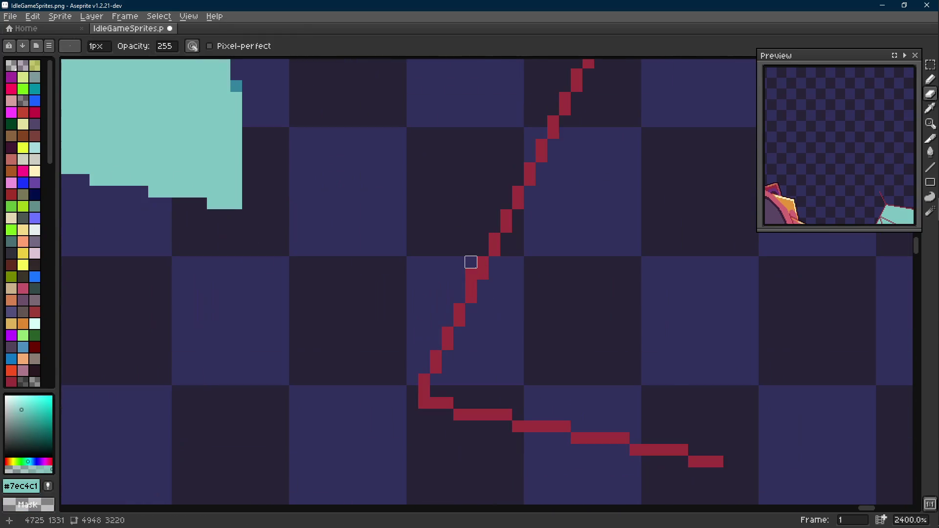
key(m)
scroll(469, 289, down, 5)
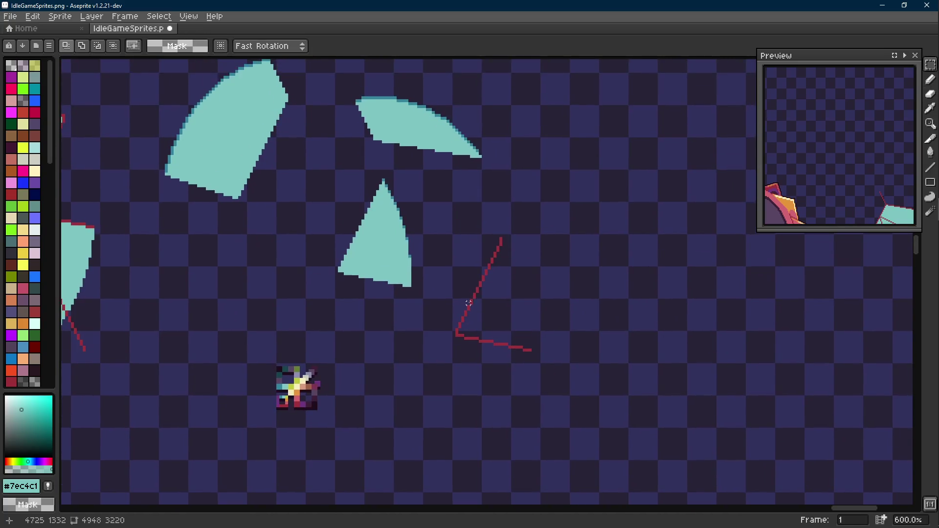
drag(448, 227, 556, 356)
scroll(464, 289, up, 1)
key(i)
right_click(390, 243)
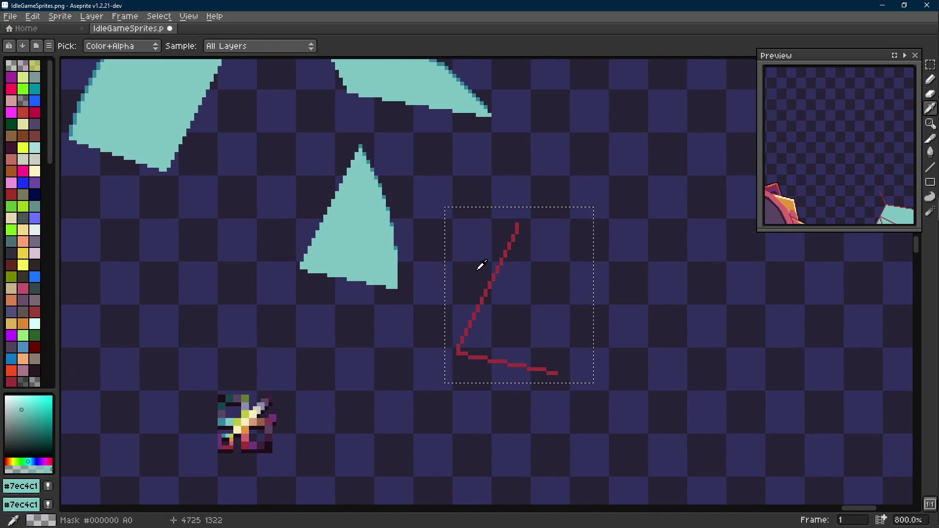
click(500, 267)
key(m)
key(shift+r)
key(Return)
- Move the recoloured teal line onto the triangle and commit it
mouse_move(533, 308)
mouse_down()
mouse_move(344, 268)
mouse_move(352, 230)
mouse_move(367, 226)
mouse_up()
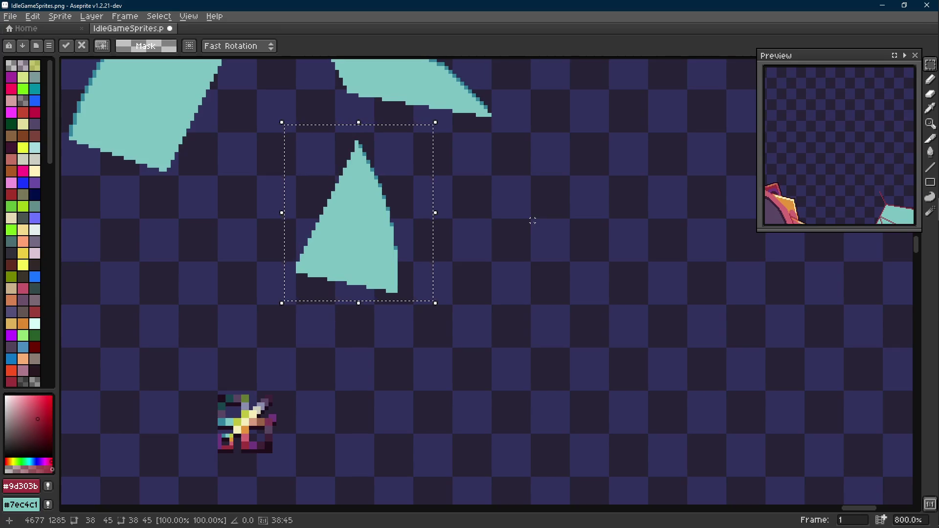
drag(523, 224, 550, 308)
scroll(511, 290, down, 1)
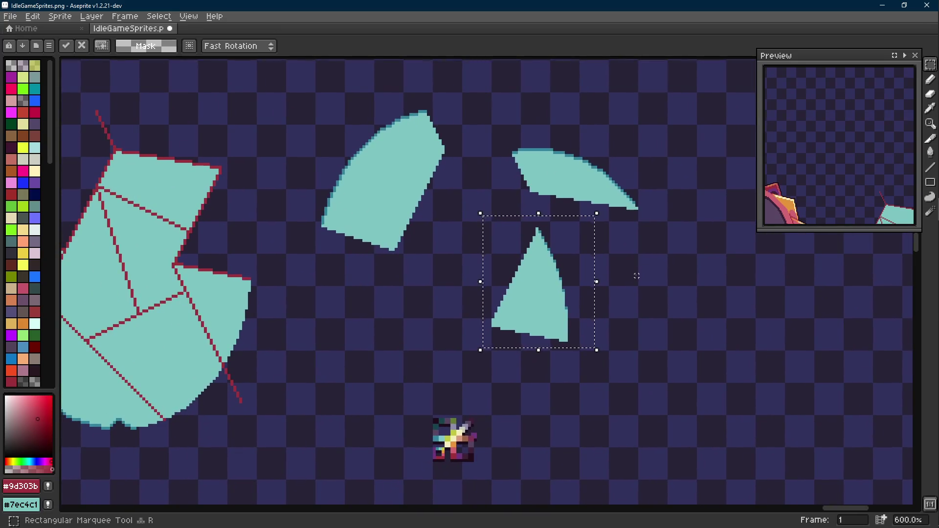
key(ctrl+d)
scroll(548, 240, up, 3)
scroll(547, 239, down, 1)
- Try repositioning the triangle shard, then undo the move and deselect
mouse_move(591, 220)
mouse_down()
mouse_move(492, 373)
mouse_move(442, 423)
mouse_up()
drag(527, 370, 563, 359)
drag(656, 347, 648, 347)
key(ctrl+z)
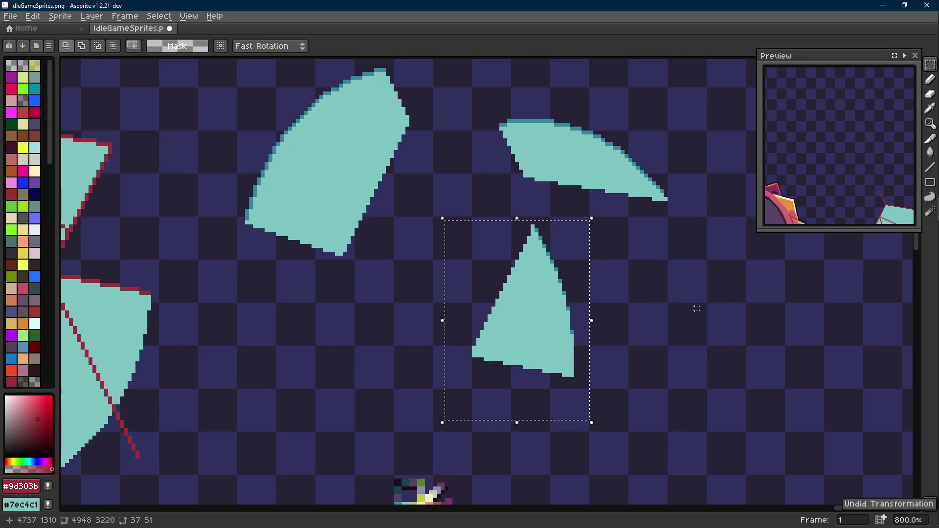
key(ctrl+d)
- Pick the darker teal #34859d, save the sprite, and select the triangular piece
scroll(648, 180, up, 2)
key(b)
alt+click(642, 189)
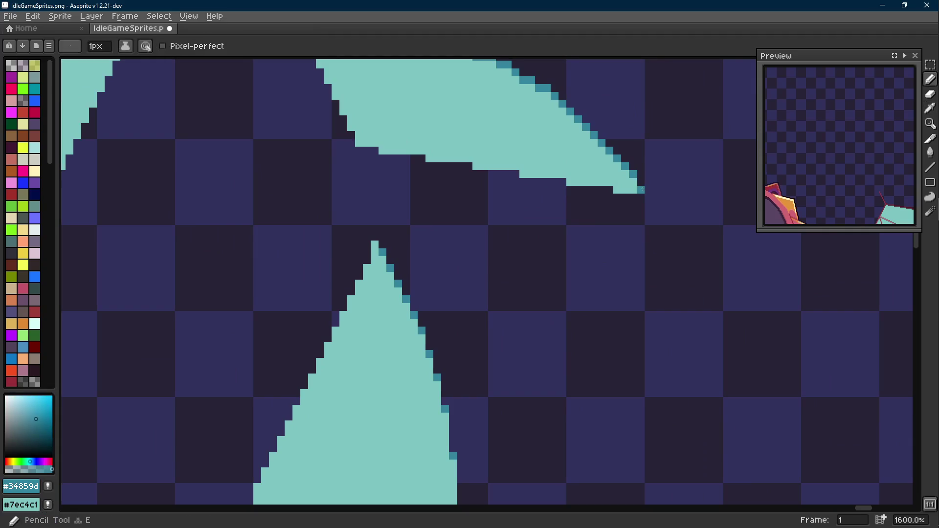
scroll(375, 245, down, 5)
scroll(423, 264, up, 1)
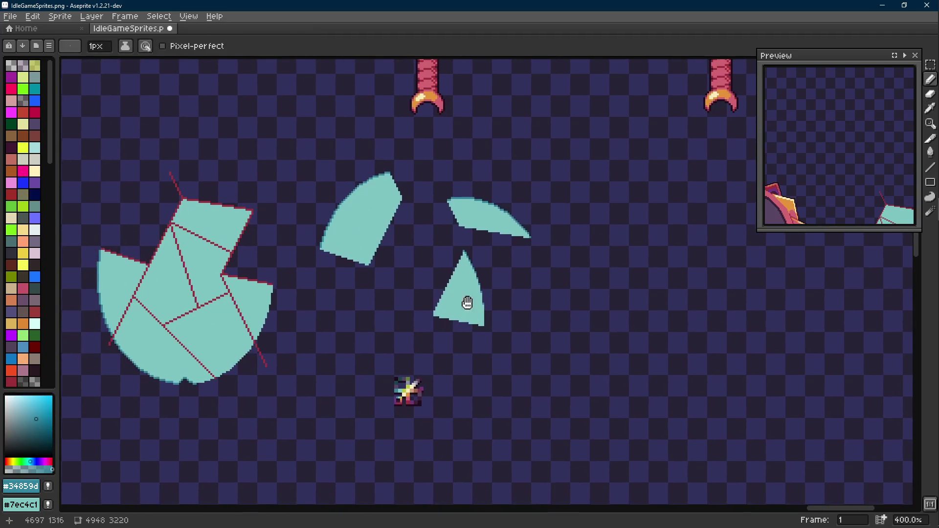
key(ctrl+s)
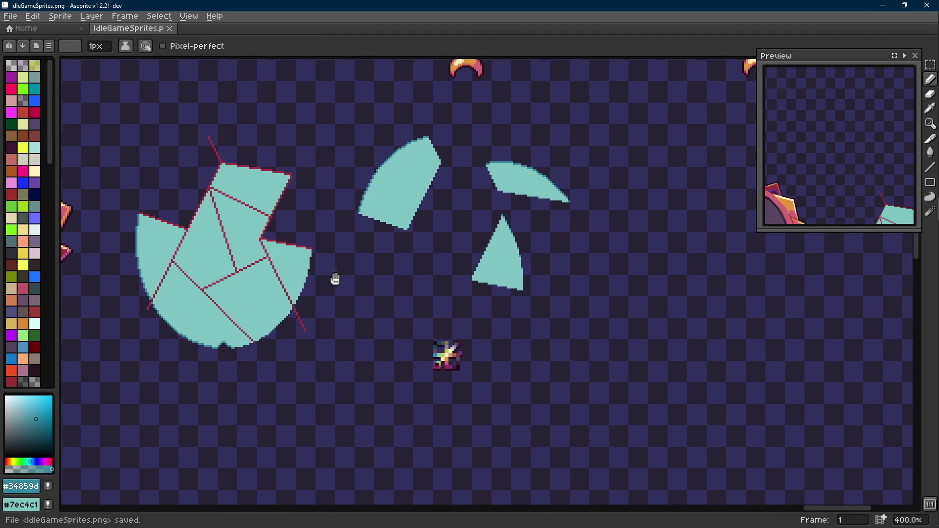
key(w)
click(289, 267)
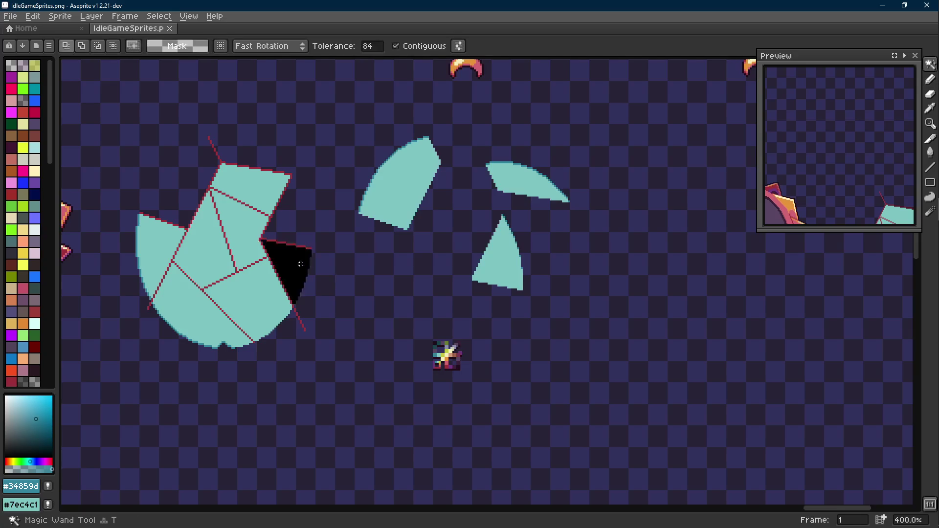
- Move the selected triangle piece away to the right and drop it
scroll(296, 273, up, 2)
key(r)
drag(297, 274, 478, 305)
key(ctrl+d)
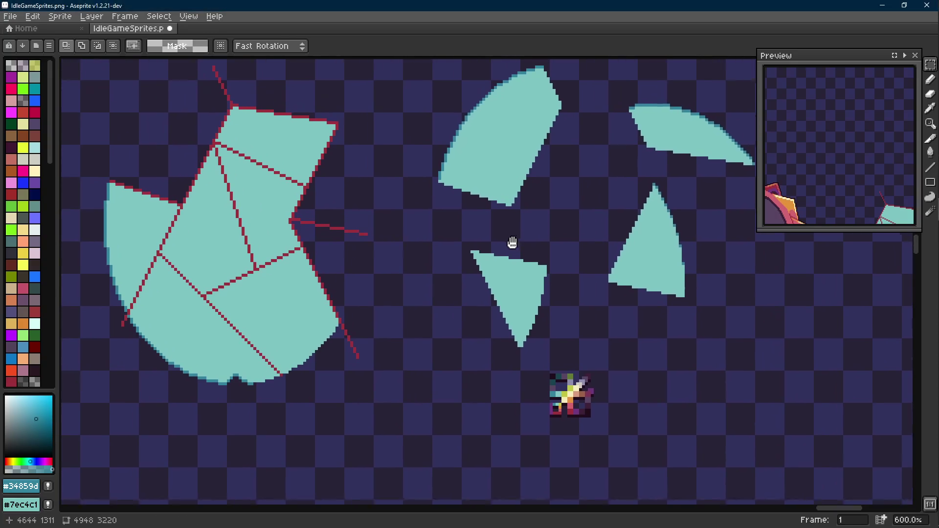
- Marquee the stray red crack line end plus the teal notch and areas along the crack
scroll(348, 219, up, 3)
drag(424, 202, 275, 234)
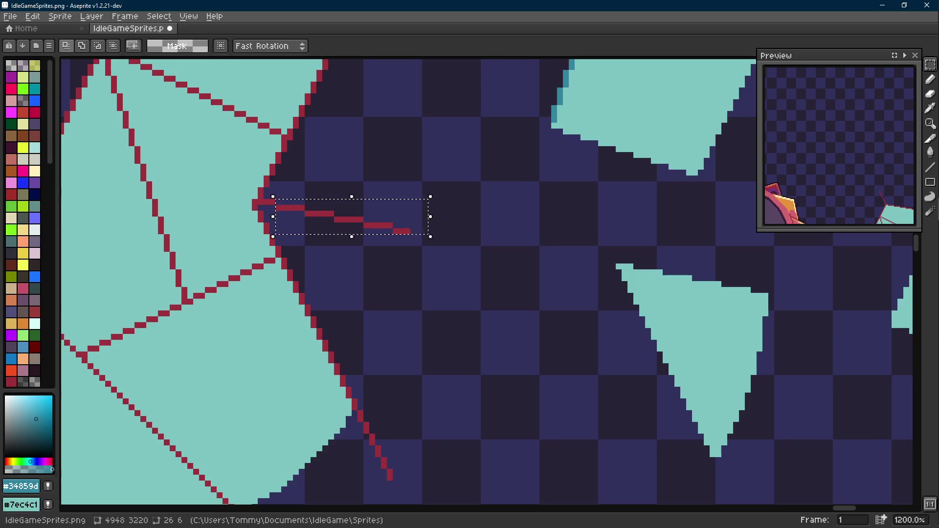
key(Scroll_Lock)
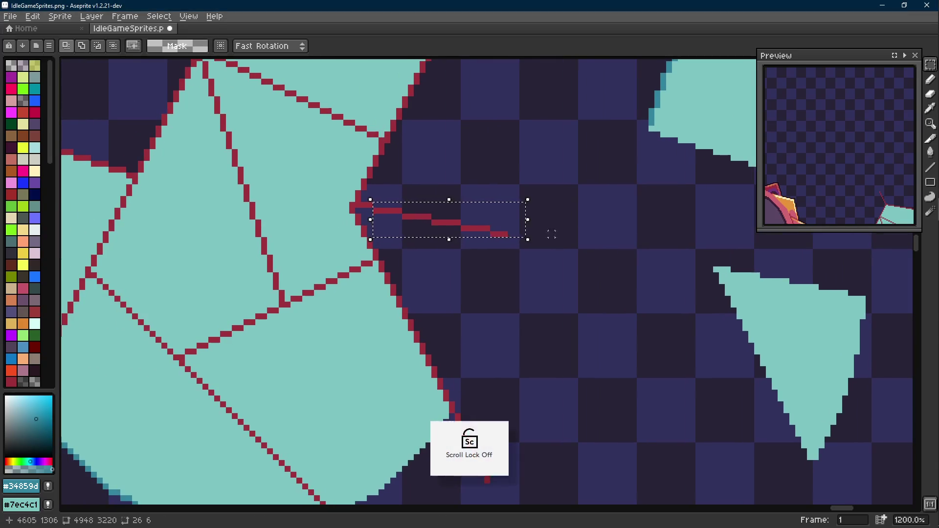
scroll(385, 214, up, 3)
mouse_move(389, 197)
mouse_down()
mouse_move(337, 236)
mouse_move(342, 197)
mouse_move(324, 200)
mouse_up()
scroll(409, 214, down, 2)
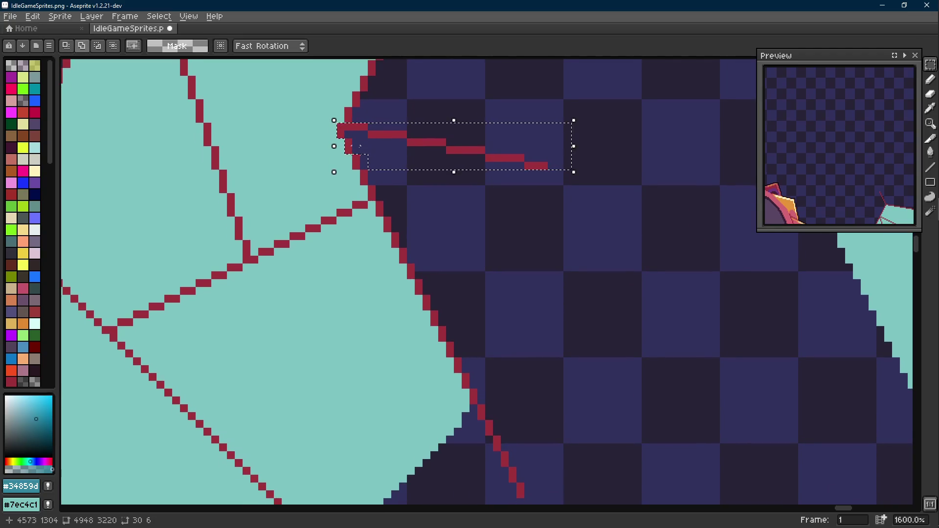
drag(377, 188, 471, 262)
scroll(460, 144, down, 3)
drag(461, 144, 360, 230)
drag(500, 199, 382, 301)
scroll(275, 314, down, 3)
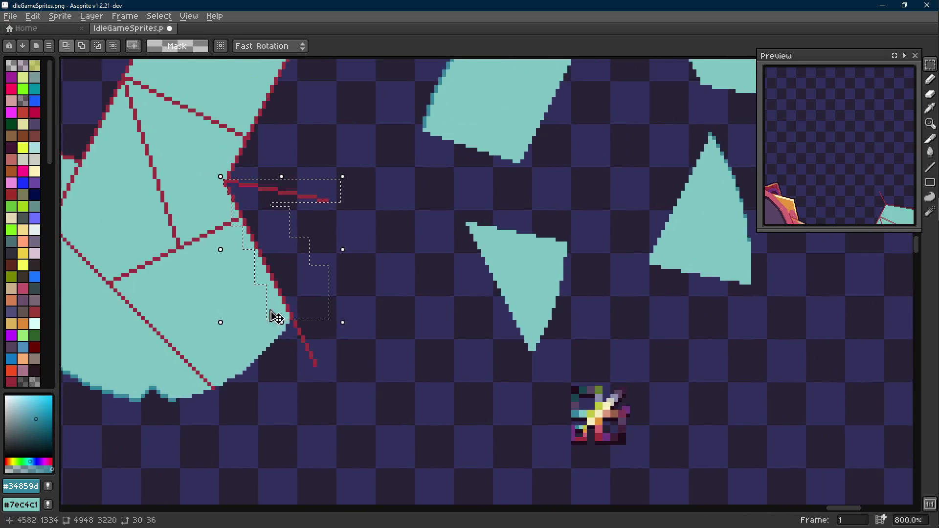
- Move the selected red line and teal sliver lower and commit them
click(296, 268)
scroll(296, 267, down, 1)
scroll(296, 268, up, 1)
mouse_move(294, 267)
mouse_down()
mouse_move(431, 283)
mouse_move(419, 308)
mouse_move(438, 386)
mouse_move(456, 283)
mouse_up()
key(Return)
- Replace the teal glass colour around the moved piece with transparency, then deselect
drag(438, 214, 346, 352)
scroll(367, 301, up, 3)
key(i)
click(377, 255)
key(shift+r)
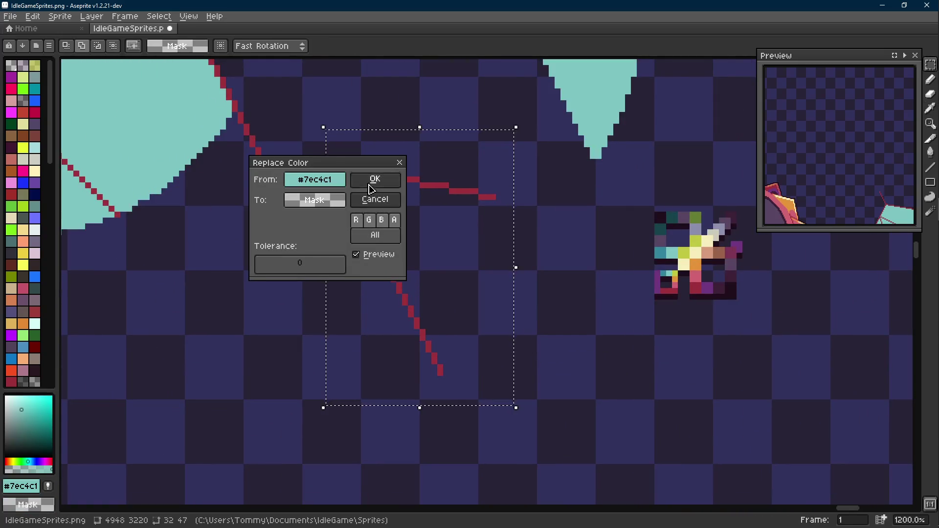
click(373, 182)
key(ctrl+d)
- Recolour the loose red crack line to teal with Replace Color
scroll(352, 226, up, 1)
key(e)
key(m)
scroll(342, 225, down, 3)
drag(330, 170, 424, 317)
key(i)
click(416, 211)
key(m)
key(shift+r)
key(Return)
- Place the teal line onto the triangle shard's edge, nudged two pixels down-right, and deselect
scroll(393, 275, up, 3)
mouse_move(394, 275)
mouse_down()
mouse_move(443, 212)
mouse_move(450, 217)
mouse_up()
key(Down)
key(Right)
key(Down)
key(Right)
drag(551, 212, 580, 276)
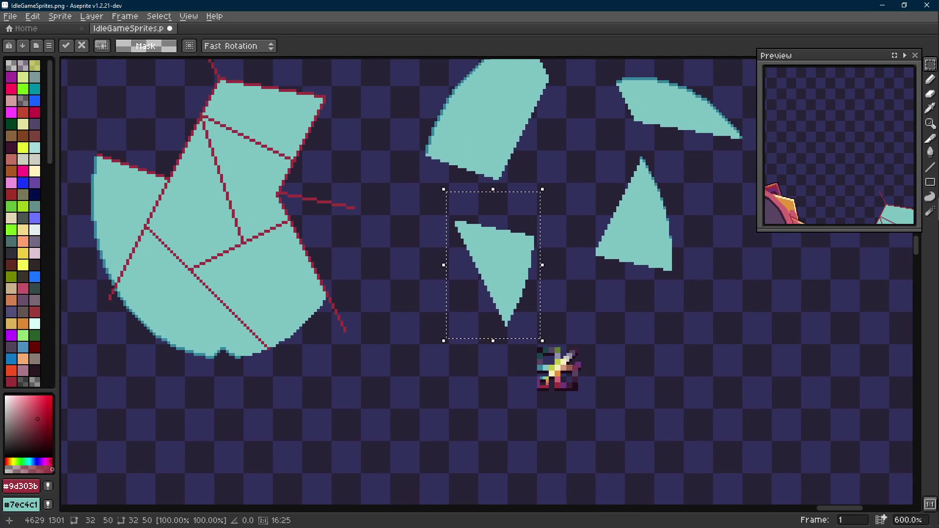
key(ctrl+d)
scroll(367, 247, down, 1)
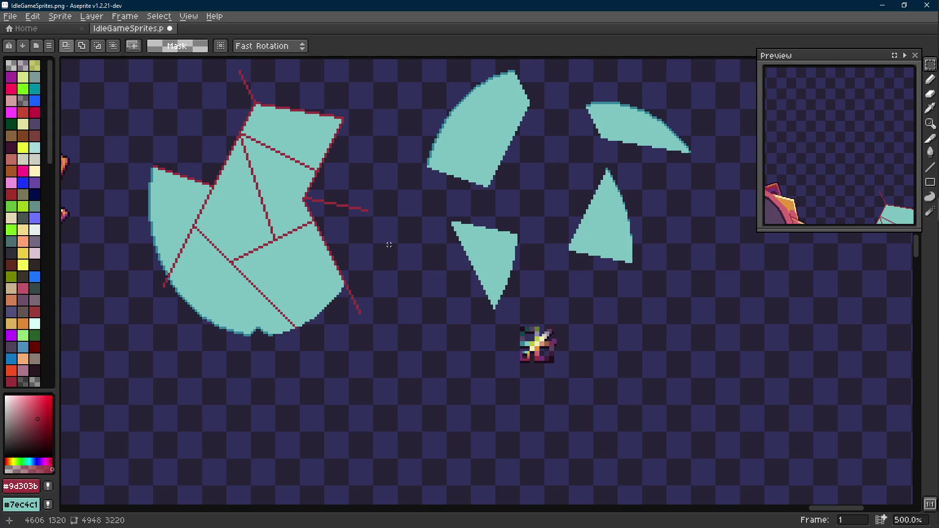
scroll(384, 259, up, 2)
- Drag the selected four-sided piece down-right and drop it
key(w)
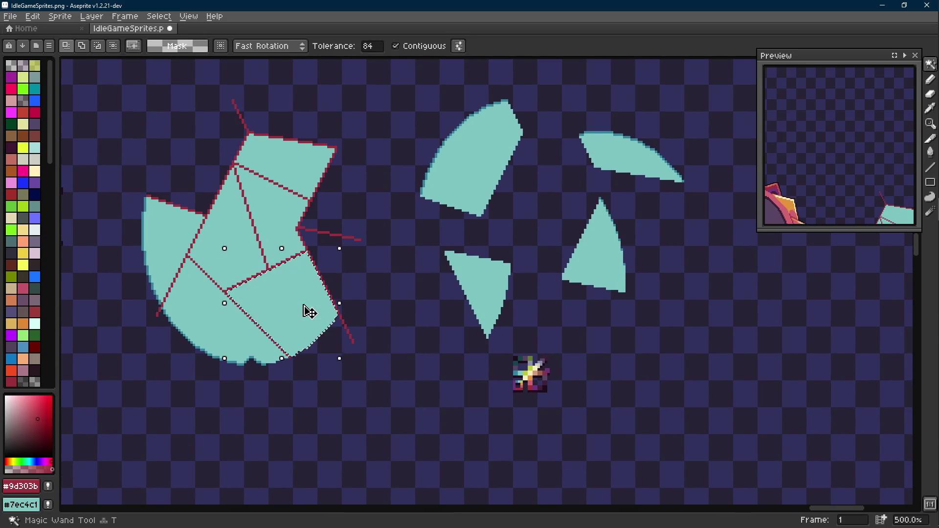
key(m)
scroll(292, 271, down, 3)
drag(292, 275, 457, 400)
scroll(335, 260, down, 3)
click(335, 259)
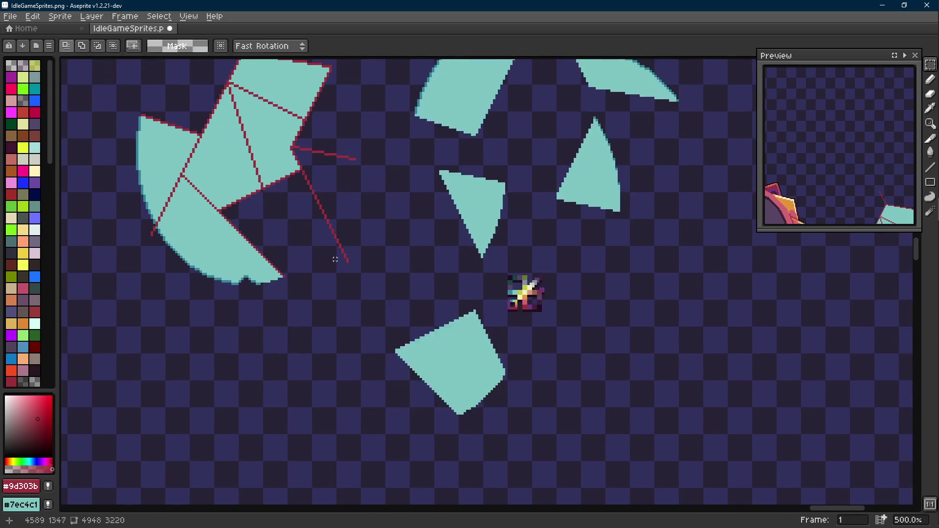
scroll(335, 260, up, 4)
- Marquee the stepped strip along the red diagonal crack edge
drag(281, 123, 455, 370)
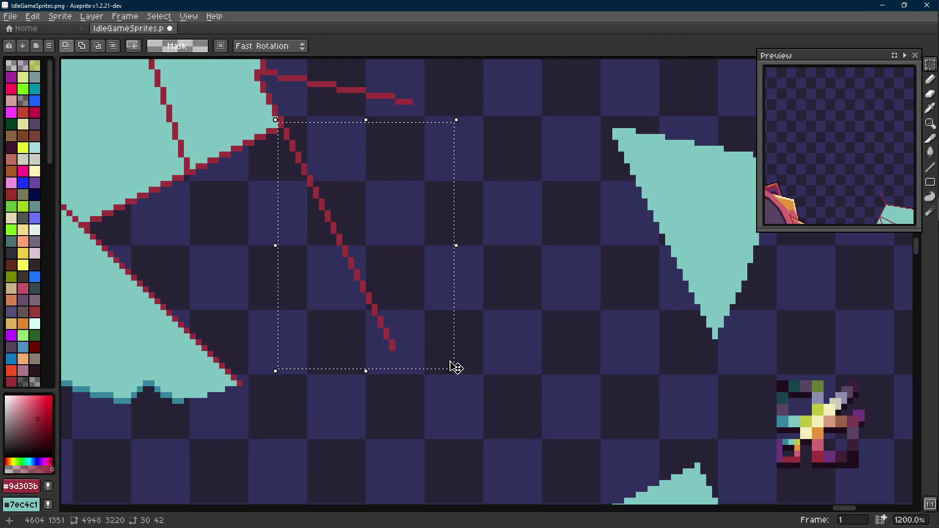
scroll(411, 363, left, 3)
scroll(430, 323, up, 1)
drag(424, 289, 338, 421)
drag(323, 305, 275, 366)
drag(322, 202, 220, 304)
drag(259, 179, 173, 250)
drag(181, 148, 353, 188)
drag(245, 126, 357, 242)
scroll(304, 186, up, 3)
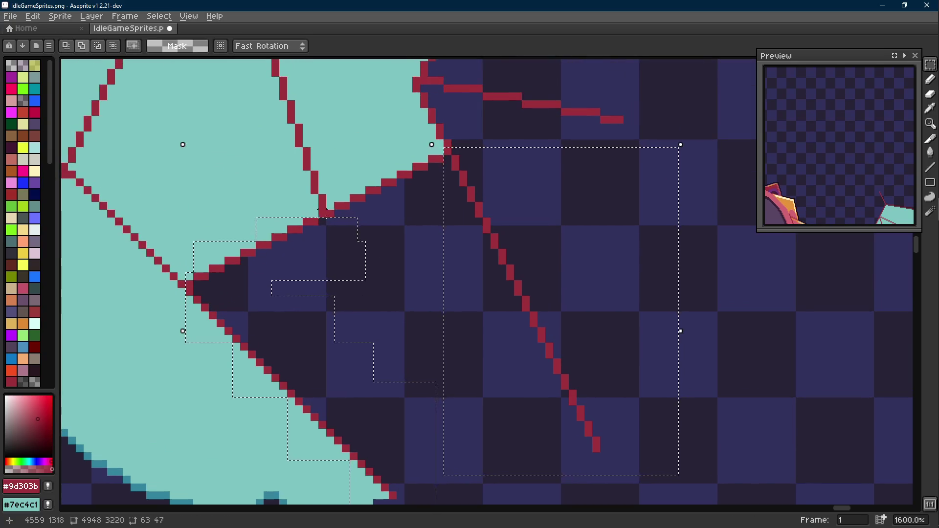
drag(334, 158, 457, 230)
scroll(457, 231, down, 5)
- Move the edge strip to the lower right and commit it
mouse_move(479, 269)
mouse_down()
mouse_move(394, 260)
mouse_move(771, 394)
mouse_up()
click(400, 256)
scroll(771, 394, down, 2)
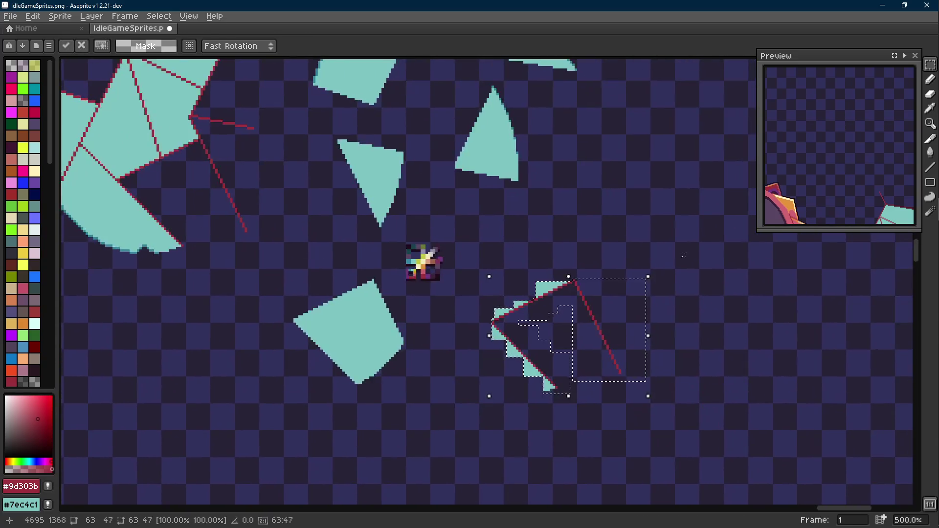
key(Return)
scroll(532, 312, up, 1)
- Remove the teal pixels from the moved strip with Replace Color
key(i)
click(548, 268)
key(shift+r)
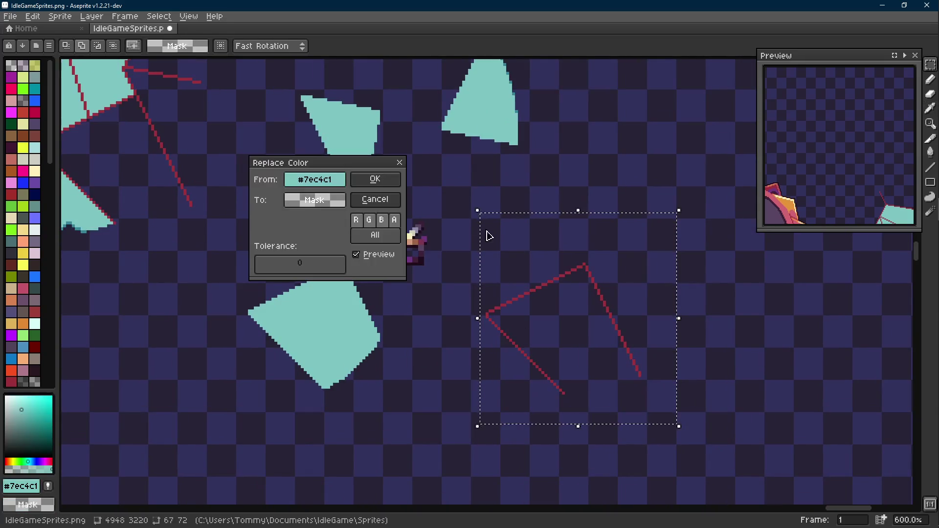
click(381, 236)
scroll(381, 237, up, 3)
- Recolour the strip's red crack lines to teal with Replace Color
right_click(262, 166)
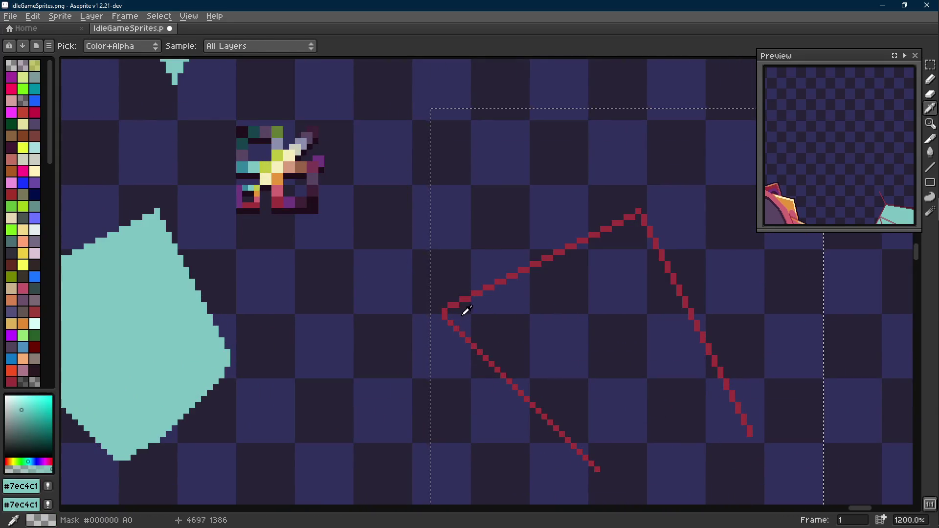
click(469, 293)
key(m)
key(shift+r)
key(Return)
scroll(384, 205, down, 3)
- Move the teal edge lines onto the quad shard and commit them
mouse_move(471, 299)
mouse_down()
mouse_move(337, 309)
mouse_move(264, 275)
mouse_move(274, 291)
mouse_up()
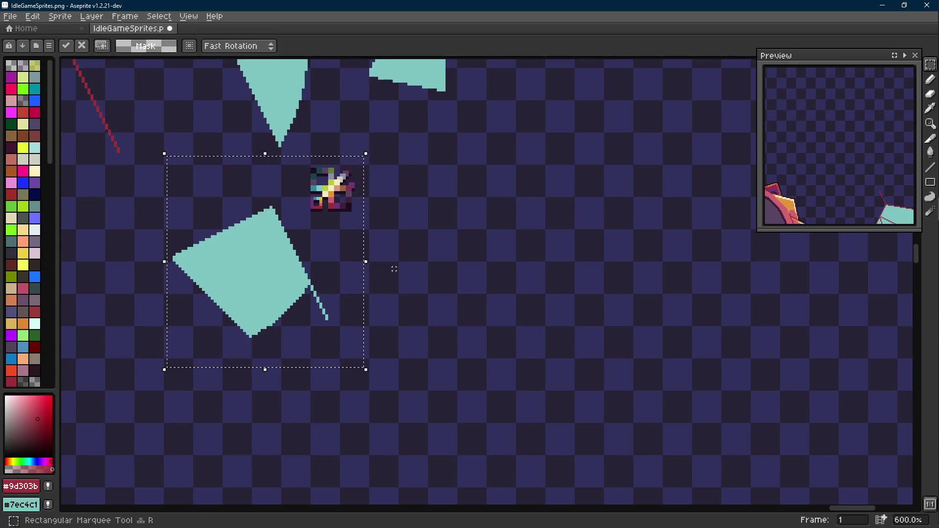
click(430, 278)
key(e)
scroll(314, 294, up, 6)
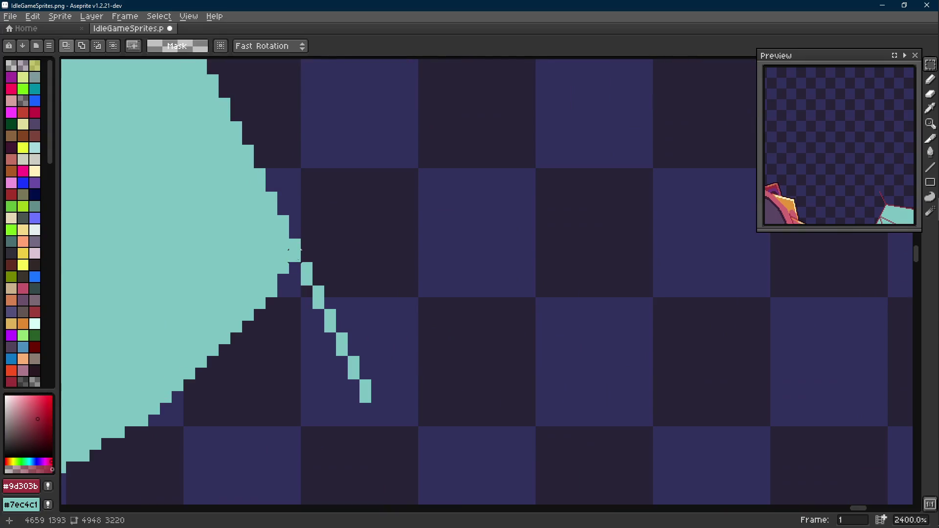
key(r)
scroll(318, 292, down, 7)
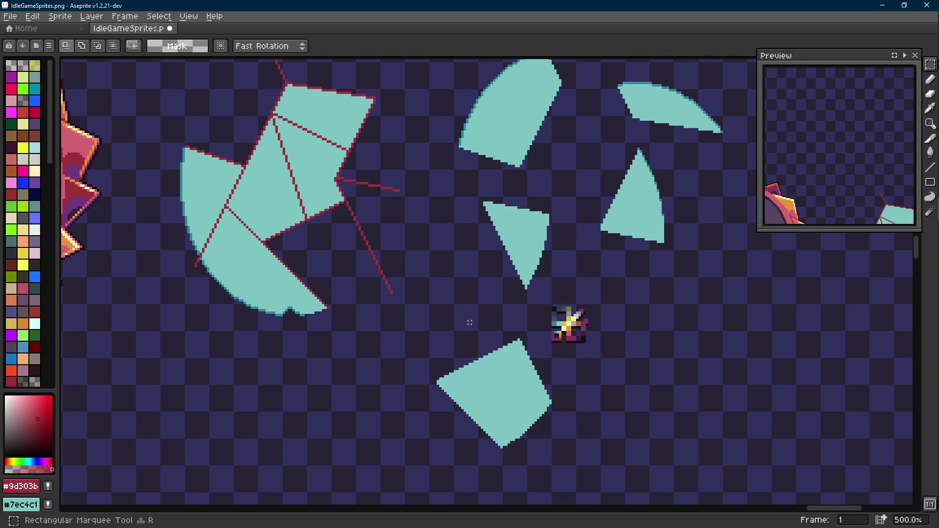
scroll(447, 281, down, 2)
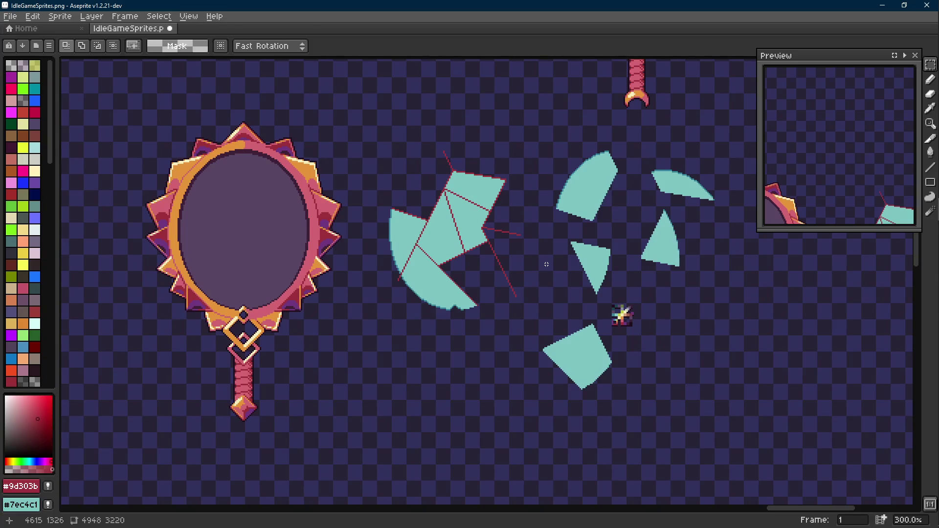
- Magic Wand the curved lower half-disc piece, shift it straight down, and deselect
mouse_move(516, 296)
mouse_down()
mouse_move(491, 277)
mouse_move(428, 265)
mouse_up()
scroll(379, 245, up, 2)
key(t)
click(375, 227)
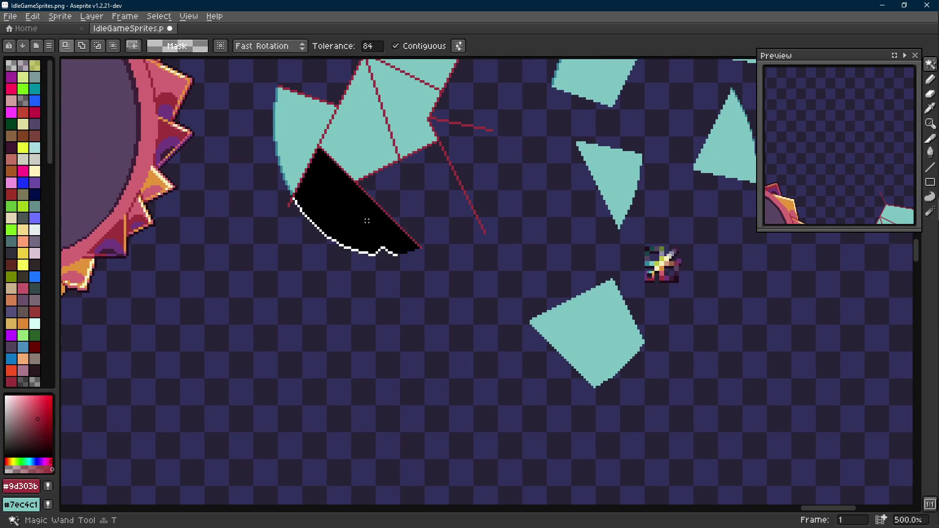
key(m)
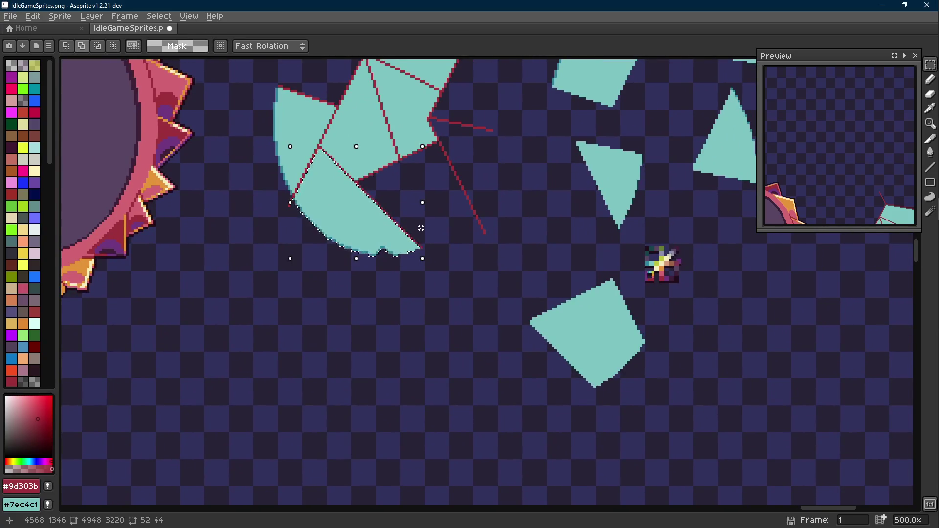
key(shift+Down)
key(shift+Down)
key(shift+Down)
key(ctrl+d)
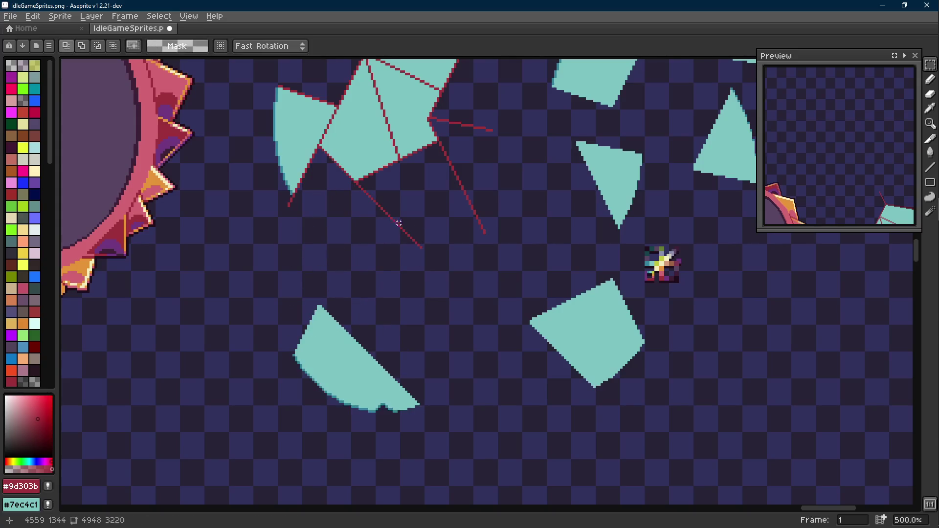
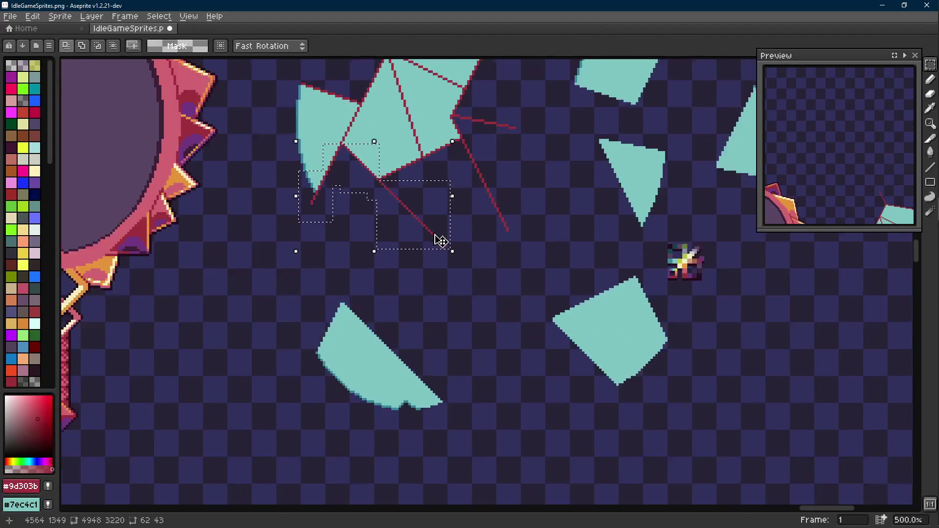
- Move the crack-line piece down-right and replace its cyan glass with transparency
click(433, 241)
mouse_move(433, 241)
mouse_down()
mouse_move(454, 306)
mouse_move(459, 300)
mouse_move(595, 472)
mouse_move(789, 406)
mouse_up()
key(i)
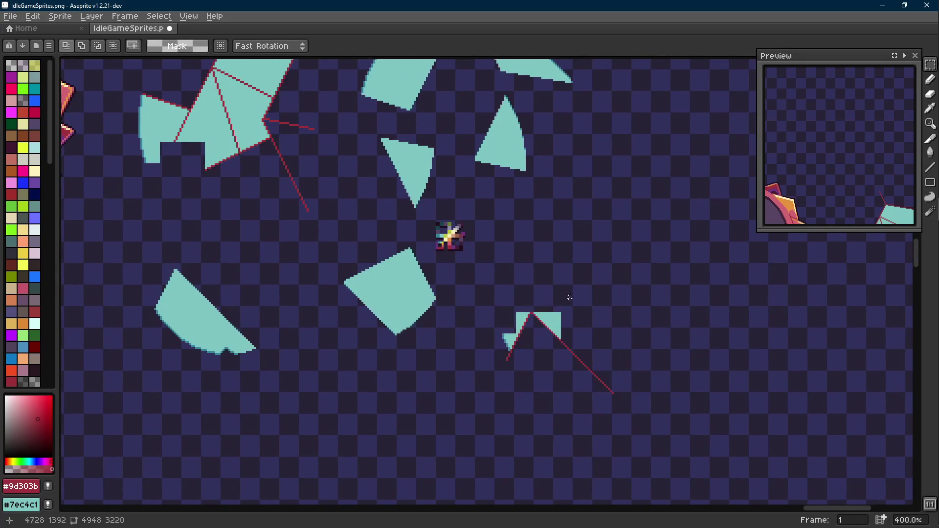
scroll(582, 315, up, 2)
right_click(582, 316)
click(555, 315)
key(shift+r)
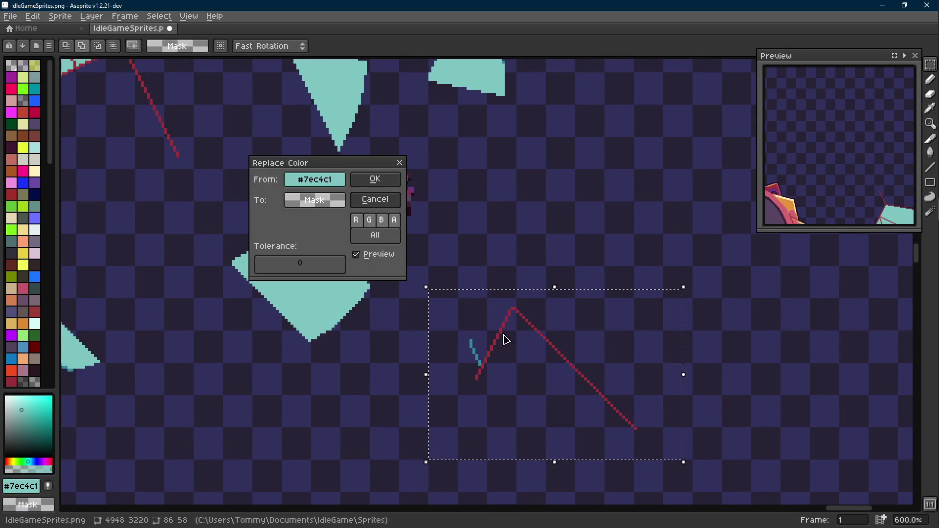
click(383, 181)
- Remove the darker cyan edge pixels and turn the red crack lines light cyan
click(474, 352)
key(shift+r)
click(383, 182)
right_click(329, 246)
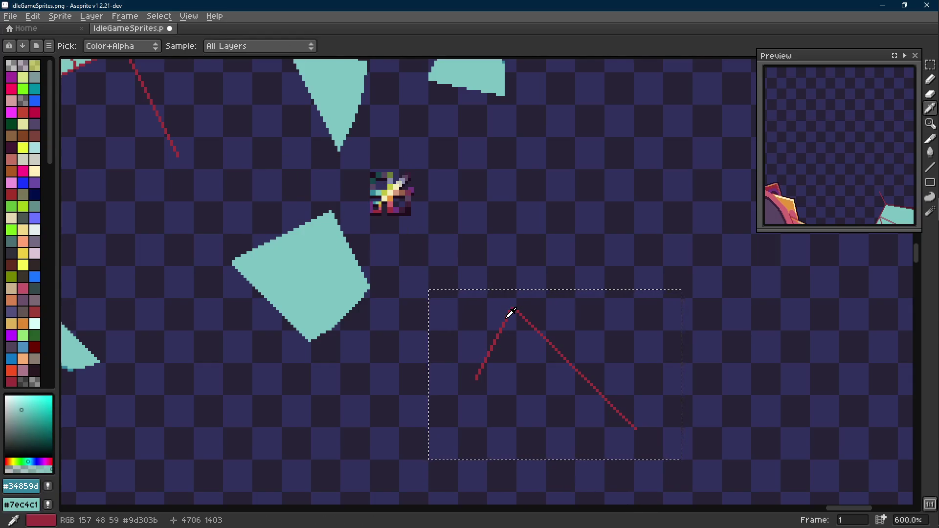
click(510, 311)
key(shift+r)
click(388, 185)
scroll(390, 196, down, 1)
- Nudge the half-moon shard down, then undo the colour replacements and moves
mouse_move(657, 360)
mouse_down()
mouse_move(231, 289)
mouse_move(212, 300)
mouse_up()
key(Down)
key(Down)
key(Down)
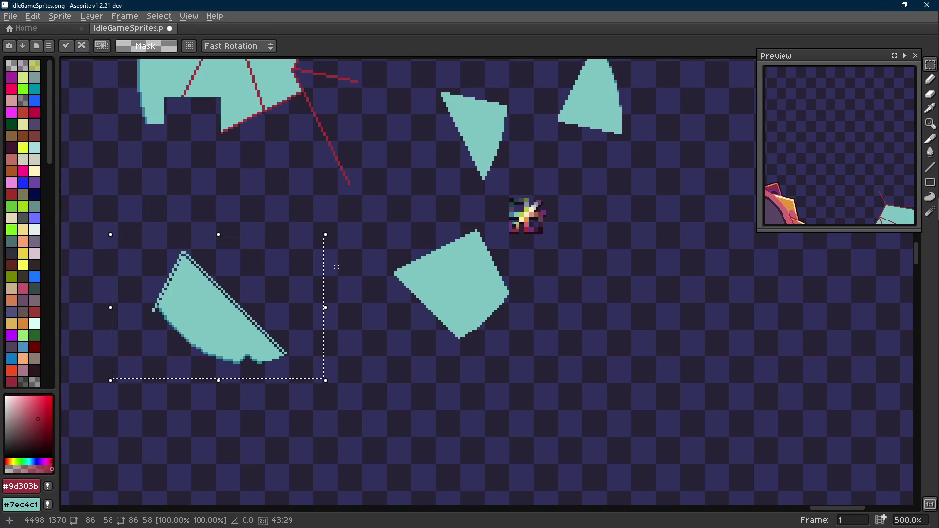
key(ctrl+d)
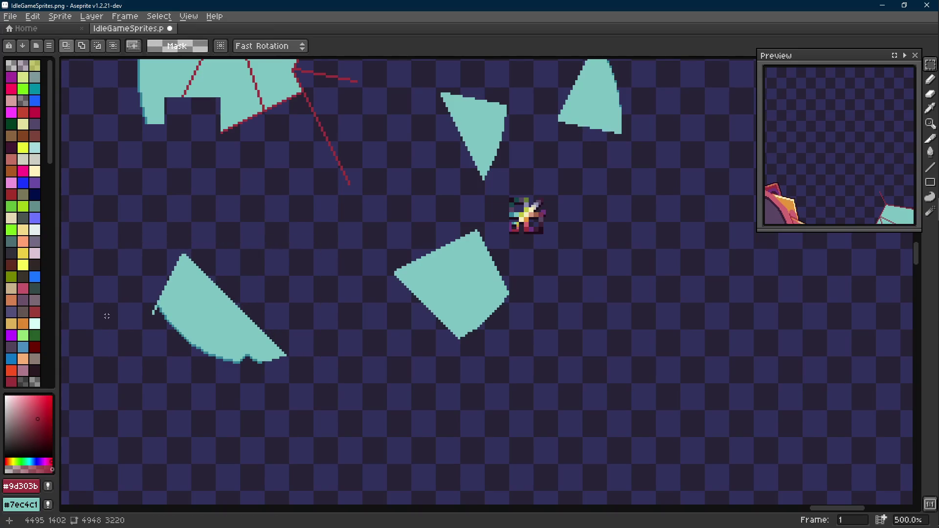
scroll(105, 314, up, 8)
key(e)
key(m)
scroll(259, 307, down, 9)
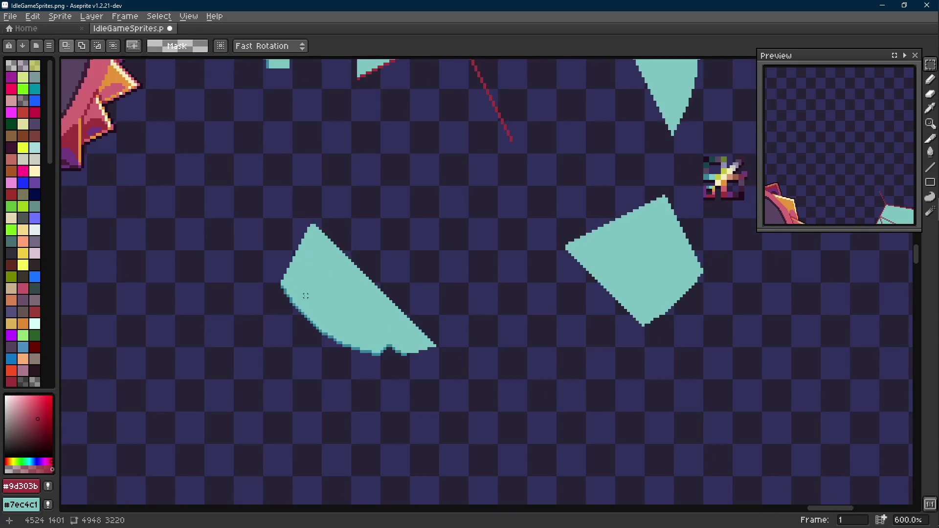
scroll(314, 300, up, 3)
key(t)
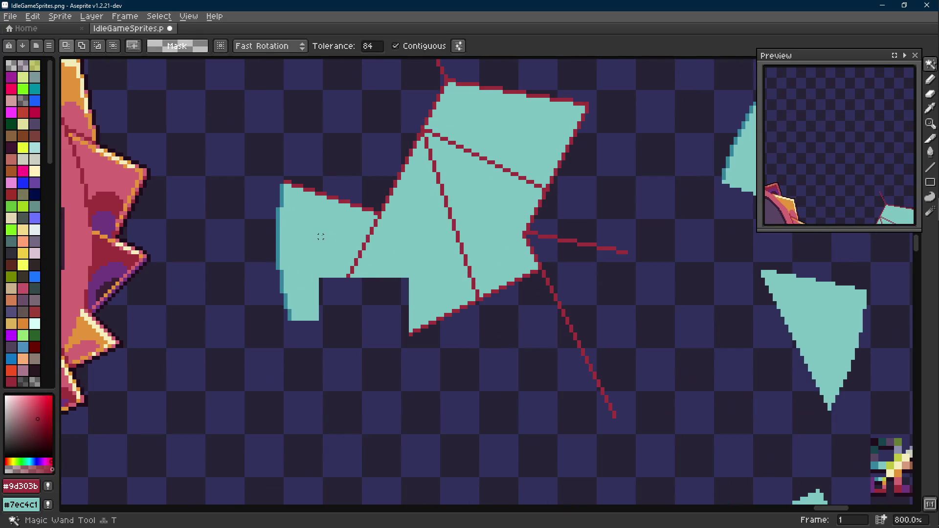
scroll(320, 237, down, 3)
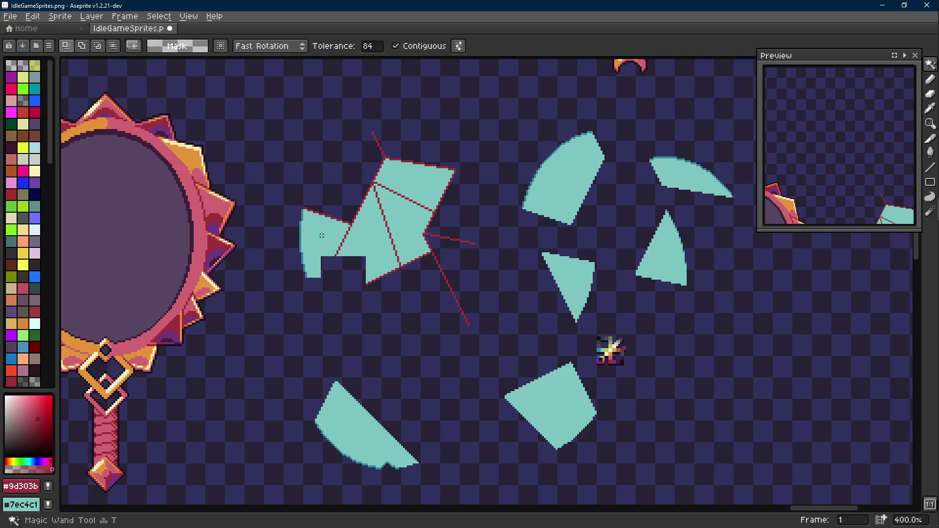
key(Scroll_Lock)
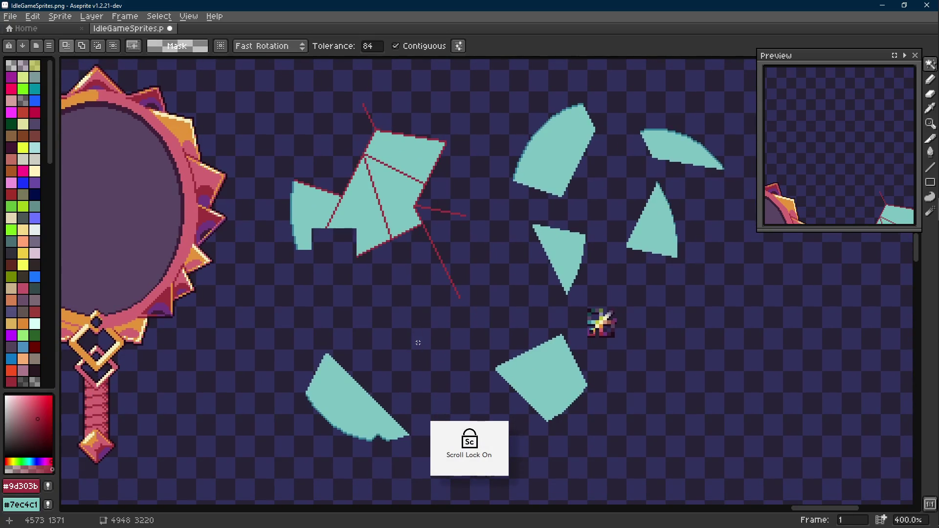
key(ctrl+z)
key(ctrl+z)
key(ctrl+z)
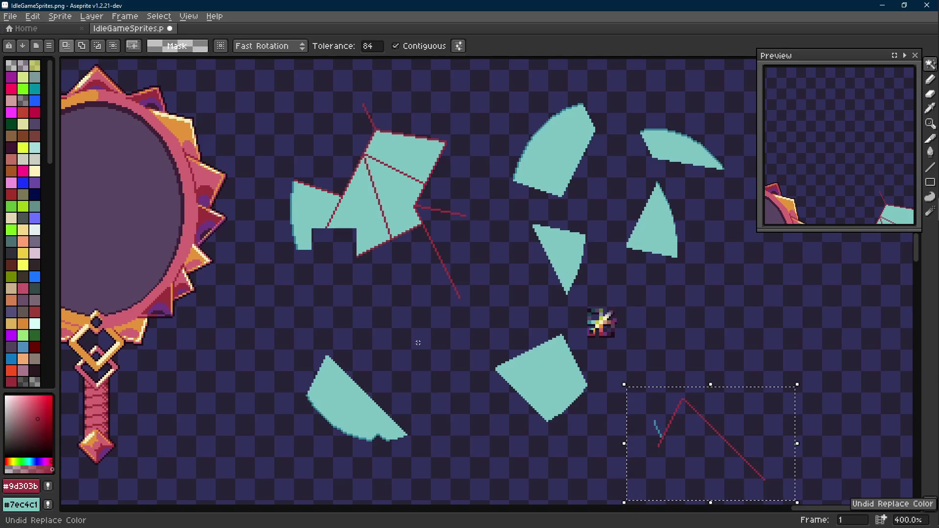
key(ctrl+z)
key(ctrl+z)
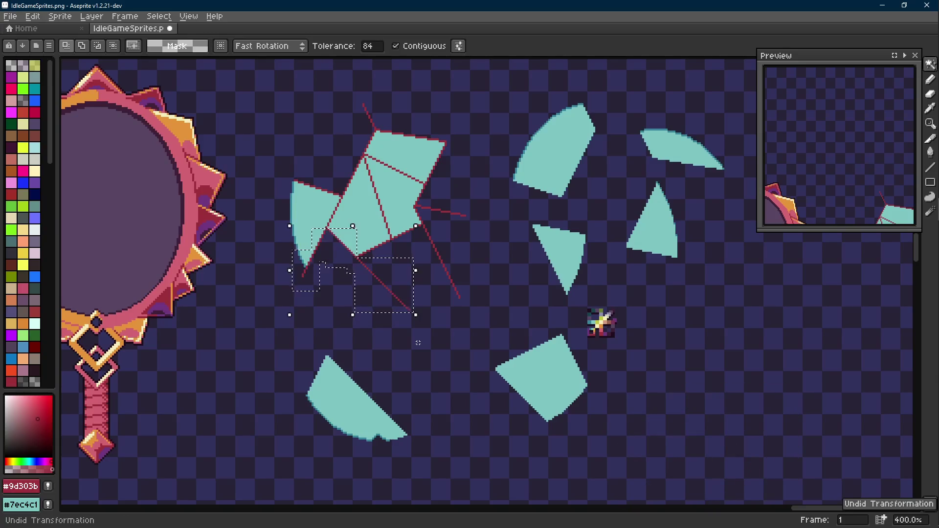
- Move the crack-line piece to the lower right and replace its cyan stub with transparency
key(m)
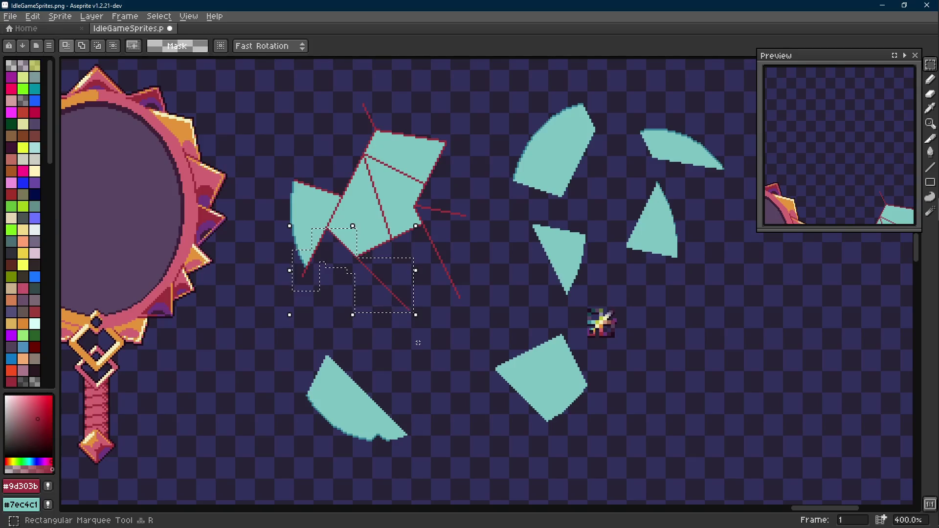
click(391, 299)
mouse_move(392, 299)
mouse_down()
mouse_move(770, 427)
mouse_move(601, 398)
mouse_up()
click(660, 368)
drag(650, 317, 511, 412)
scroll(518, 372, up, 2)
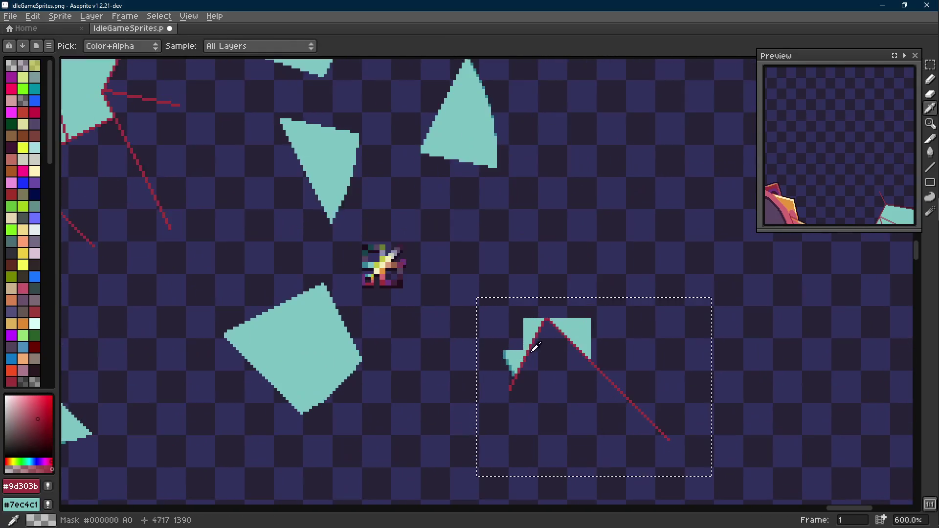
alt+right_click(519, 342)
alt+click(534, 325)
key(shift+r)
click(372, 181)
- Remove the darker cyan pixels and move the red crack lines onto the cyan shard
scroll(503, 335, up, 3)
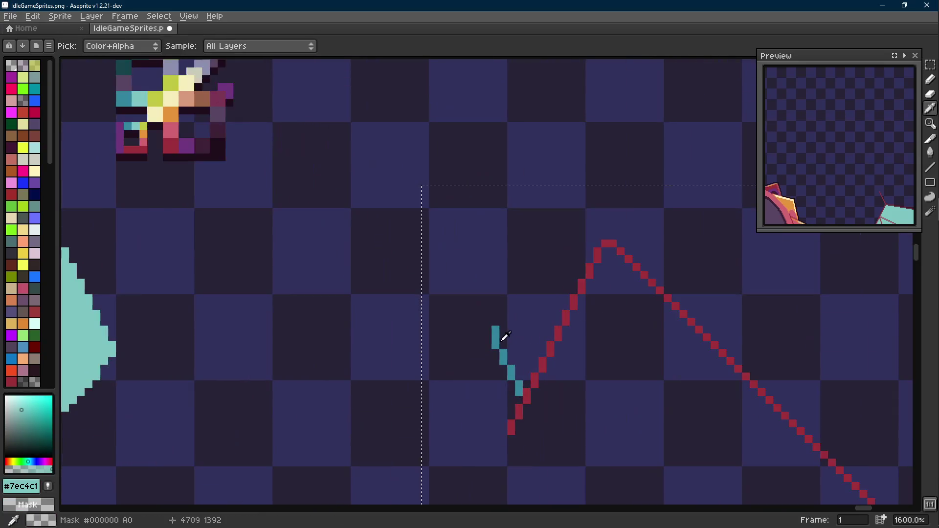
alt+click(504, 335)
key(shift+r)
click(376, 181)
scroll(505, 318, down, 3)
mouse_move(505, 318)
mouse_down()
mouse_move(610, 369)
mouse_move(342, 348)
mouse_move(388, 357)
mouse_move(374, 390)
mouse_move(536, 342)
mouse_up()
scroll(388, 357, up, 2)
key(Return)
- Recolour the half-moon shard's red edge to light cyan
key(e)
scroll(249, 257, up, 2)
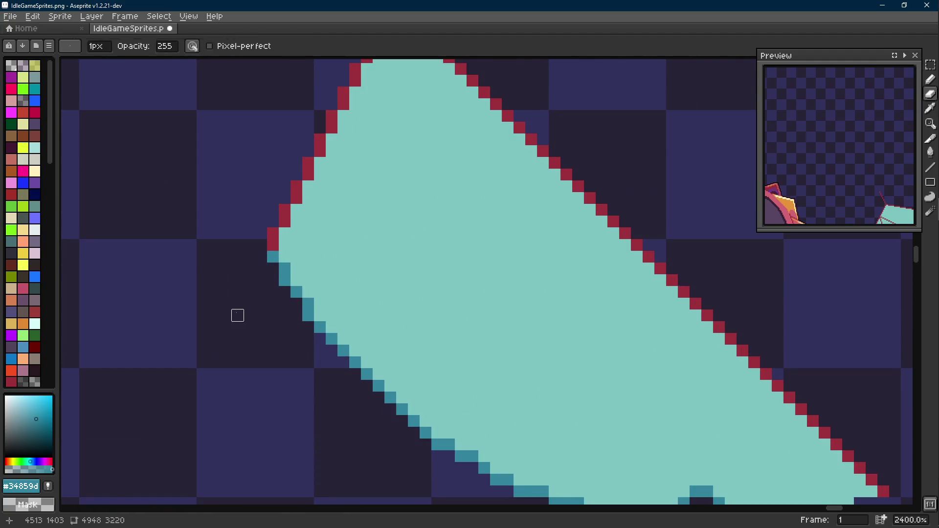
key(m)
scroll(238, 315, down, 2)
mouse_move(207, 133)
mouse_down()
mouse_move(239, 176)
mouse_move(595, 481)
mouse_up()
key(i)
right_click(488, 377)
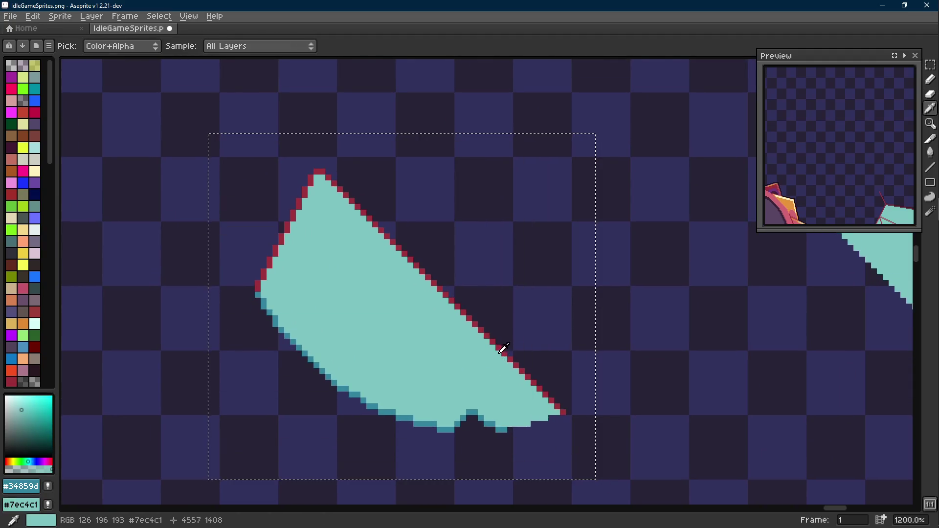
click(504, 339)
key(m)
key(shift+r)
key(Return)
- Deselect and save IdleGameSprites.png
scroll(348, 272, down, 3)
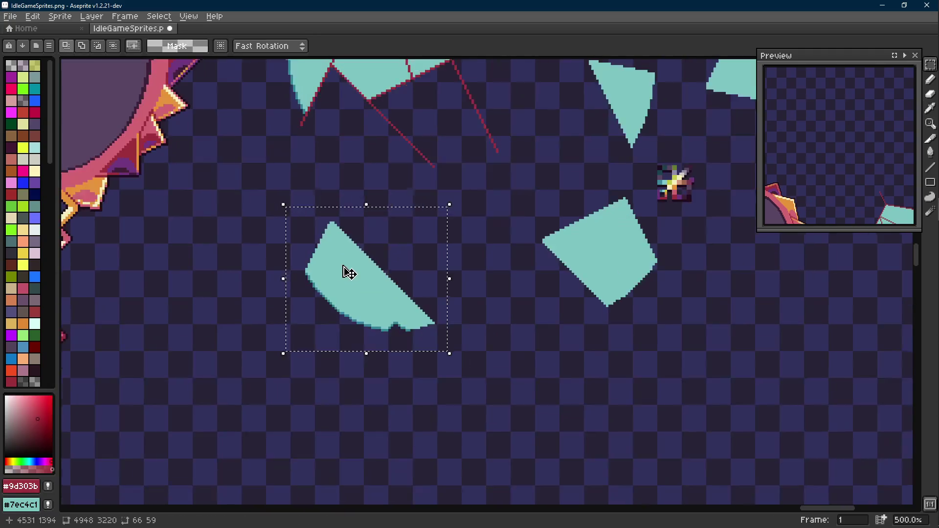
scroll(349, 272, up, 3)
key(ctrl+d)
key(ctrl+s)
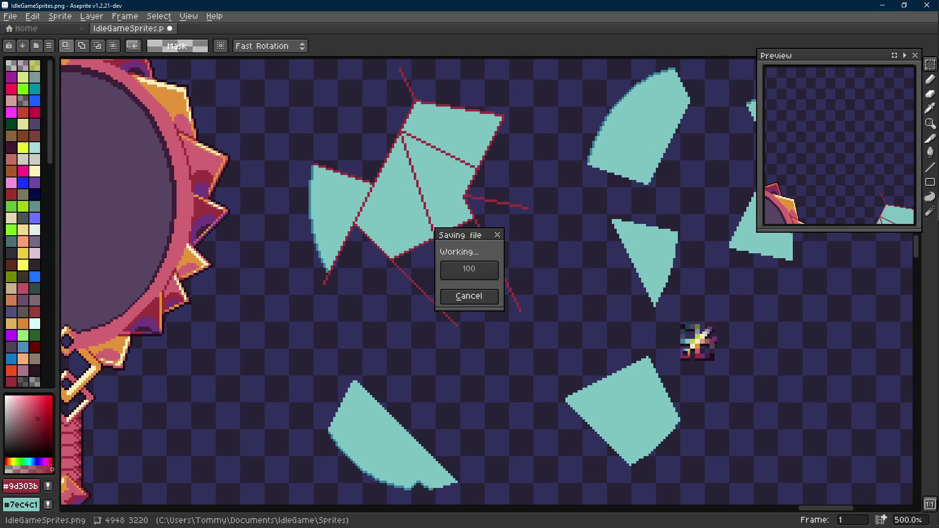
scroll(330, 221, up, 2)
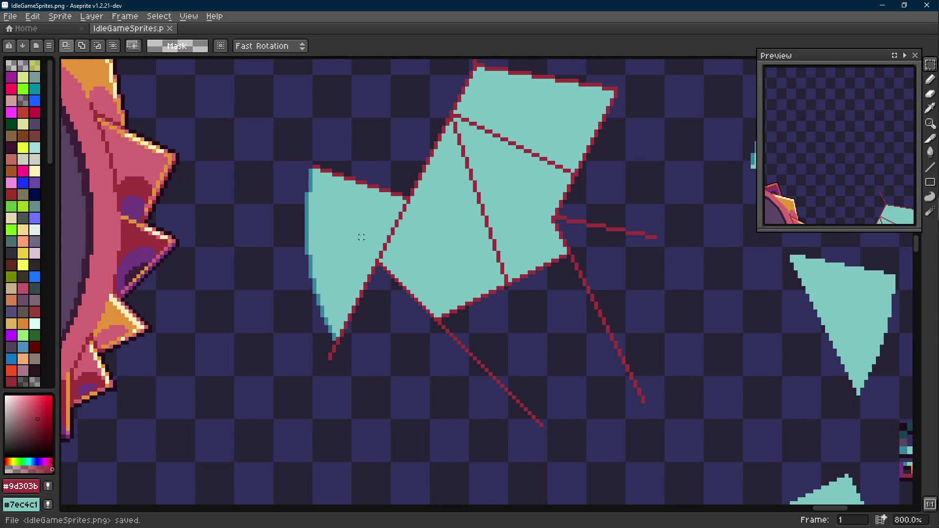
- Select the left cyan triangle of the central shape and move it to the lower right
key(w)
click(352, 240)
scroll(357, 242, down, 2)
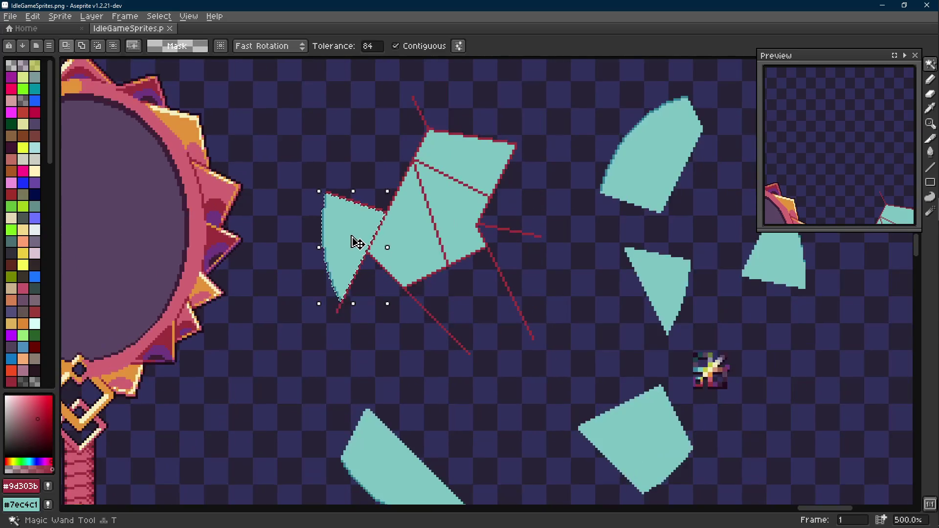
key(r)
drag(357, 243, 856, 398)
- Paste the crack-line piece, move it down-right, and replace its cyan fill with transparency
drag(322, 186, 387, 336)
scroll(389, 203, up, 4)
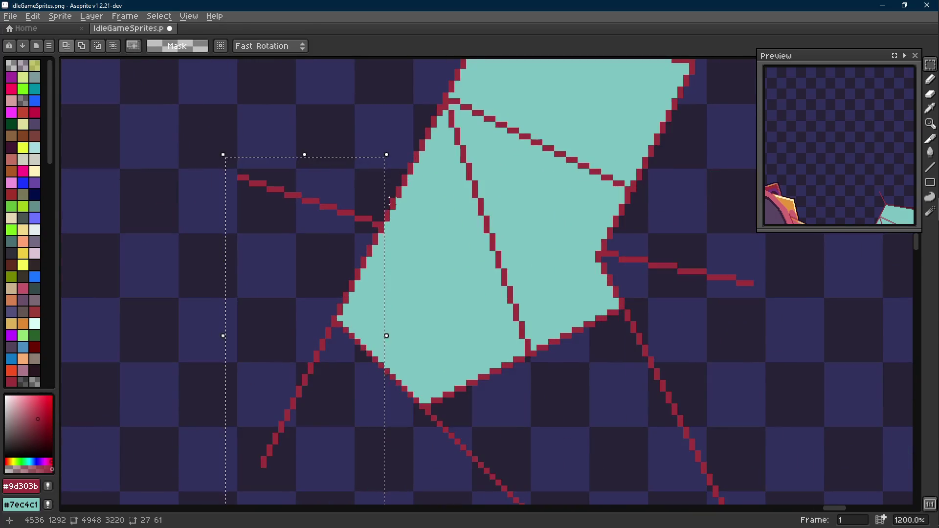
scroll(390, 200, down, 5)
drag(661, 332, 381, 299)
key(ctrl+v)
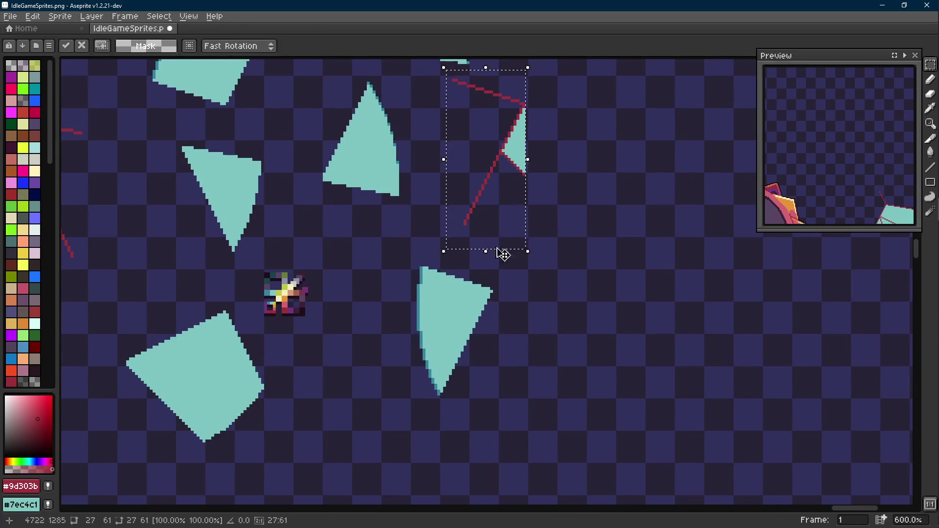
drag(513, 154, 641, 303)
scroll(654, 293, up, 3)
alt+click(654, 292)
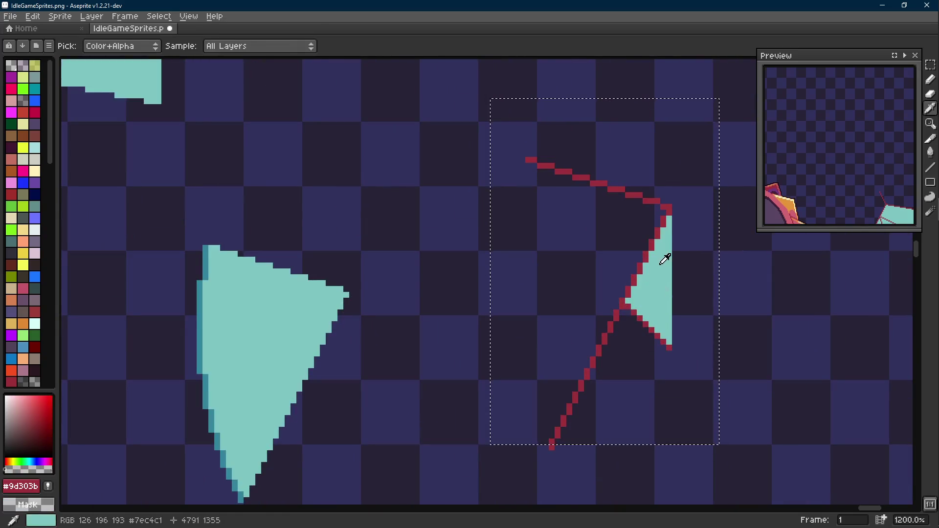
key(shift+r)
key(Return)
key(ctrl+d)
- Move the red crack line onto the triangle's edge and erase the stray red pixel below the tip
key(e)
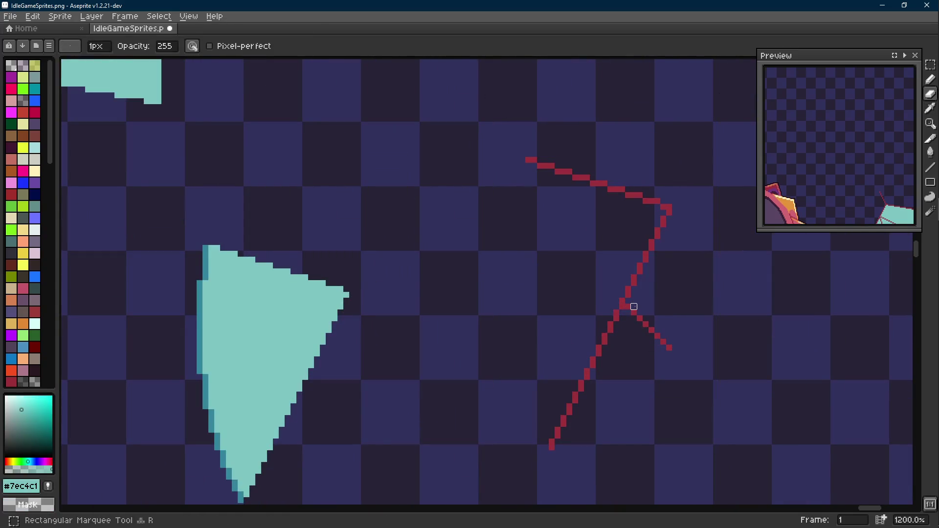
key(m)
scroll(669, 347, down, 3)
mouse_move(691, 199)
mouse_down()
mouse_move(573, 440)
mouse_move(463, 432)
mouse_up()
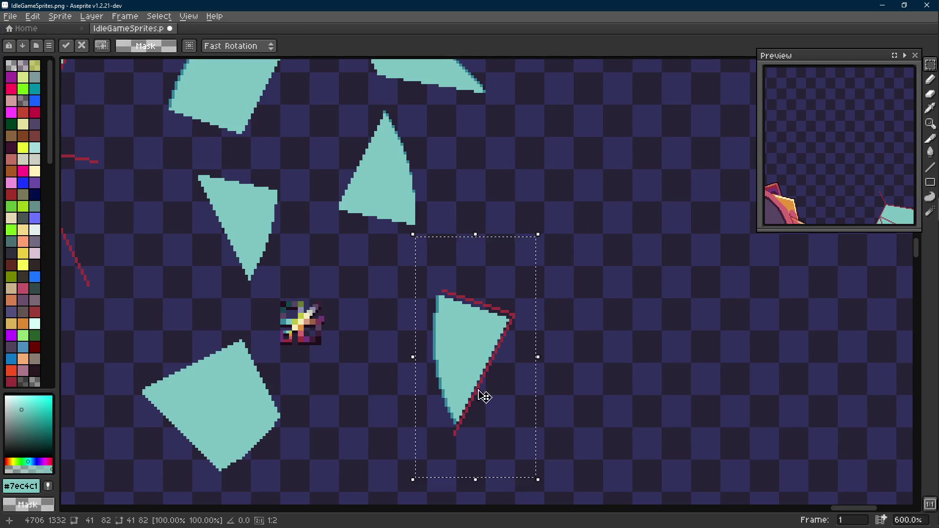
scroll(481, 390, up, 4)
scroll(491, 384, down, 6)
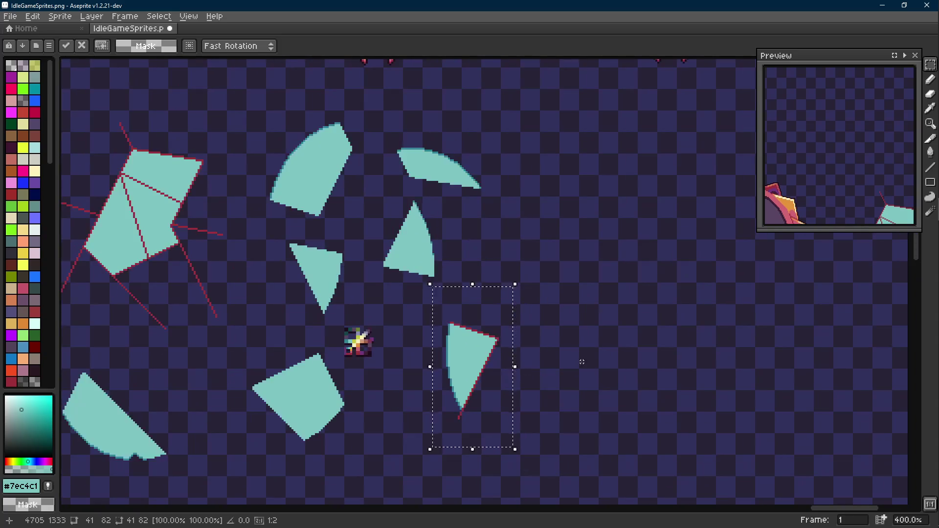
key(Return)
scroll(453, 433, up, 8)
key(e)
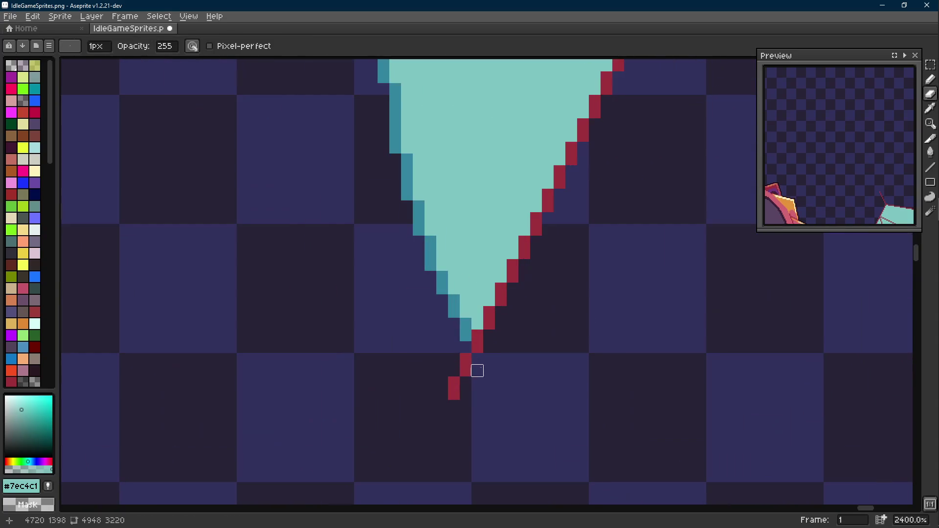
click(454, 382)
- Replace the triangle's red edges with cyan #7ec4c1 and deselect
key(i)
click(467, 325)
key(b)
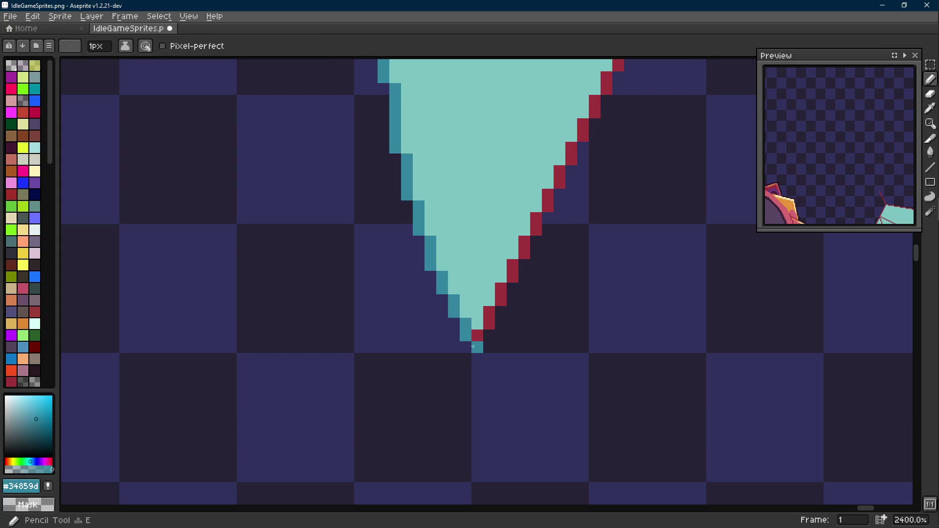
scroll(434, 401, down, 3)
key(m)
drag(566, 171, 373, 419)
scroll(440, 304, up, 3)
key(i)
right_click(461, 251)
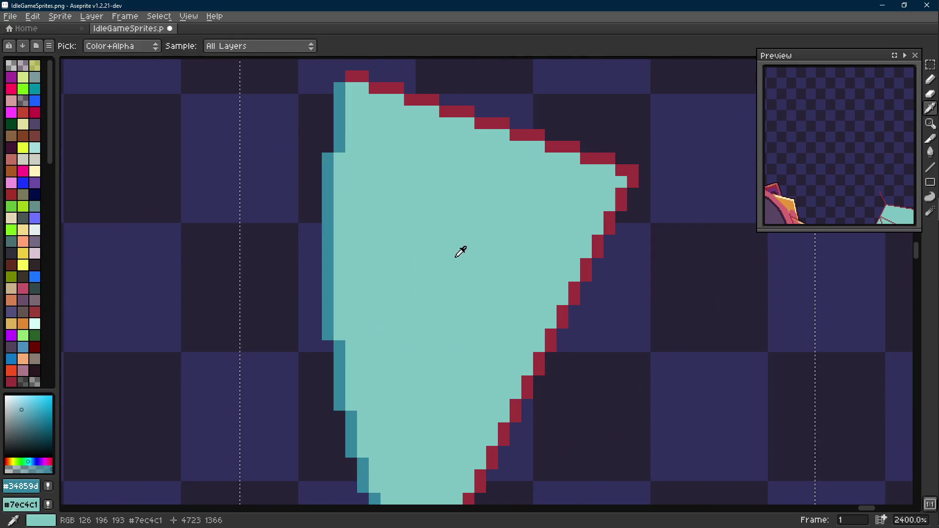
click(484, 121)
key(shift+r)
click(374, 179)
scroll(372, 190, down, 8)
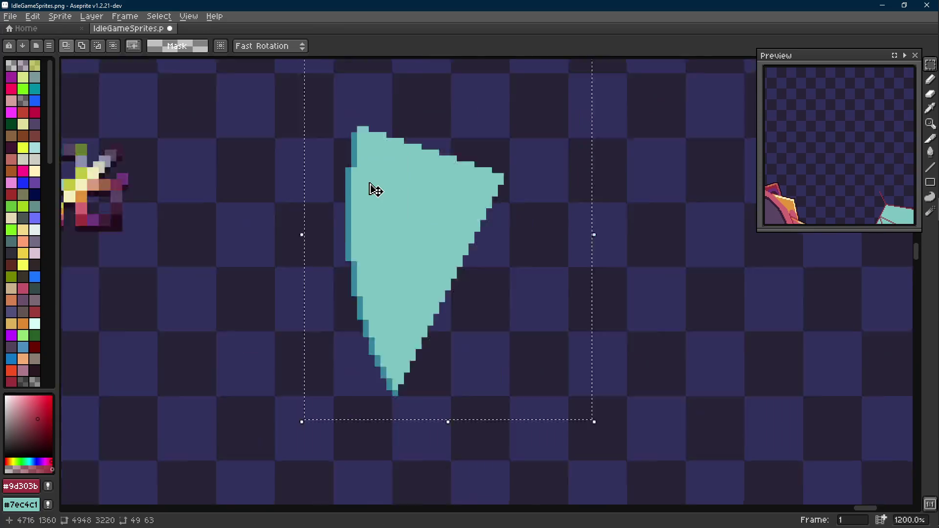
key(ctrl+d)
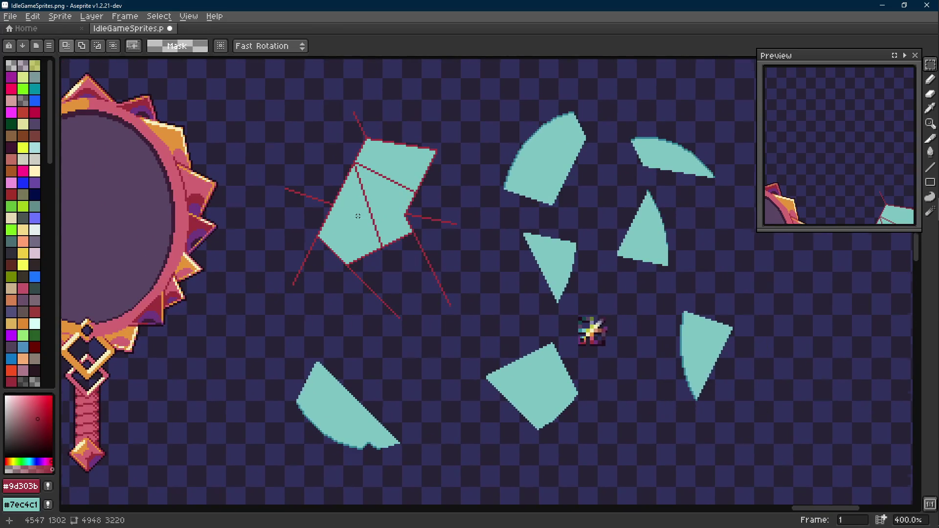
- Magic Wand the left cyan facet of the cracked shard and lift it up-left
scroll(411, 259, up, 1)
key(w)
click(361, 251)
scroll(322, 241, right, 3)
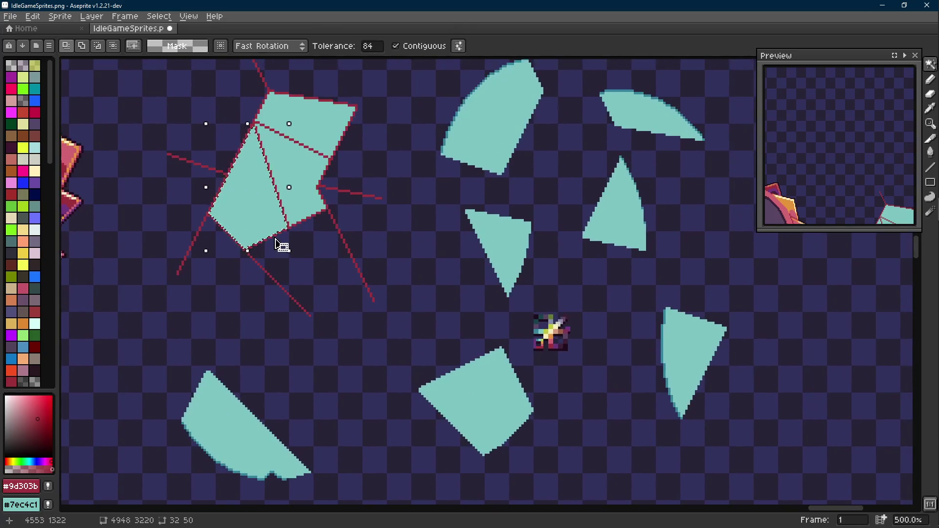
key(Scroll_Lock)
scroll(264, 237, up, 1)
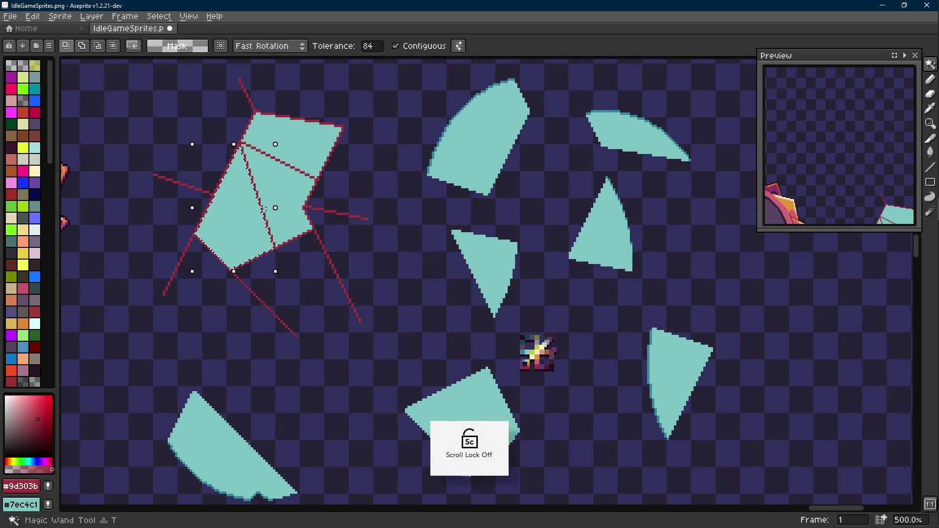
key(r)
mouse_move(239, 220)
mouse_down()
mouse_move(428, 364)
mouse_move(329, 226)
mouse_move(331, 213)
mouse_up()
key(Return)
- Select the red crack outline around the emptied hole and move it up-right
scroll(414, 313, up, 4)
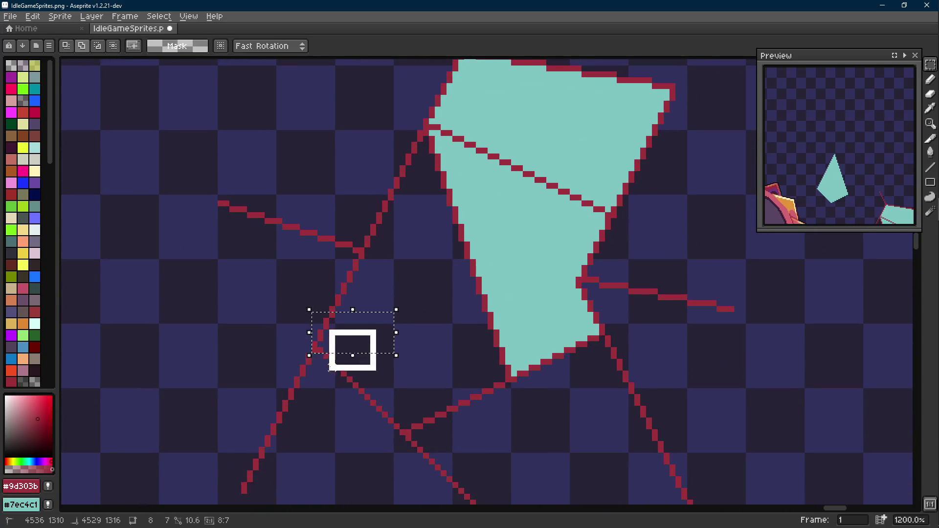
drag(402, 426, 494, 430)
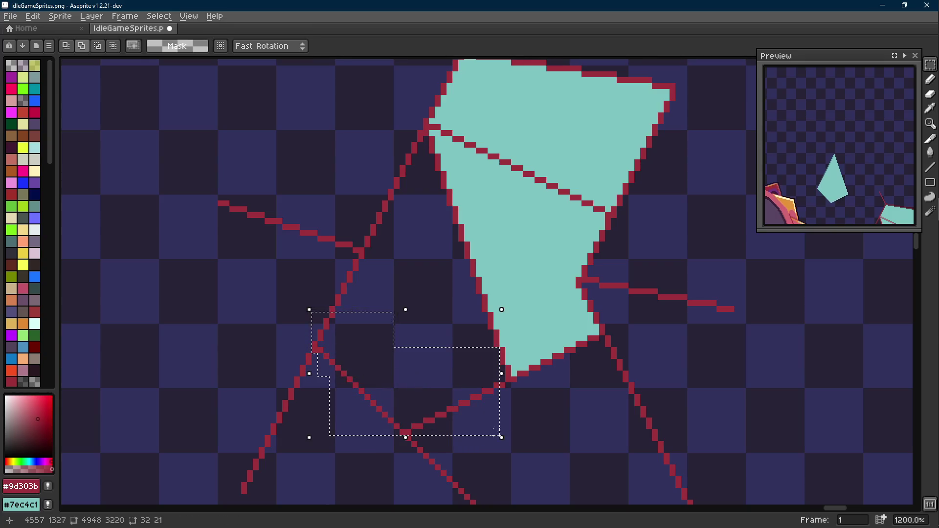
mouse_move(509, 315)
mouse_down()
mouse_move(453, 224)
mouse_move(435, 224)
mouse_up()
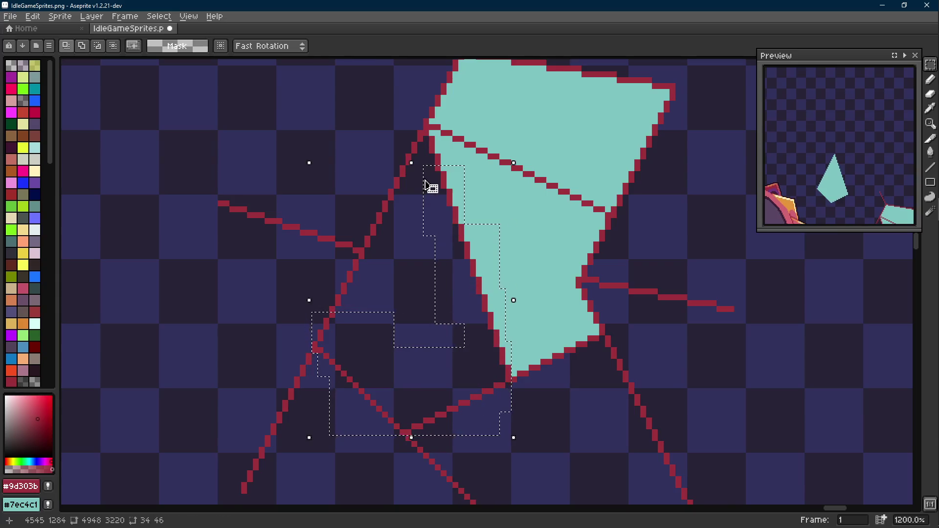
scroll(449, 176, up, 3)
drag(442, 149, 419, 234)
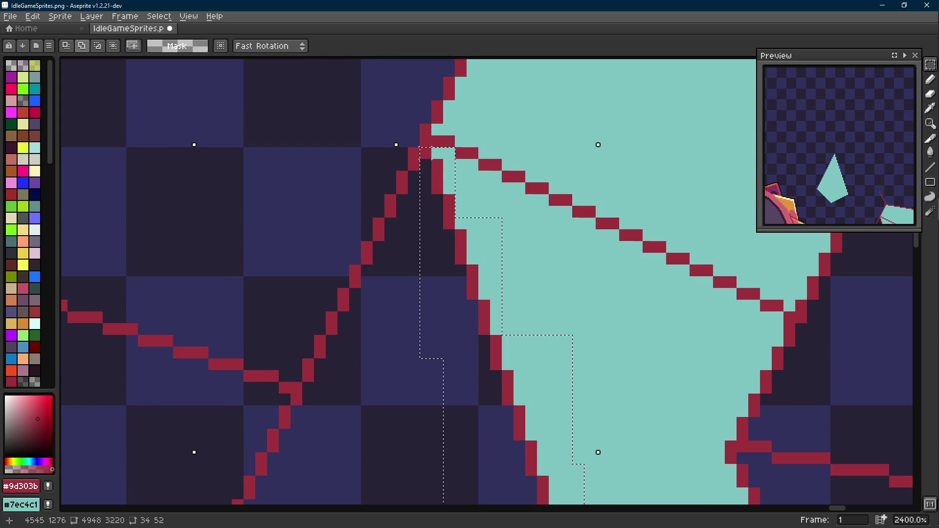
drag(408, 148, 433, 203)
scroll(422, 188, down, 2)
drag(420, 152, 344, 379)
mouse_move(347, 302)
mouse_down()
mouse_move(297, 392)
mouse_move(425, 188)
mouse_up()
scroll(298, 391, down, 4)
scroll(424, 187, up, 2)
click(505, 217)
mouse_move(503, 141)
mouse_down()
mouse_move(366, 299)
mouse_move(381, 318)
mouse_up()
- Replace the leftover cyan pixels inside the outline with transparency, then clear the selection
scroll(430, 238, up, 4)
key(i)
right_click(517, 182)
click(496, 193)
key(shift+r)
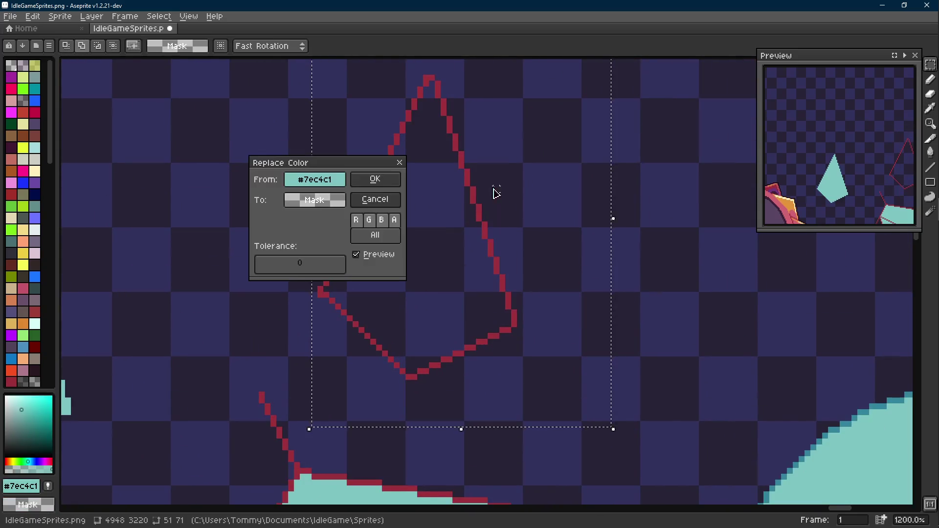
click(376, 180)
key(ctrl+d)
- Select the red outline piece and recolour its red to cyan #7ec4c1
key(b)
key(m)
scroll(392, 318, down, 3)
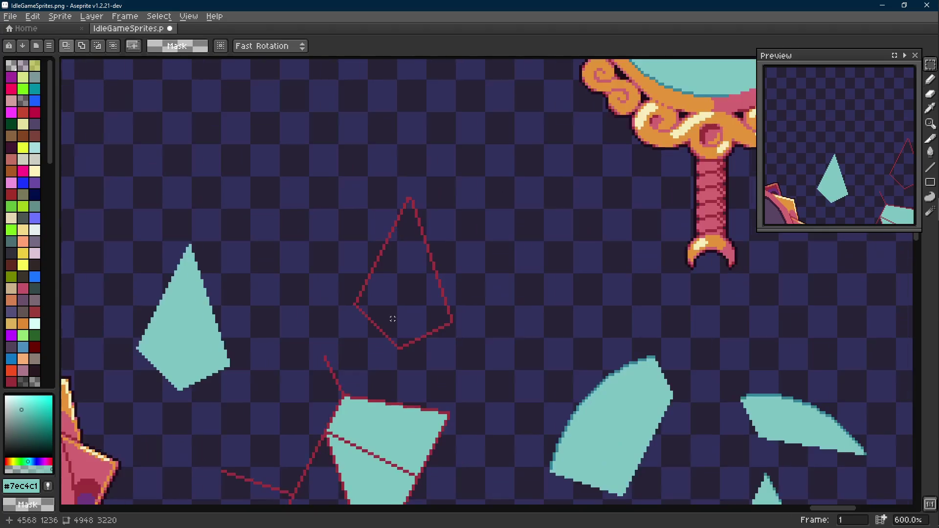
drag(459, 161, 350, 362)
key(i)
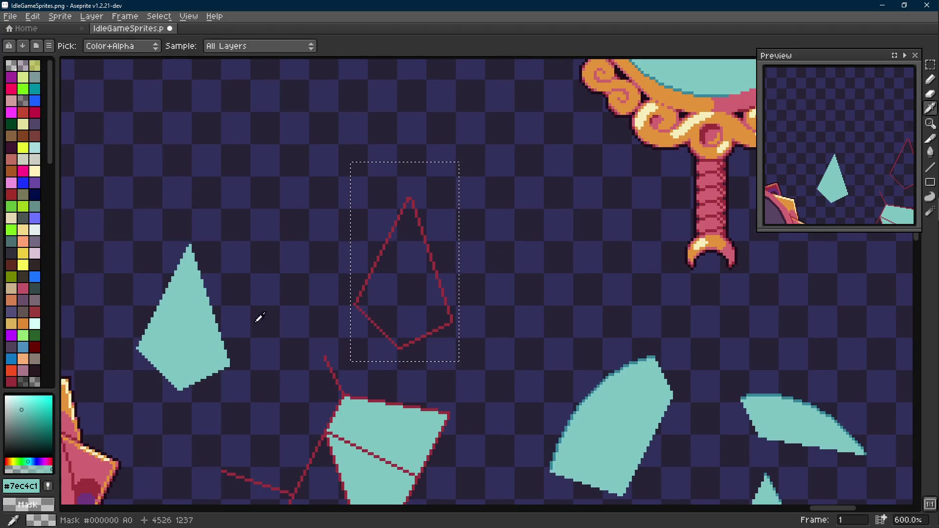
click(358, 298)
key(shift+r)
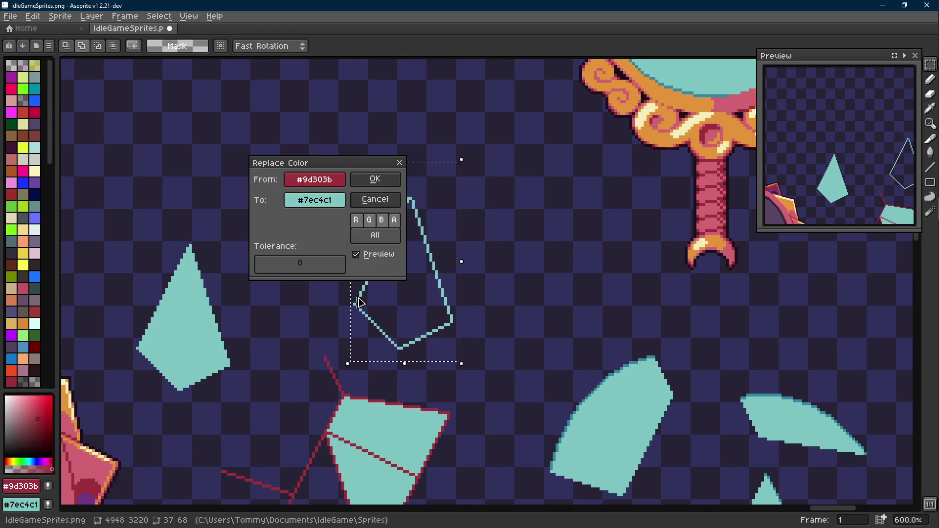
click(360, 186)
- Move the recoloured cyan outline onto the lifted facet and drop it in place
drag(415, 304, 197, 347)
scroll(269, 322, down, 1)
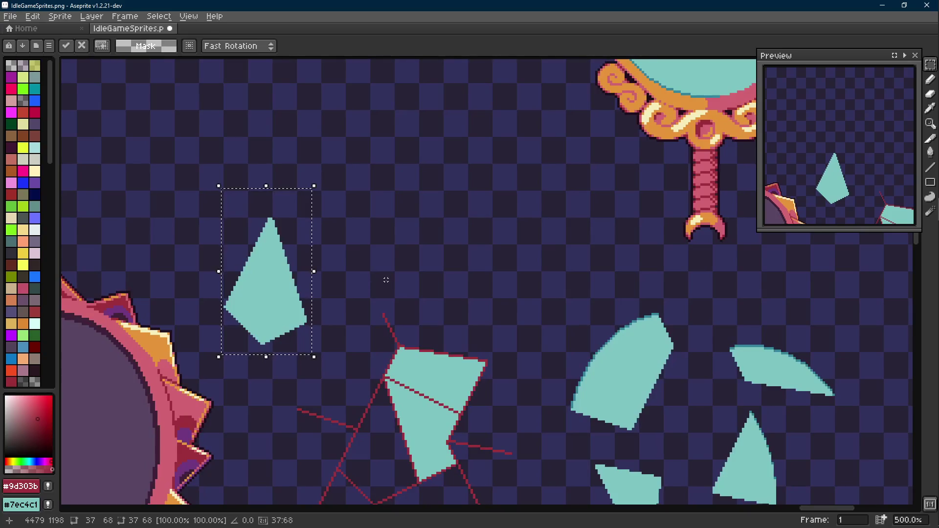
click(386, 280)
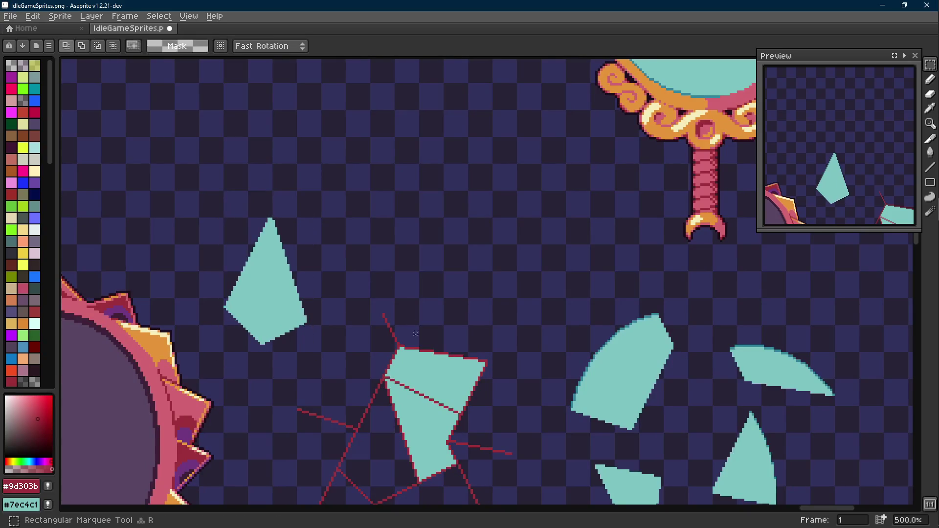
scroll(413, 352, up, 1)
- Lift the middle cyan facet upward off the shard, then select the leftover crack lines below
key(w)
click(419, 362)
drag(426, 403, 426, 147)
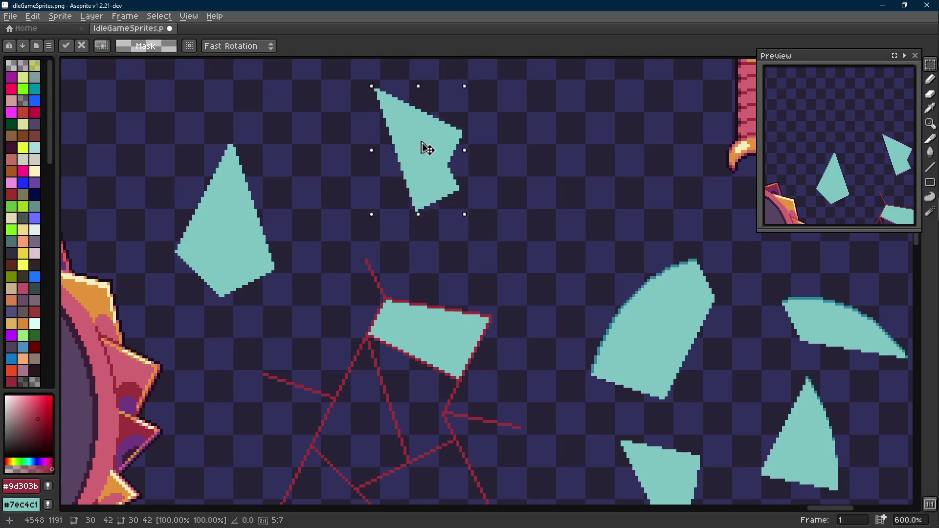
click(464, 309)
scroll(465, 309, up, 3)
mouse_move(488, 285)
mouse_down()
mouse_move(388, 399)
mouse_move(360, 448)
mouse_up()
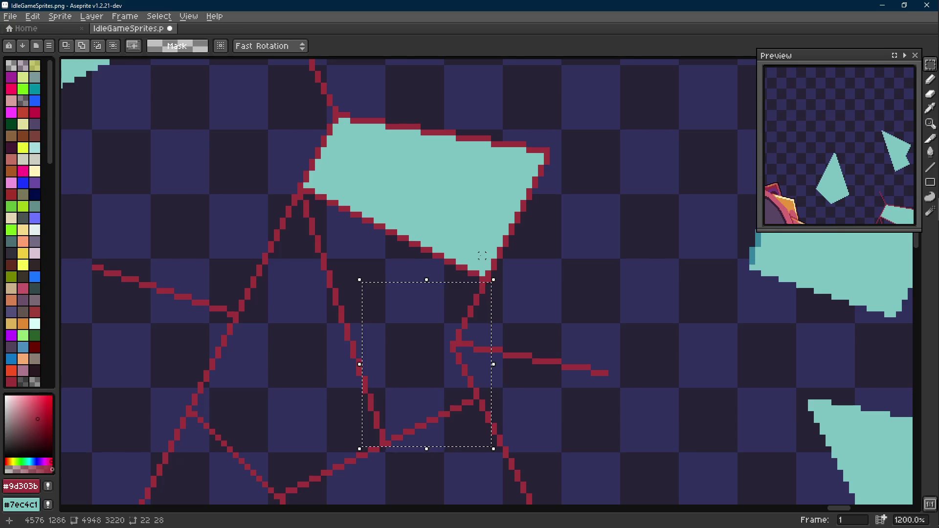
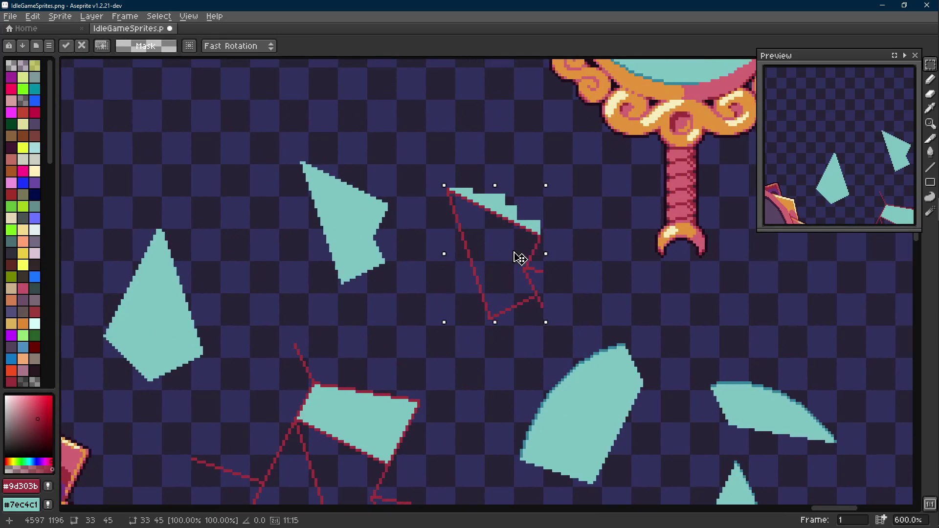
- Recolour the rotated red outline teal with Replace Color, then erase a stray red pixel
click(560, 185)
drag(568, 173, 435, 328)
scroll(517, 256, up, 3)
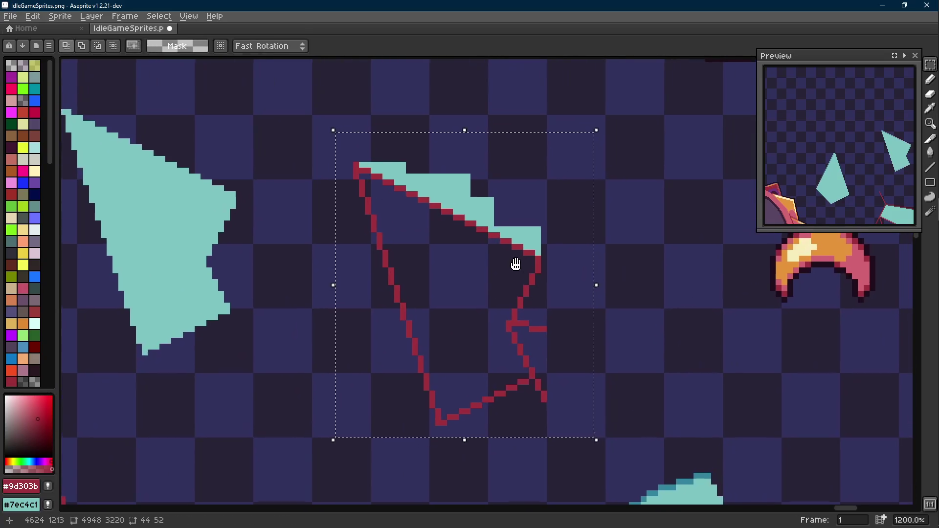
alt+click(479, 197)
key(shift+r)
click(403, 186)
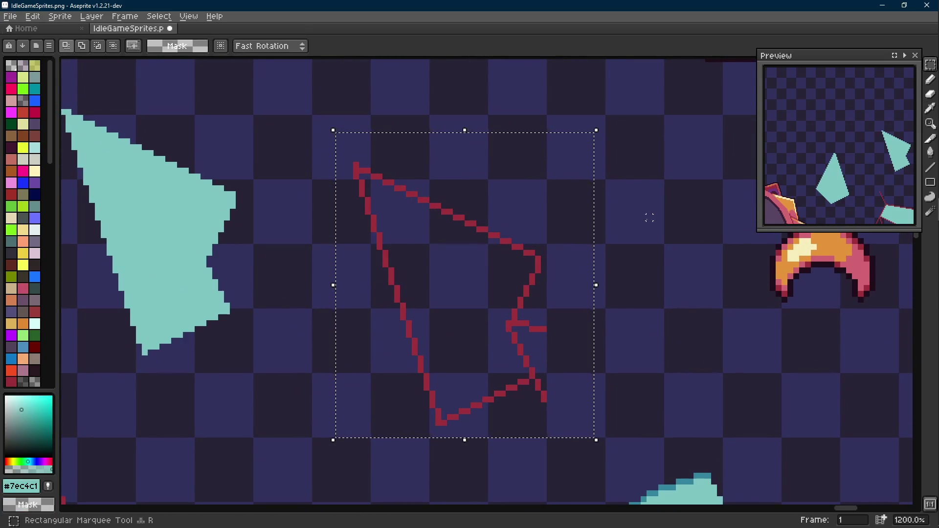
key(ctrl+d)
scroll(555, 325, up, 1)
key(e)
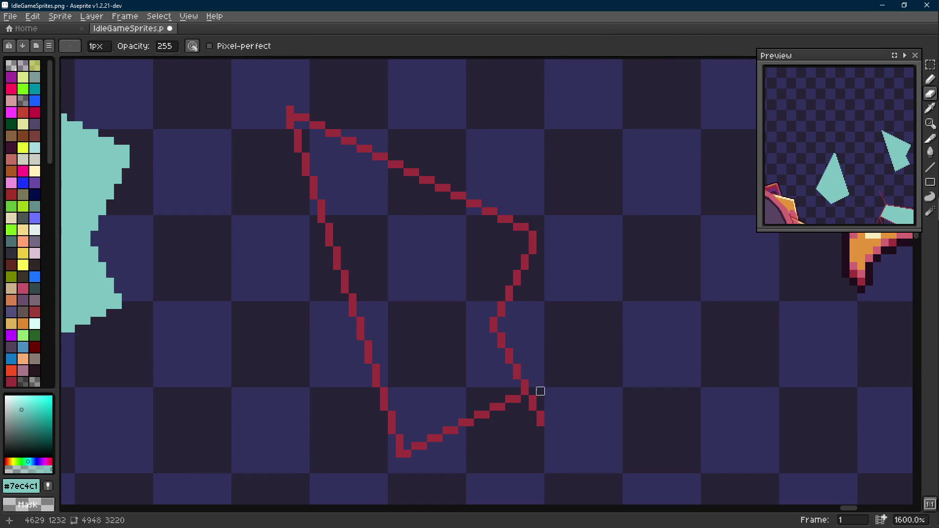
click(540, 415)
- Select the red triangle outline, sampling teal as secondary and red as primary colour
key(m)
scroll(539, 415, down, 1)
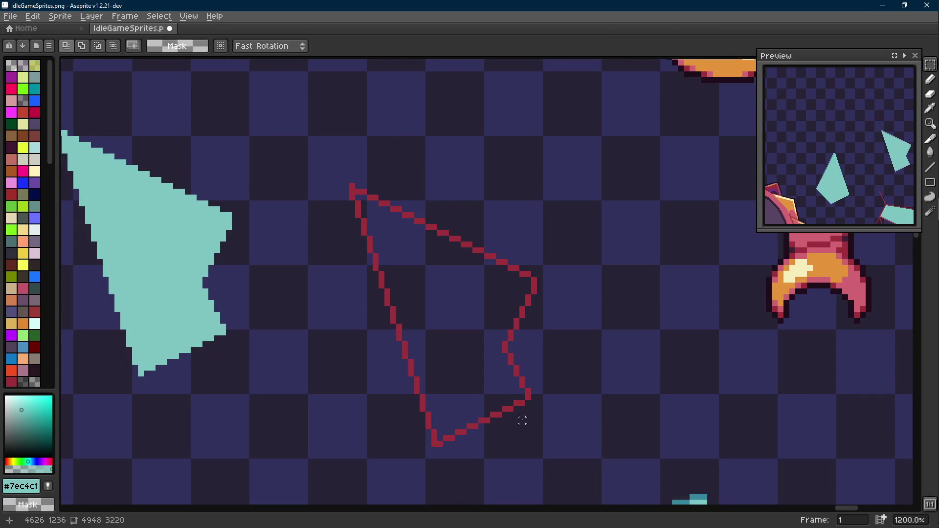
scroll(522, 421, down, 1)
mouse_move(543, 233)
mouse_down()
mouse_move(430, 377)
mouse_move(387, 452)
mouse_up()
key(i)
right_click(285, 339)
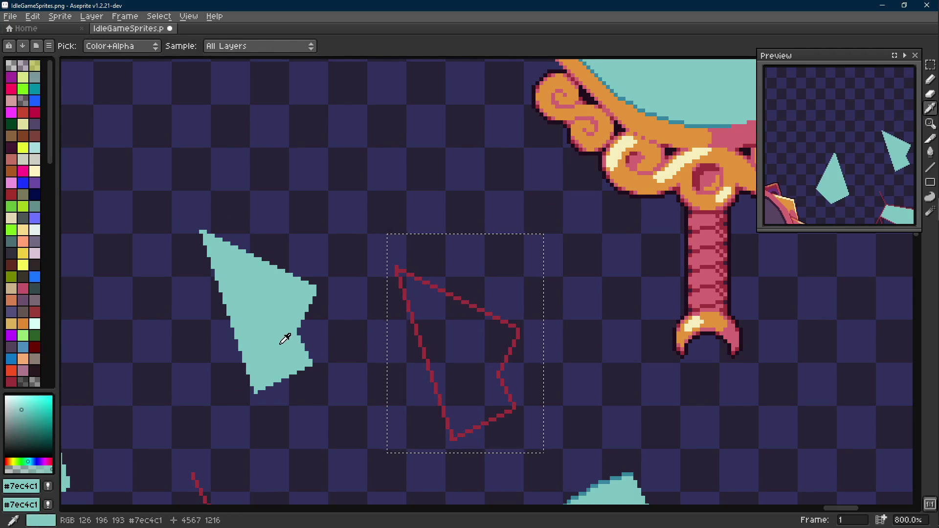
scroll(386, 261, up, 2)
click(386, 261)
- Turn the triangle outline teal and drag it onto the filled triangle shard
key(m)
key(shift+r)
key(Return)
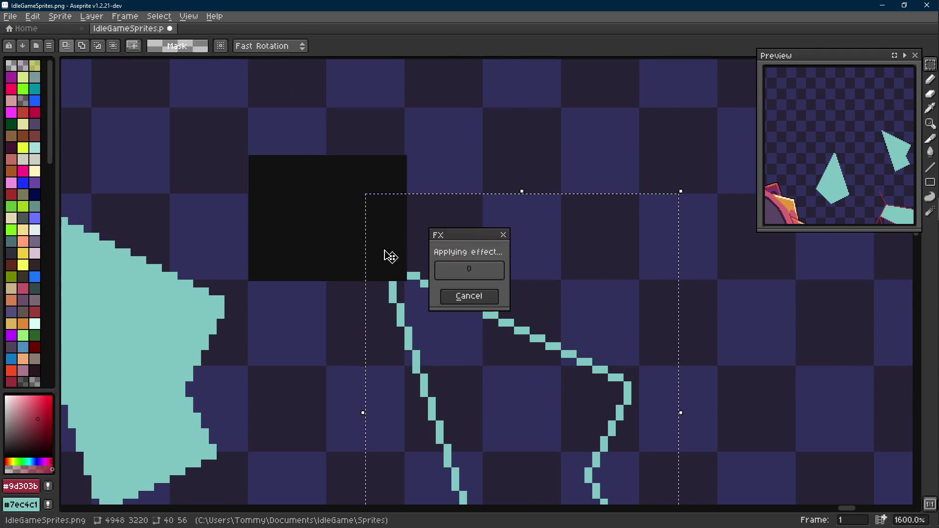
scroll(503, 269, down, 2)
mouse_move(504, 268)
mouse_down()
mouse_move(389, 319)
mouse_move(353, 324)
mouse_up()
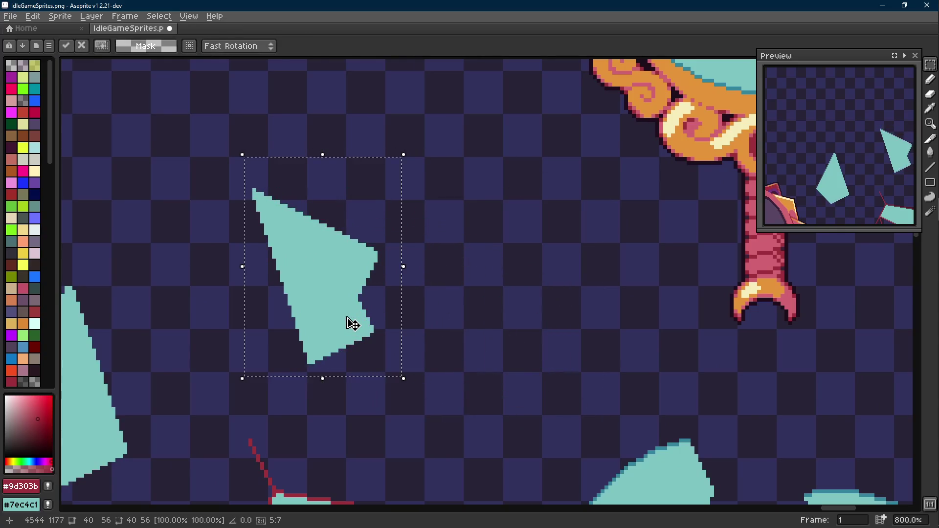
- Nudge the teal quad shard slightly up and deselect it
scroll(352, 323, down, 3)
scroll(457, 321, up, 1)
key(w)
click(384, 366)
key(Scroll_Lock)
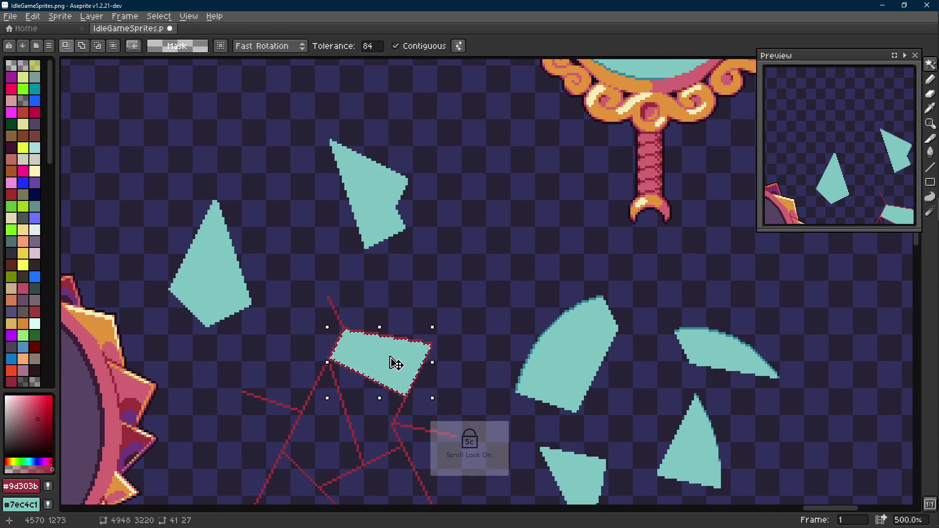
mouse_move(396, 364)
mouse_down()
mouse_move(394, 354)
mouse_move(499, 260)
mouse_move(412, 331)
mouse_move(395, 358)
mouse_up()
key(m)
key(ctrl+d)
- Select the red quad outline together with the nearby red lines
scroll(477, 294, up, 2)
scroll(362, 298, up, 2)
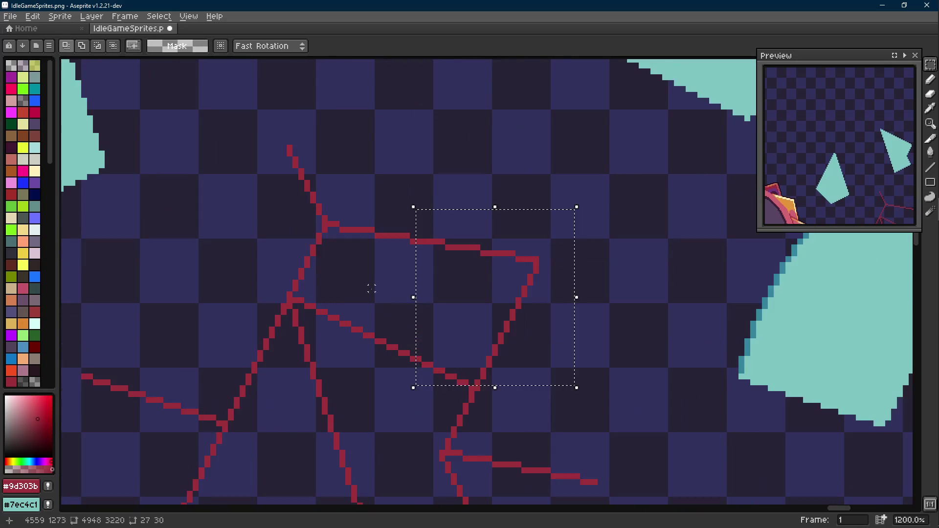
mouse_move(437, 235)
mouse_down()
mouse_move(286, 303)
mouse_move(350, 315)
mouse_up()
drag(445, 285, 322, 362)
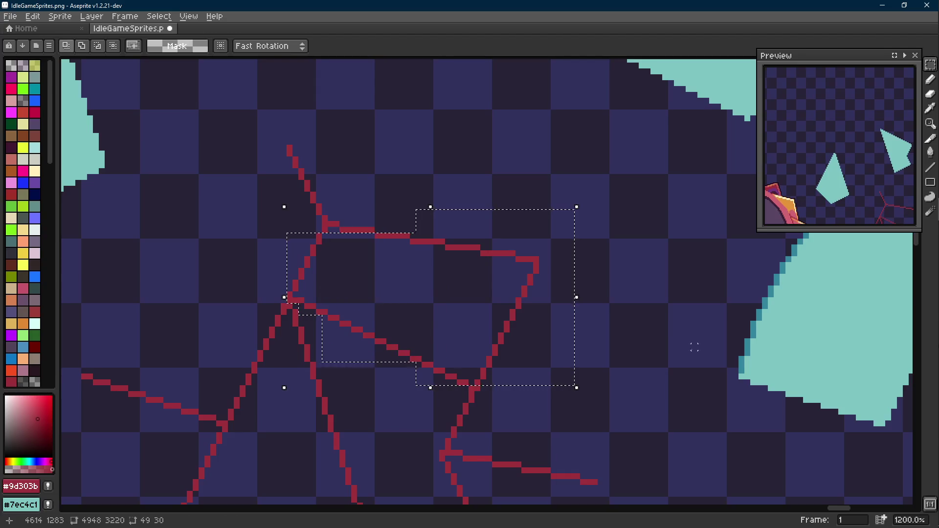
scroll(430, 237, up, 3)
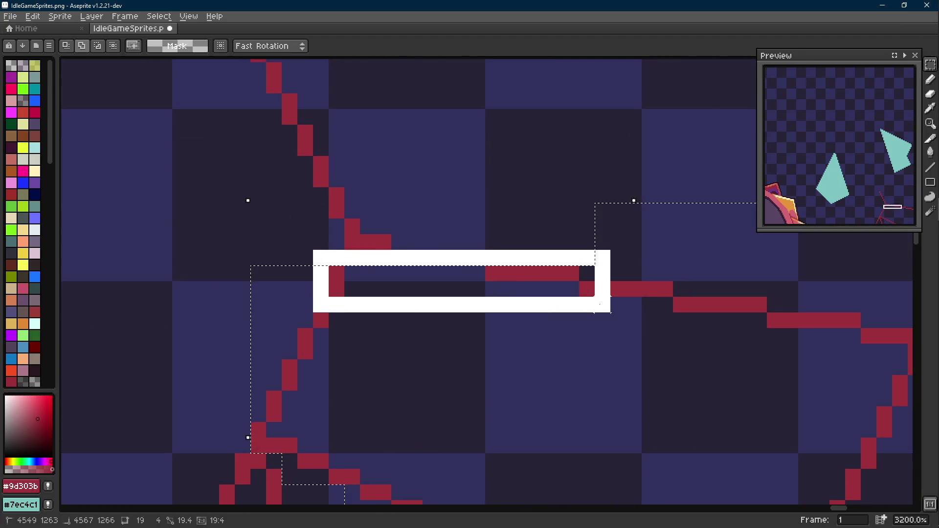
scroll(367, 285, down, 4)
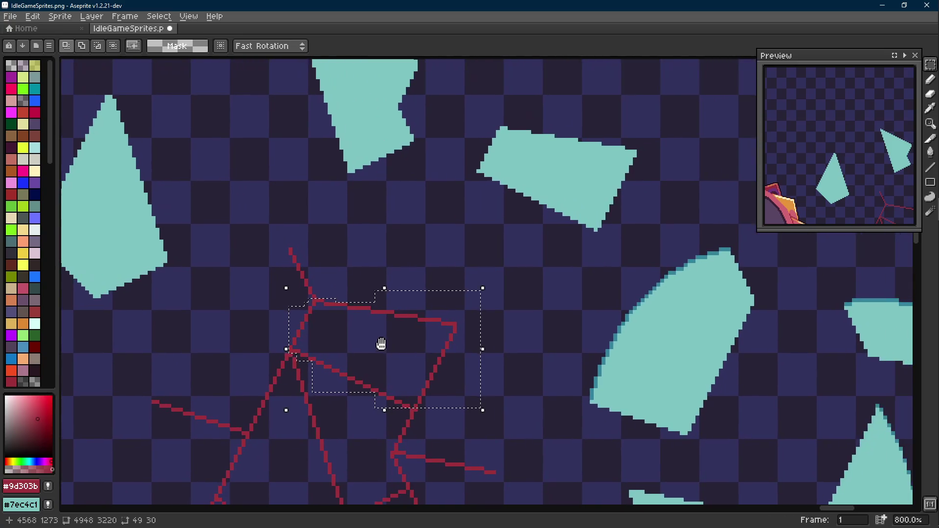
scroll(424, 400, up, 1)
scroll(424, 400, up, 2)
scroll(418, 417, down, 2)
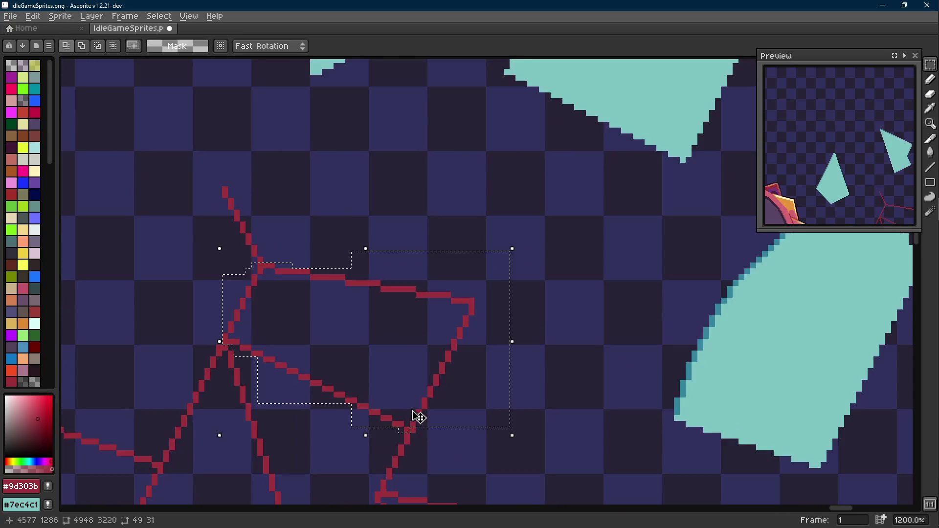
scroll(414, 411, down, 3)
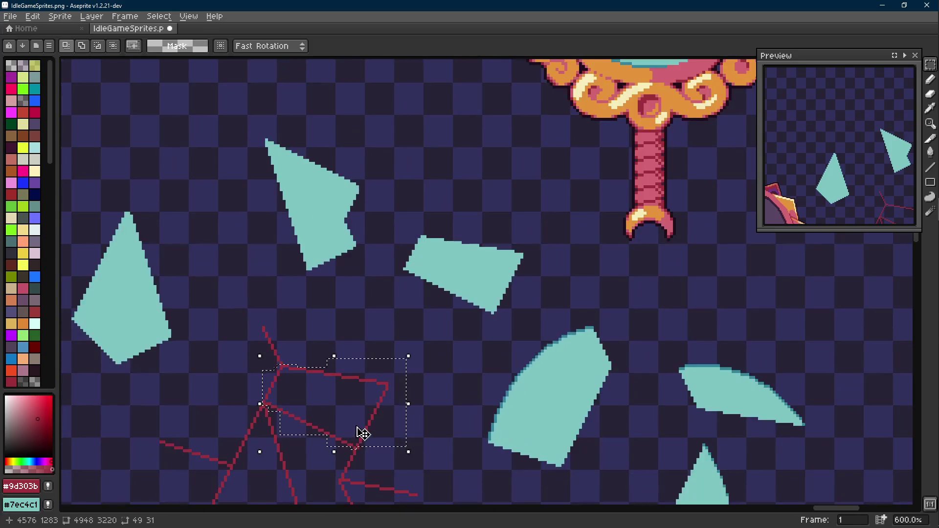
- Move the red quad outline up near the teal shards and recentre the view
drag(368, 424, 499, 198)
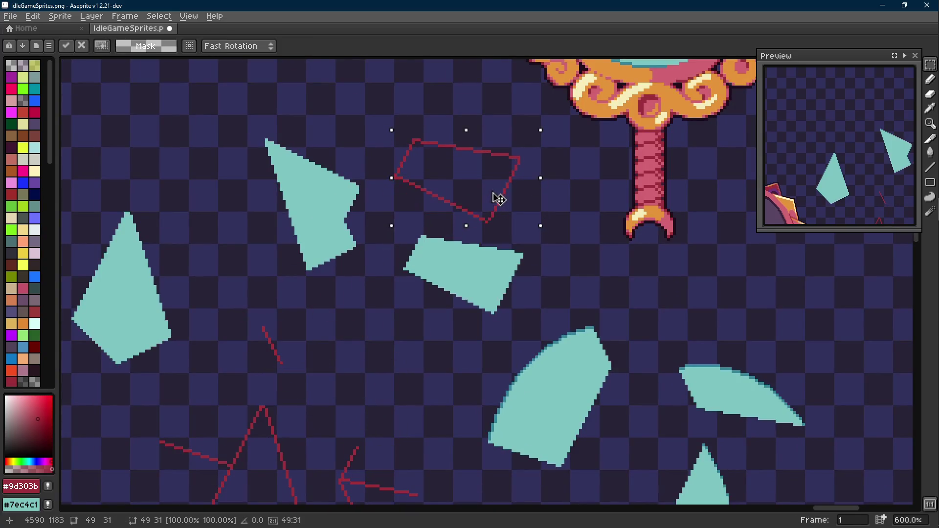
click(533, 254)
drag(533, 254, 533, 274)
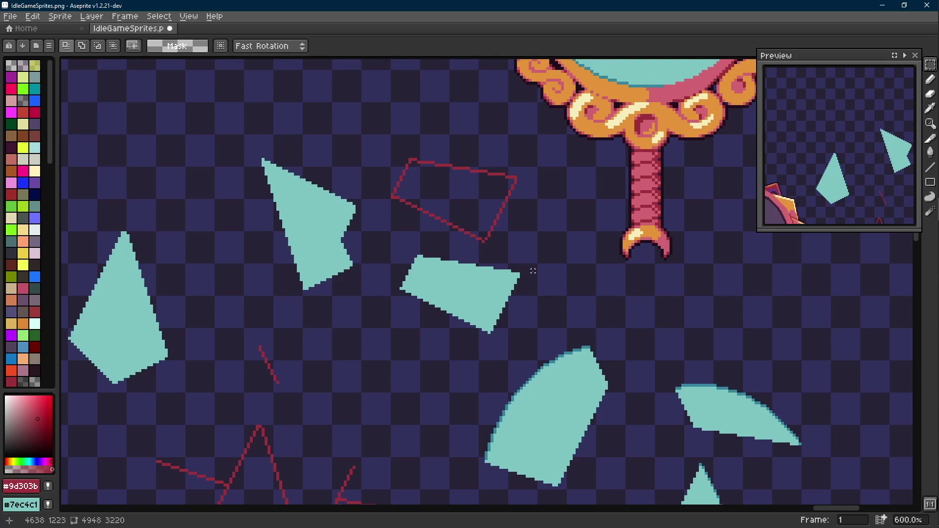
drag(533, 270, 468, 311)
- Recolour the quad outline teal and place it onto the filled quad shard
drag(488, 194, 342, 297)
scroll(452, 277, up, 3)
key(i)
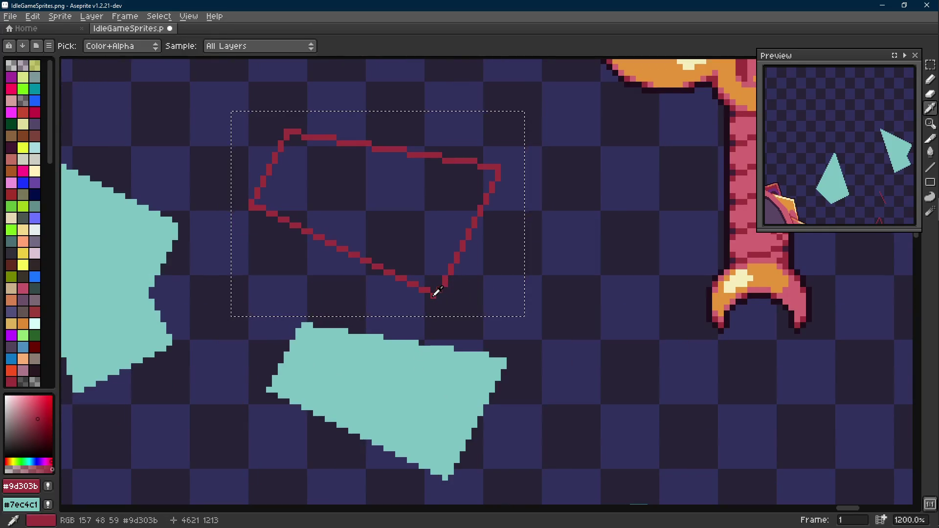
key(shift+r)
click(374, 177)
mouse_move(398, 257)
mouse_down()
mouse_move(405, 202)
mouse_move(423, 319)
mouse_move(431, 319)
mouse_up()
scroll(405, 202, down, 2)
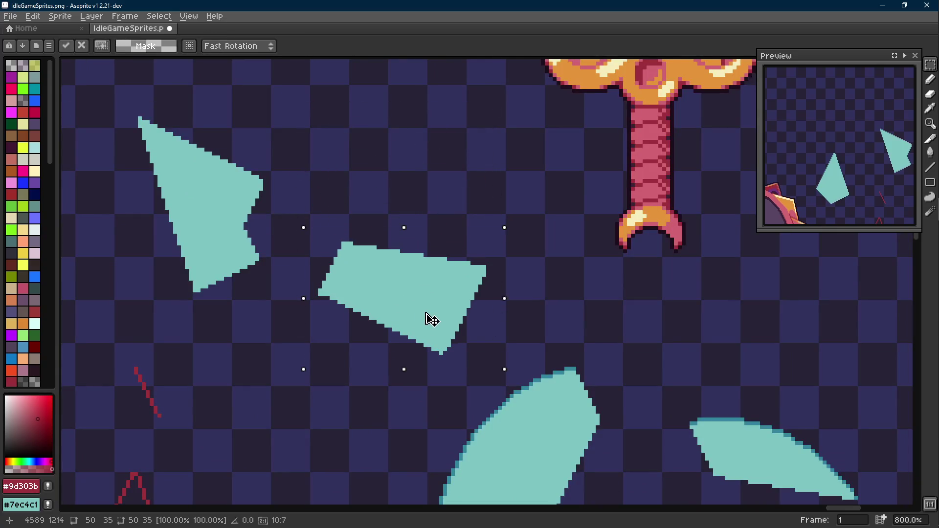
scroll(527, 291, down, 5)
click(522, 240)
- Select the leftover red lines and fragment and drag them off the canvas
scroll(522, 240, up, 3)
mouse_move(494, 248)
mouse_down()
mouse_move(329, 388)
mouse_move(279, 413)
mouse_up()
shift+drag(322, 182, 404, 273)
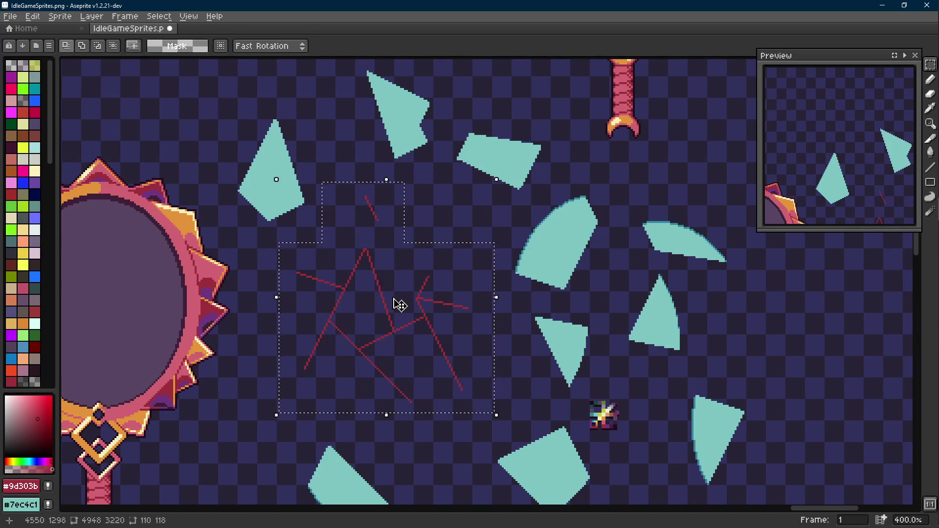
scroll(400, 305, down, 1)
drag(390, 322, 890, 341)
click(666, 339)
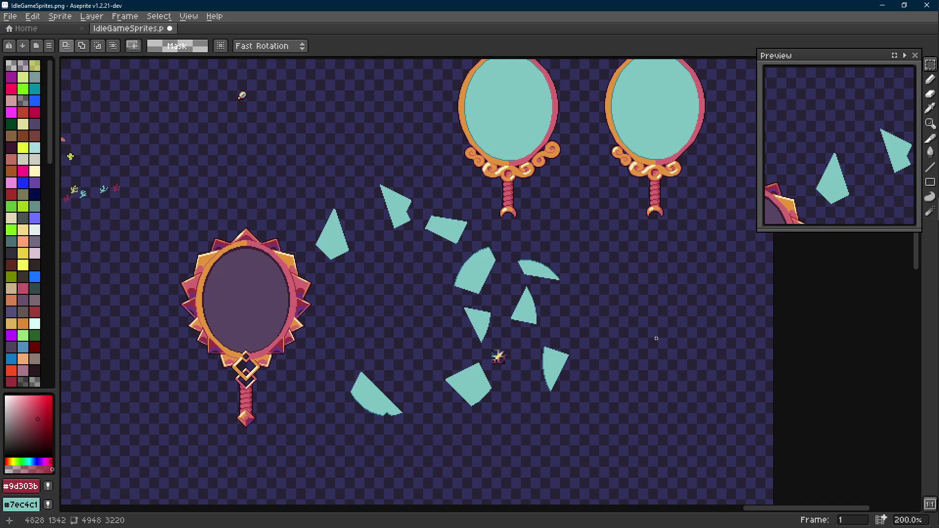
- Move the sparkle sprite up and left of the mirror and save
scroll(540, 321, up, 1)
scroll(532, 346, down, 1)
mouse_move(548, 337)
mouse_down()
mouse_move(392, 277)
mouse_move(118, 120)
mouse_move(268, 152)
mouse_move(157, 227)
mouse_move(140, 253)
mouse_up()
key(Return)
key(ctrl+s)
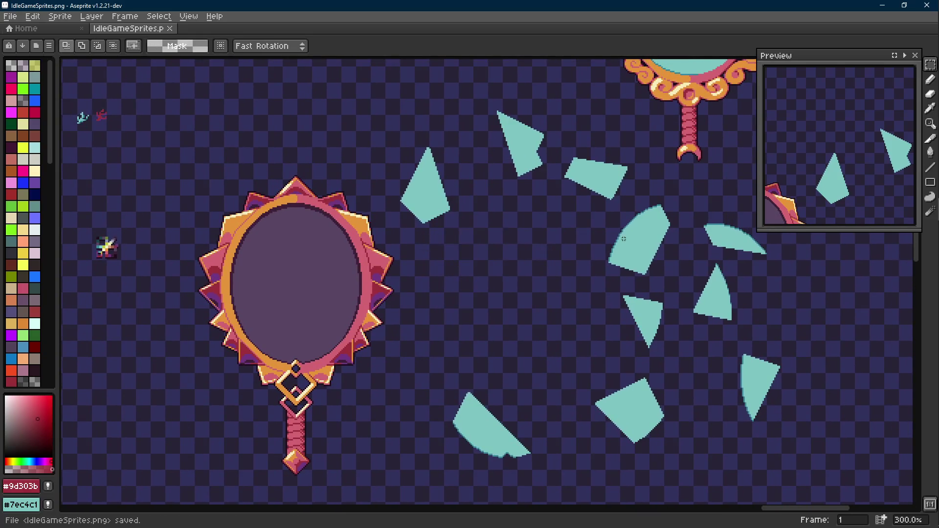
- Shift the curved teal shard closer to the mirror and save IdleGameSprites.png
scroll(604, 224, right, 3)
scroll(603, 224, down, 1)
drag(575, 240, 576, 262)
mouse_move(550, 190)
mouse_down()
mouse_move(606, 261)
mouse_move(472, 299)
mouse_up()
click(551, 278)
scroll(538, 281, right, 3)
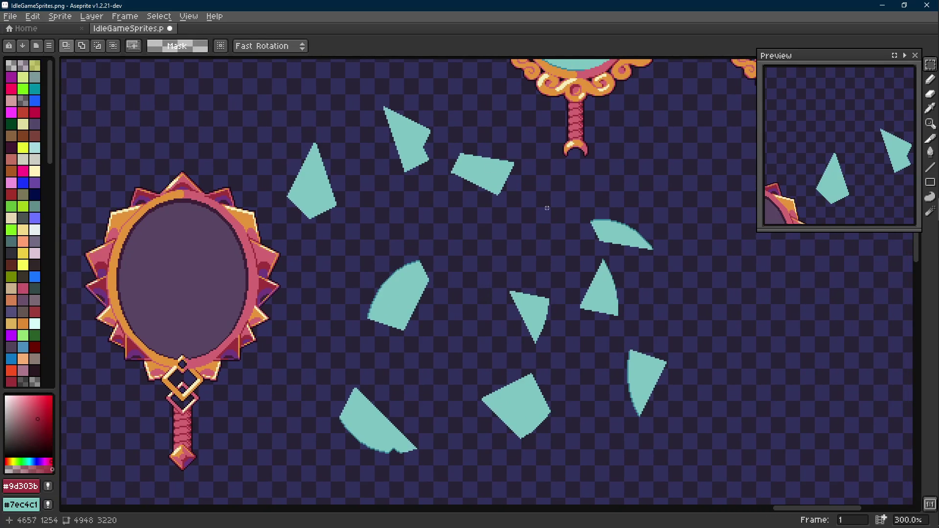
key(ctrl+s)
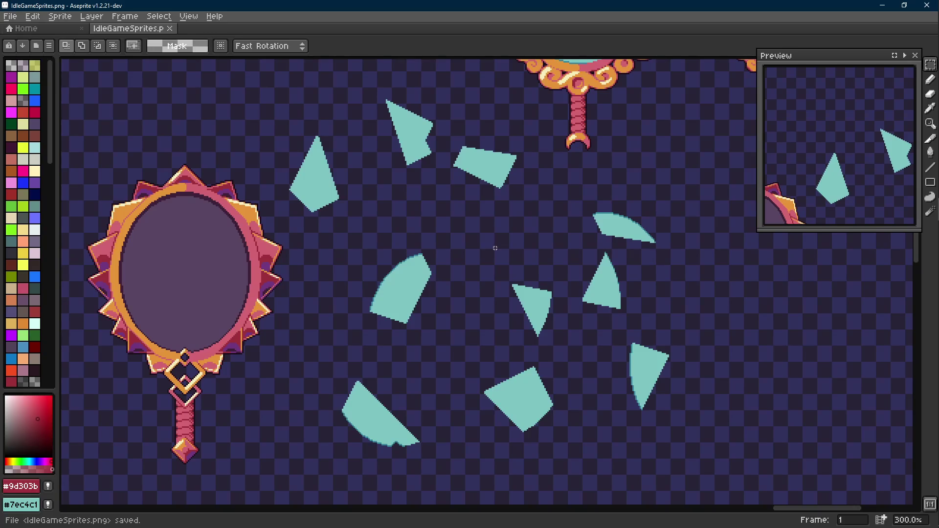
scroll(392, 236, left, 5)
scroll(294, 225, up, 4)
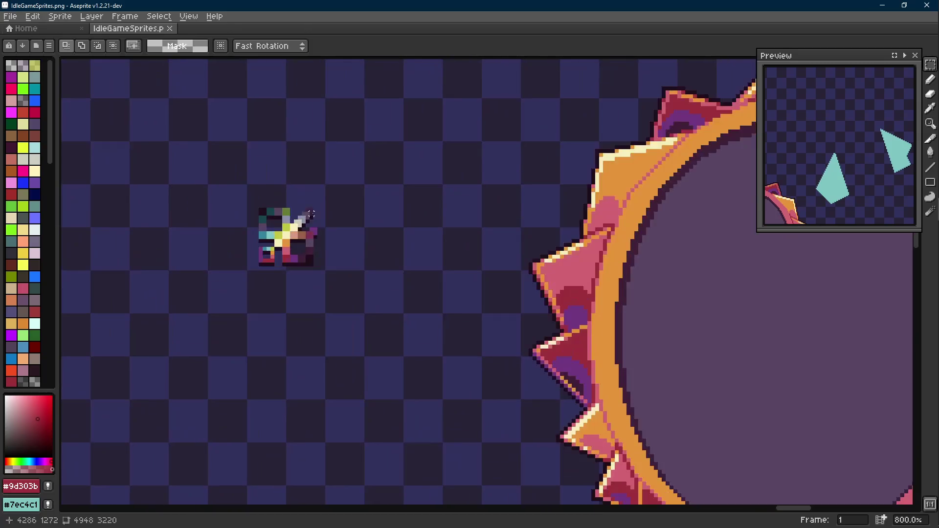
- Reselect the sparkle sprite, commit it in its final spot, and save
key(i)
click(293, 225)
key(b)
scroll(285, 230, down, 4)
key(m)
mouse_move(262, 203)
mouse_down()
mouse_move(319, 279)
mouse_move(247, 268)
mouse_move(233, 339)
mouse_move(376, 221)
mouse_move(260, 314)
mouse_up()
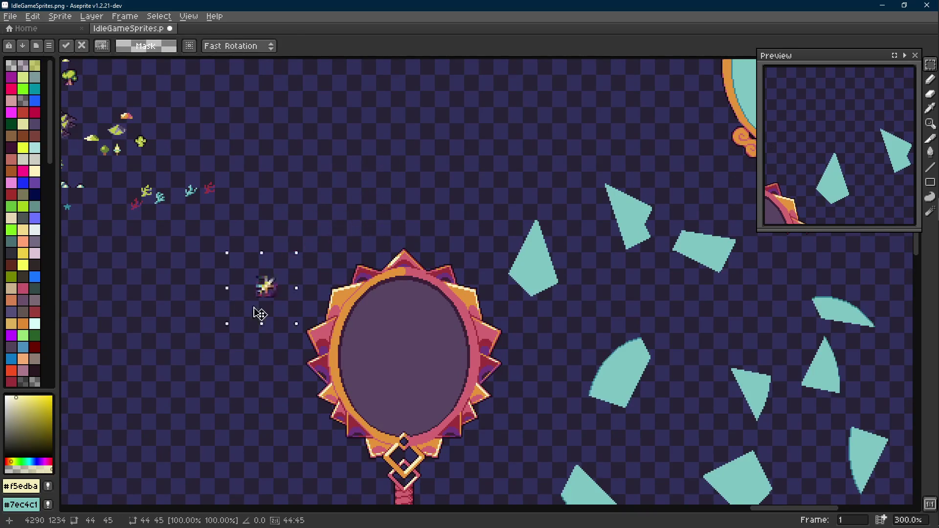
scroll(249, 348, up, 3)
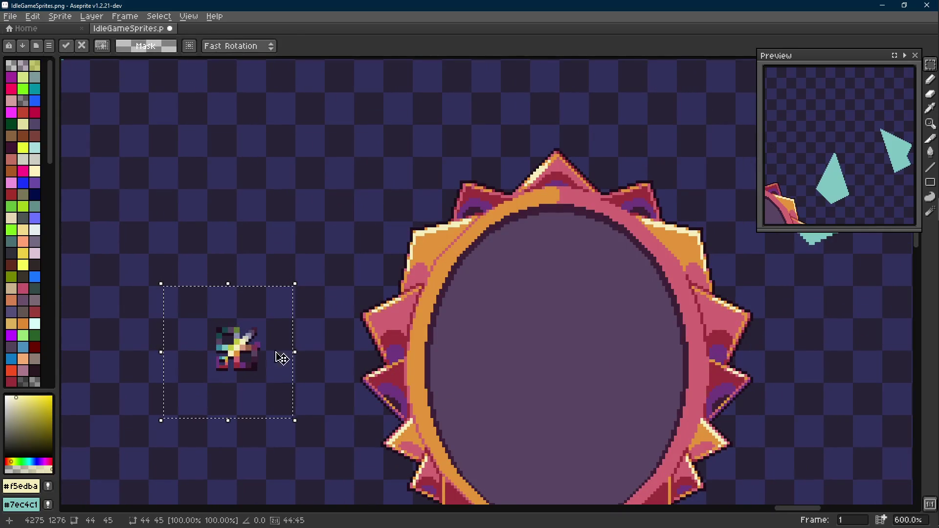
key(Return)
drag(331, 320, 353, 305)
key(ctrl+s)
- Undo a stray diagonal test line from the Line tool and save again
scroll(366, 280, up, 3)
key(b)
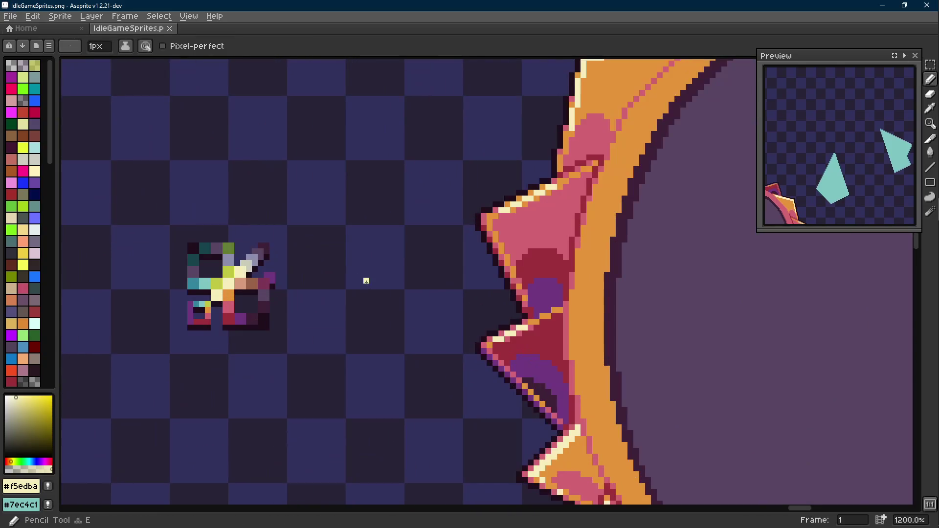
key(l)
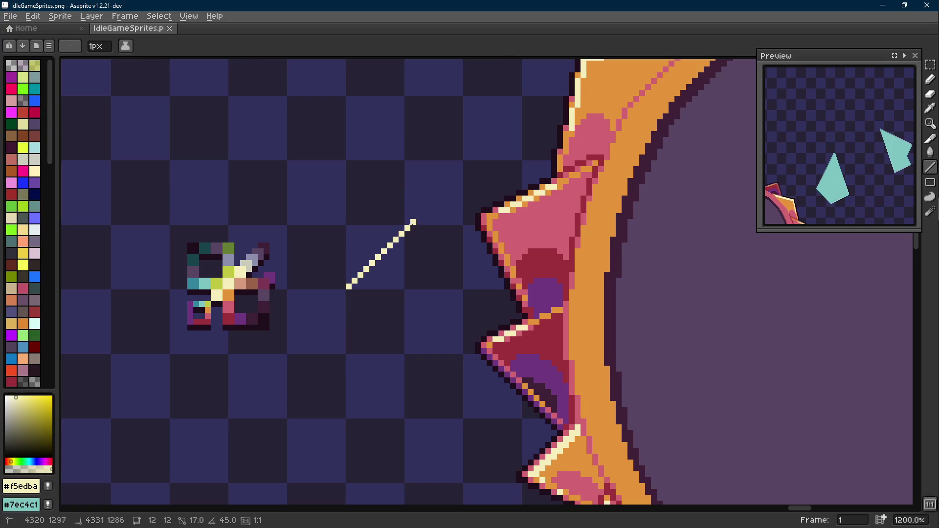
key(ctrl+z)
scroll(409, 228, down, 4)
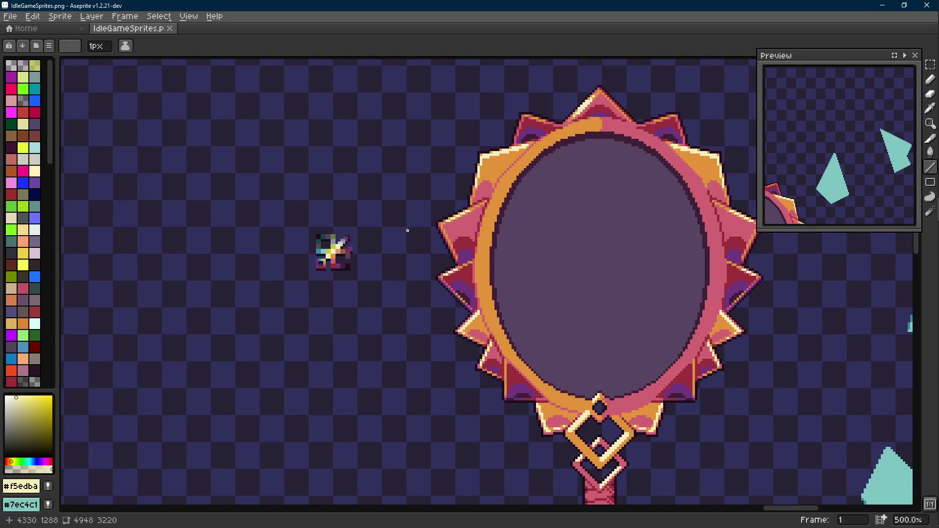
scroll(407, 229, down, 2)
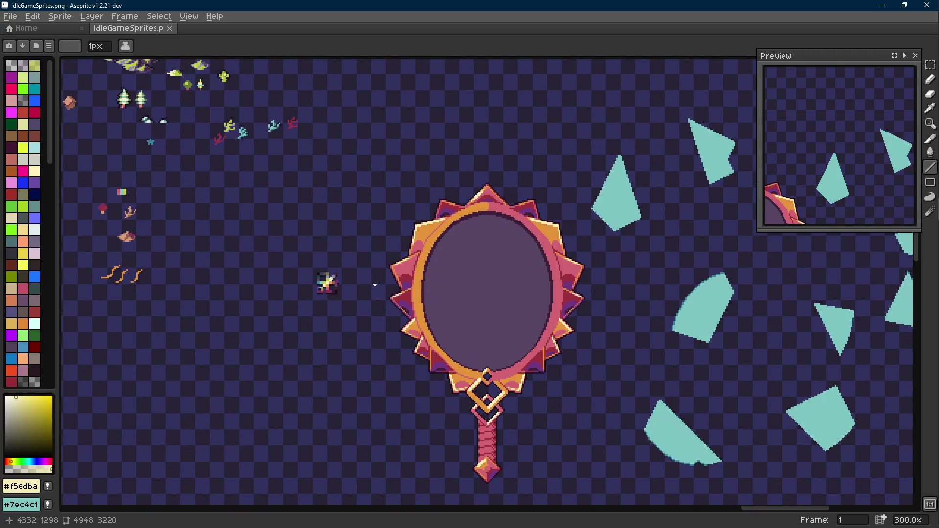
mouse_move(377, 279)
mouse_down()
mouse_move(338, 228)
mouse_move(201, 207)
mouse_up()
key(ctrl+s)
- Pan the canvas to show the teal mirrors and sprites on the left
scroll(186, 225, down, 1)
drag(395, 223, 402, 373)
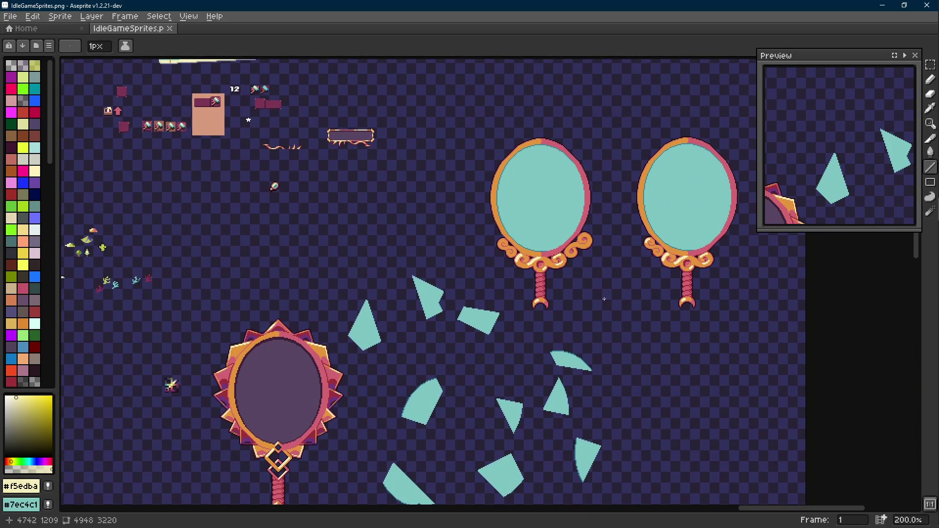
drag(514, 335, 494, 275)
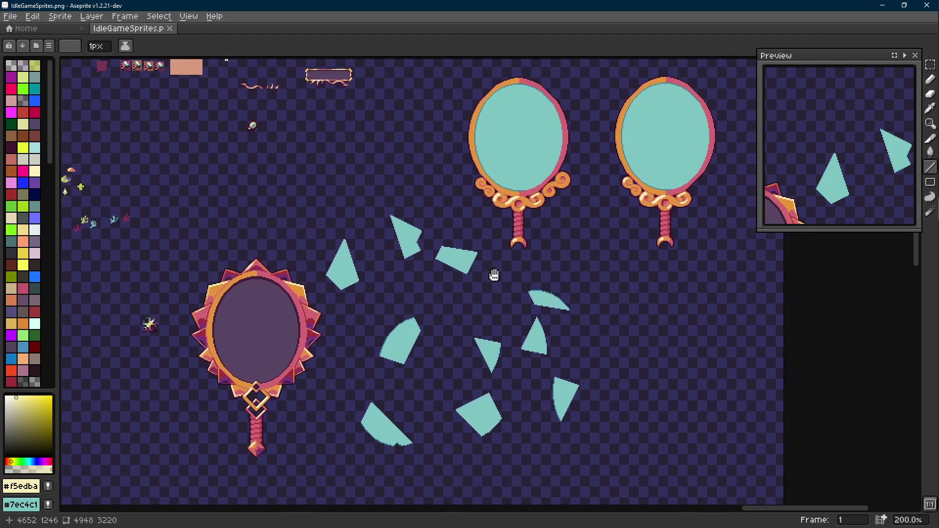
drag(373, 302, 526, 233)
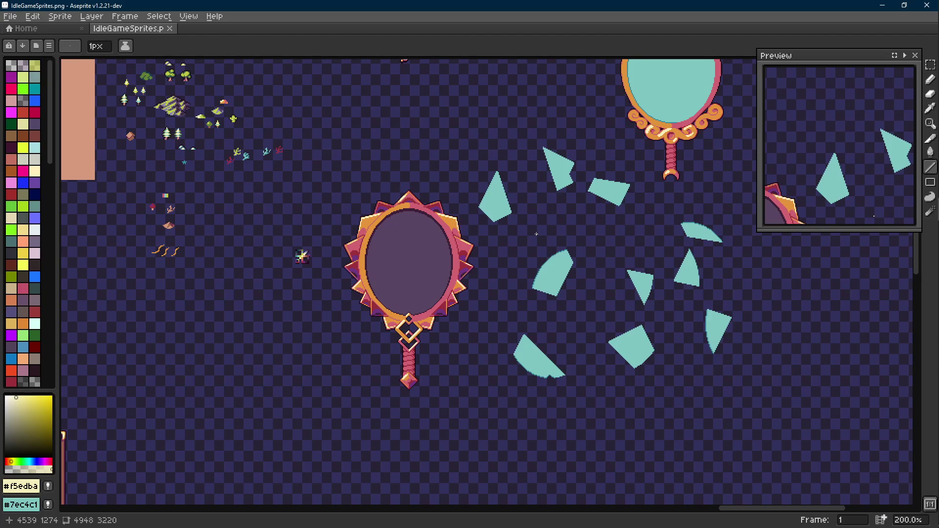
scroll(540, 379, up, 2)
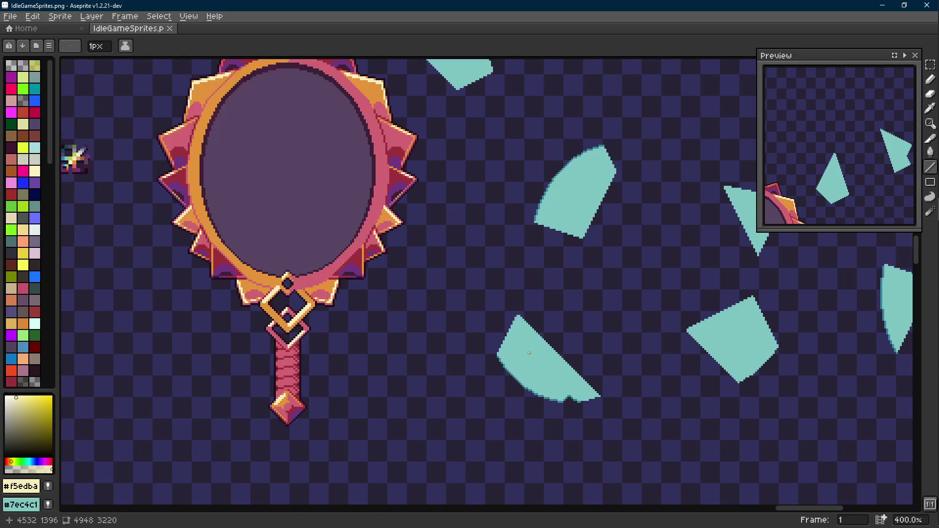
- Box-select the lower-left curved teal shard and commit its placement
key(m)
mouse_move(477, 298)
mouse_down()
mouse_move(621, 434)
mouse_move(360, 261)
mouse_move(282, 279)
mouse_move(292, 309)
mouse_up()
scroll(293, 279, up, 3)
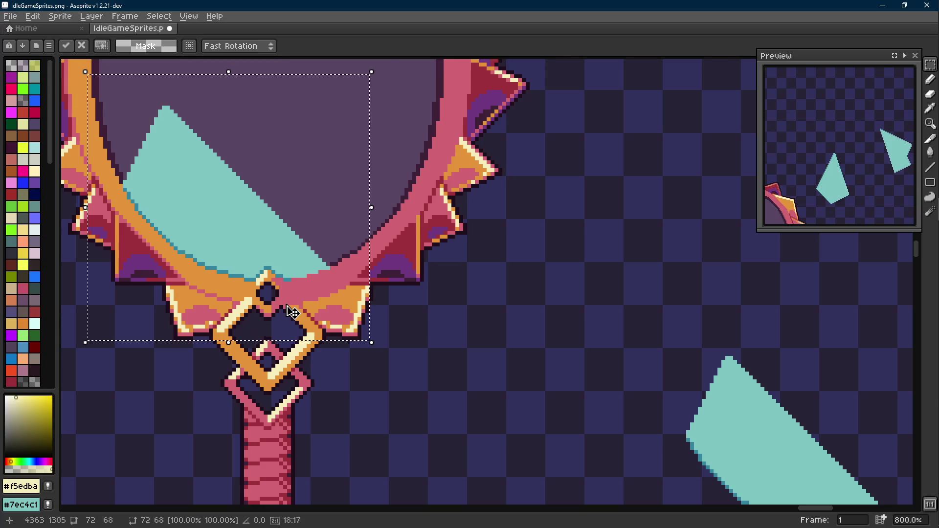
scroll(292, 313, down, 2)
click(605, 331)
- Move the lower-right shard onto the mirror, undo the misplacement, and reselect it
mouse_move(644, 325)
mouse_down()
mouse_move(741, 418)
mouse_move(331, 293)
mouse_move(342, 310)
mouse_move(311, 291)
mouse_move(291, 294)
mouse_up()
scroll(285, 291, up, 3)
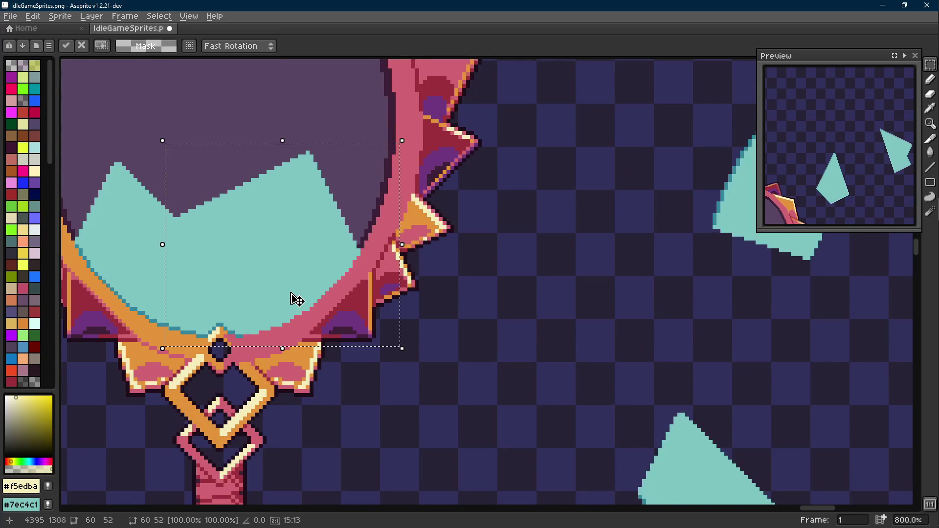
scroll(294, 297, down, 3)
click(469, 316)
drag(421, 318, 366, 318)
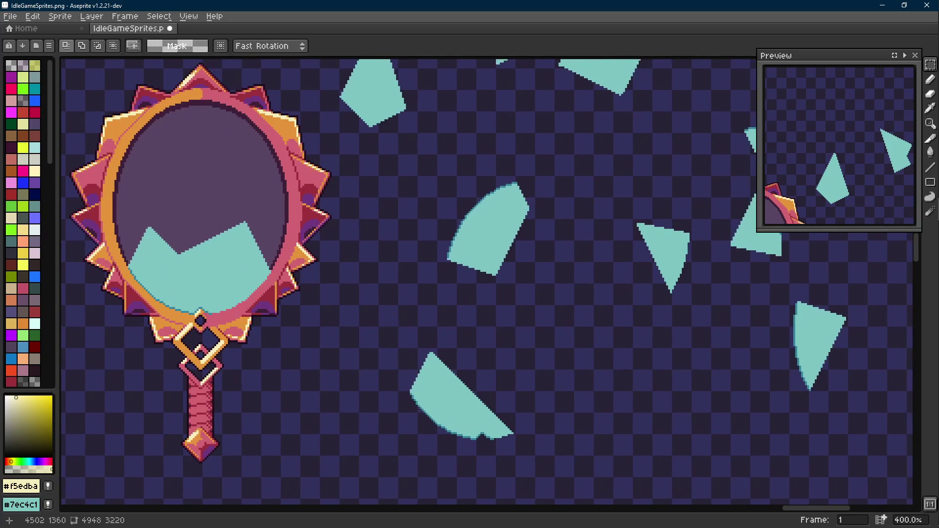
key(ctrl+z)
key(ctrl+z)
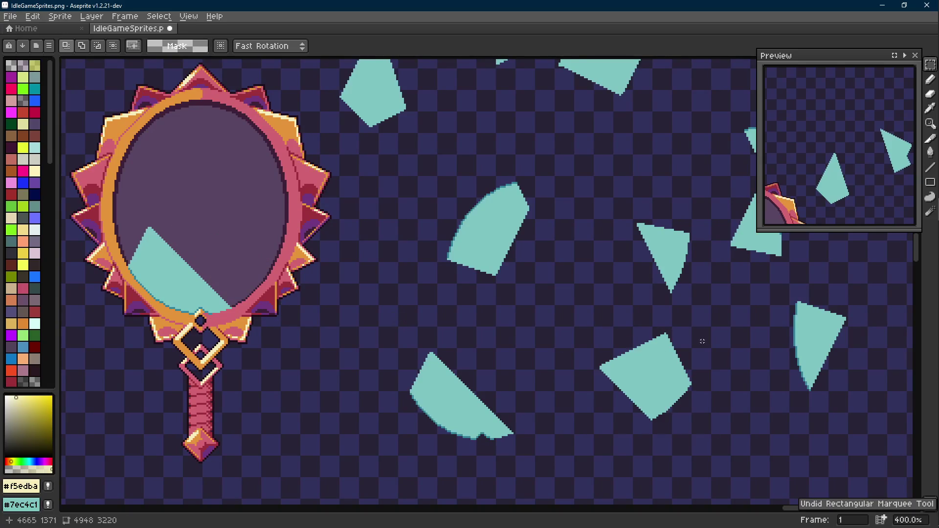
drag(727, 322, 587, 424)
scroll(247, 280, up, 3)
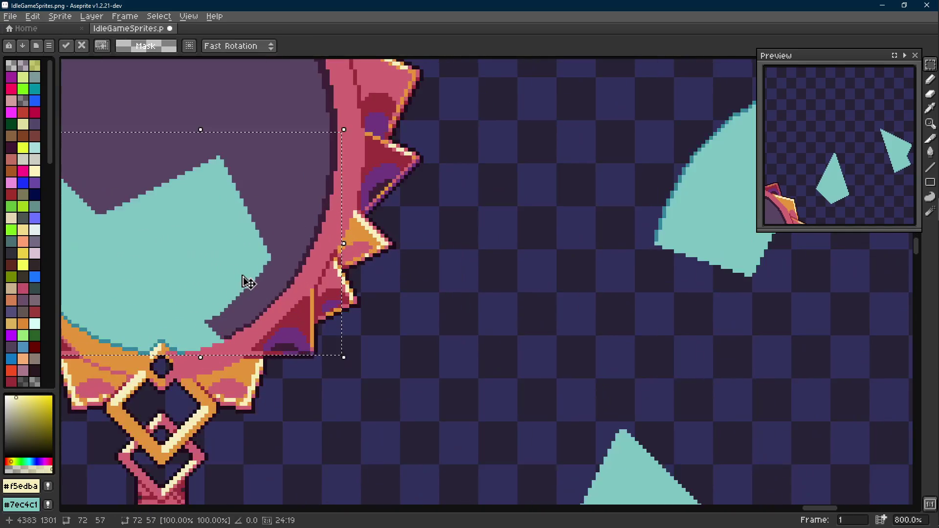